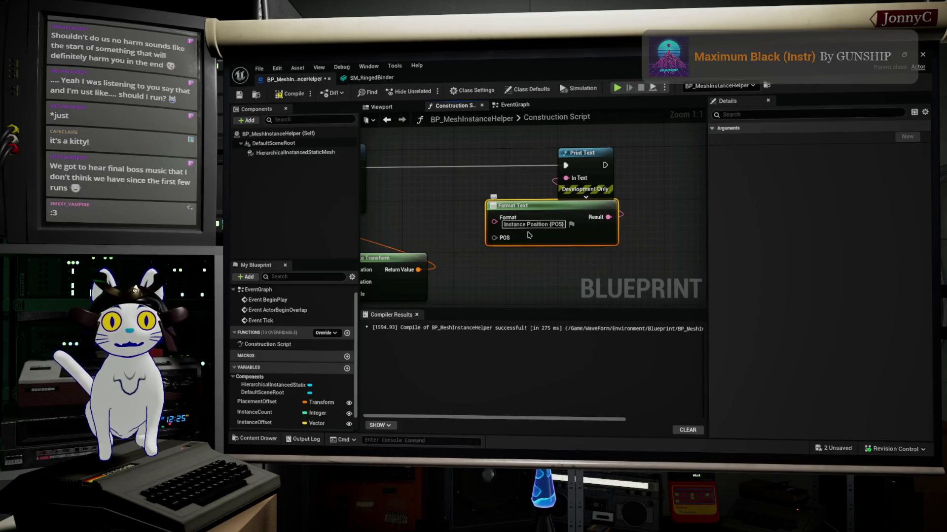
# Pan to Add Instance and Make Transform, then cancel a first attempt to connect the POS pin
pyautogui.moveTo(469, 224)
pyautogui.mouseDown(button='right')
pyautogui.moveTo(566, 217)
pyautogui.moveTo(546, 178)
pyautogui.mouseUp(button='right')
pyautogui.scroll(-1, 566, 217)
pyautogui.moveTo(380, 243)
pyautogui.mouseDown()
pyautogui.moveTo(478, 291)
pyautogui.moveTo(496, 216)
pyautogui.moveTo(590, 216)
pyautogui.moveTo(380, 247)
pyautogui.mouseUp()
pyautogui.press('Escape')
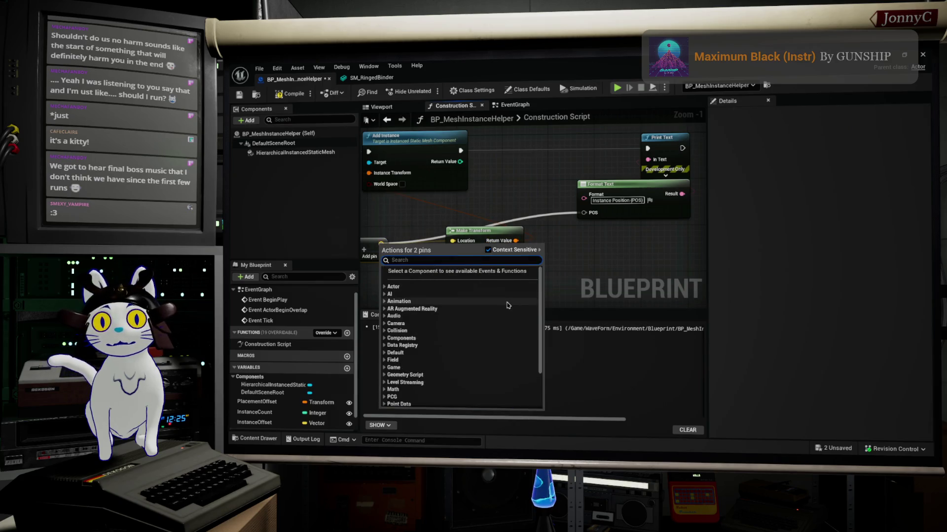
pyautogui.scroll(-3, 474, 308)
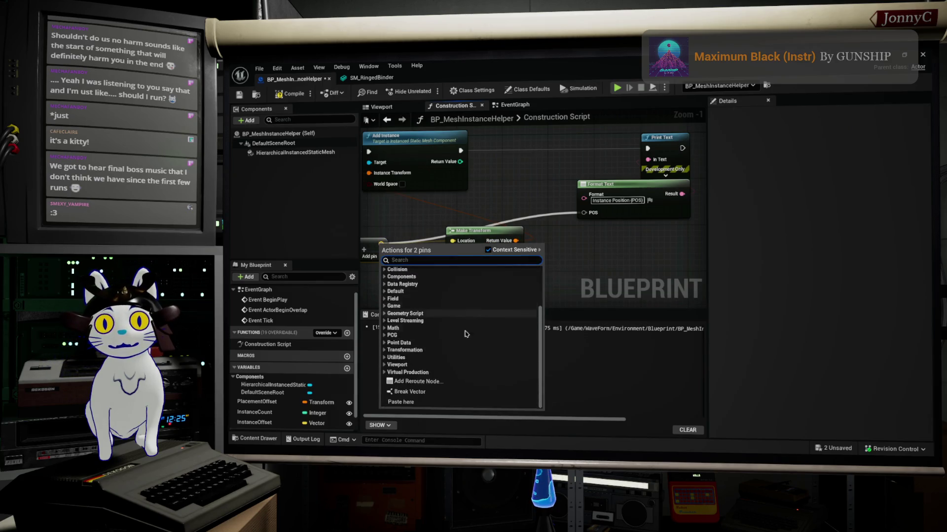
pyautogui.press('Escape')
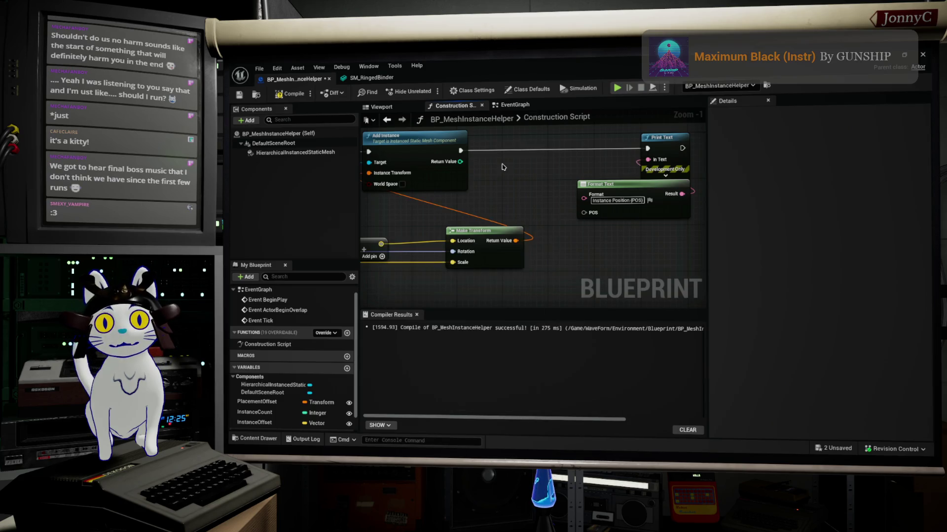
# Add a To String (Vector) node from the Add output and wire it into Format Text's POS
pyautogui.moveTo(382, 243); pyautogui.dragTo(474, 201)
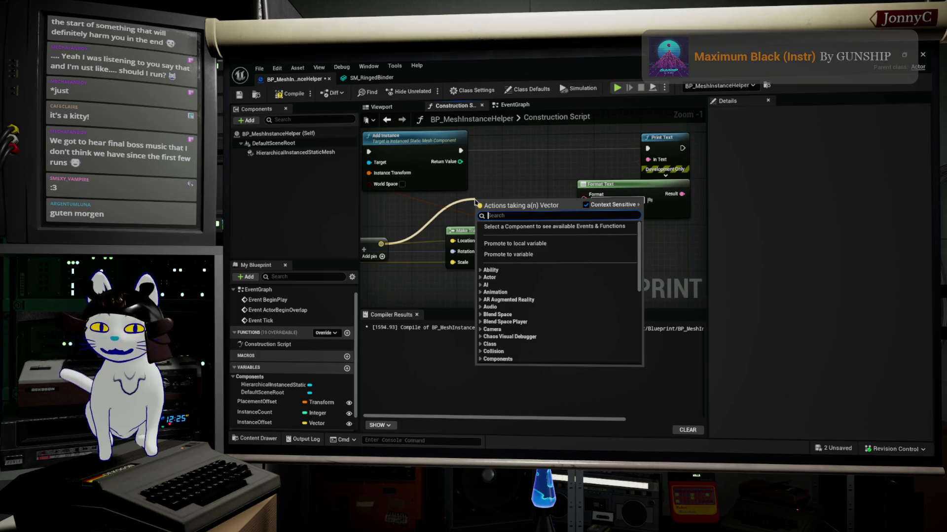
pyautogui.write('string')
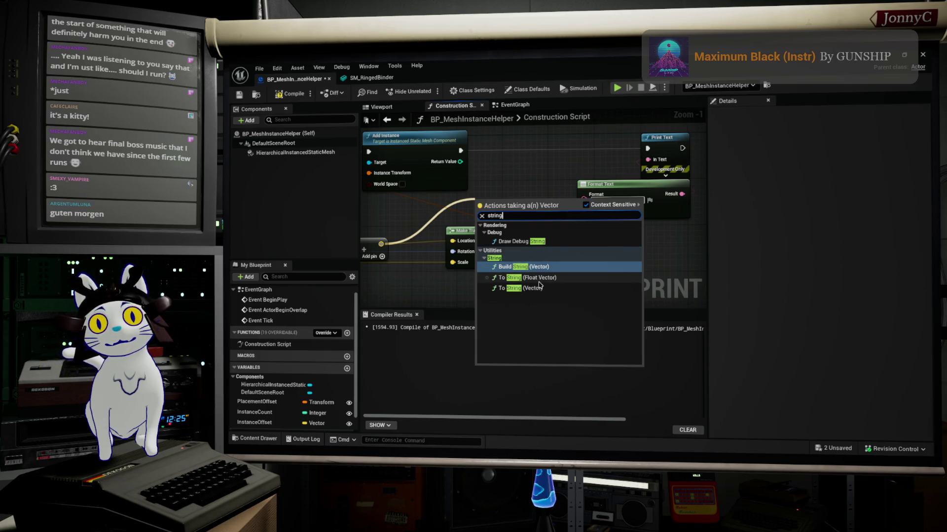
pyautogui.click(540, 286)
pyautogui.moveTo(510, 206); pyautogui.dragTo(583, 213)
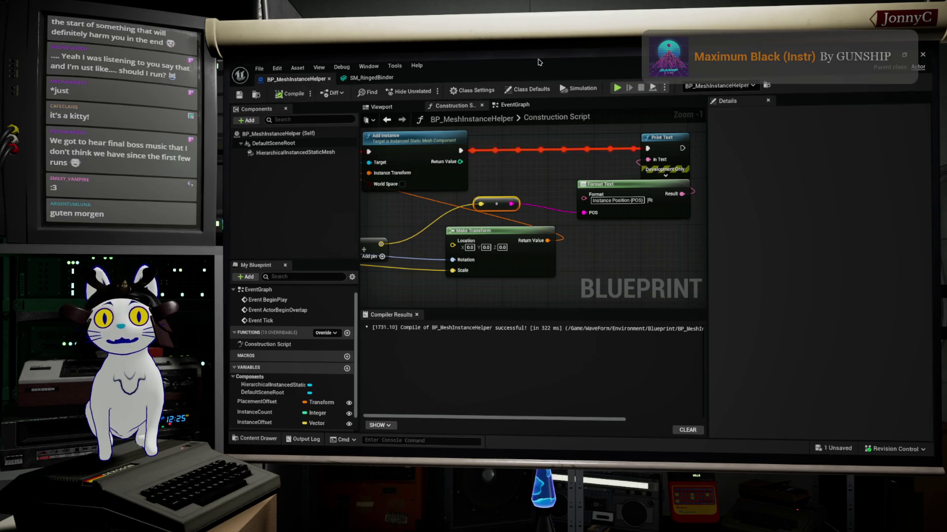
pyautogui.moveTo(510, 62)
pyautogui.mouseDown()
pyautogui.moveTo(568, 172)
pyautogui.moveTo(752, 170)
pyautogui.mouseUp()
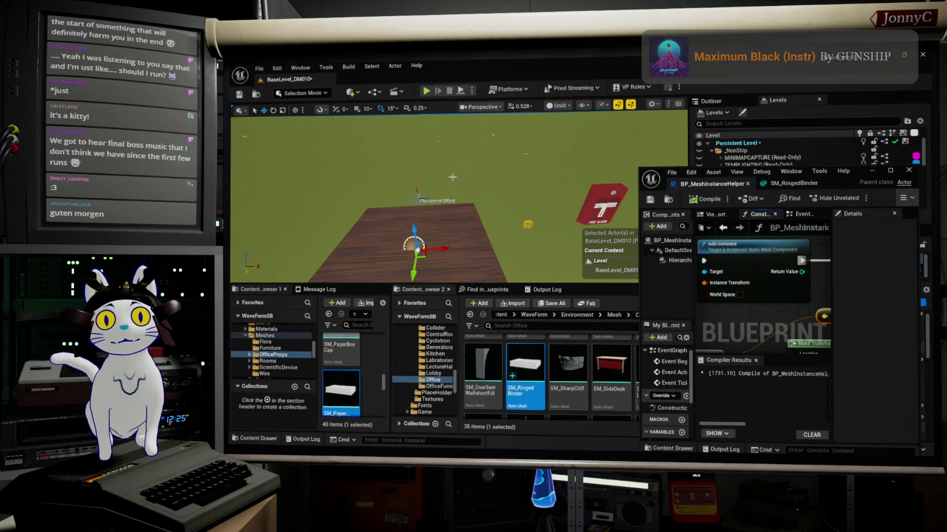
# Move the helper actor along X and read the Instance Position lines in the Output Log
pyautogui.moveTo(441, 198)
pyautogui.mouseDown()
pyautogui.moveTo(455, 196)
pyautogui.moveTo(445, 193)
pyautogui.mouseUp()
pyautogui.moveTo(444, 193); pyautogui.dragTo(433, 194, button='right')
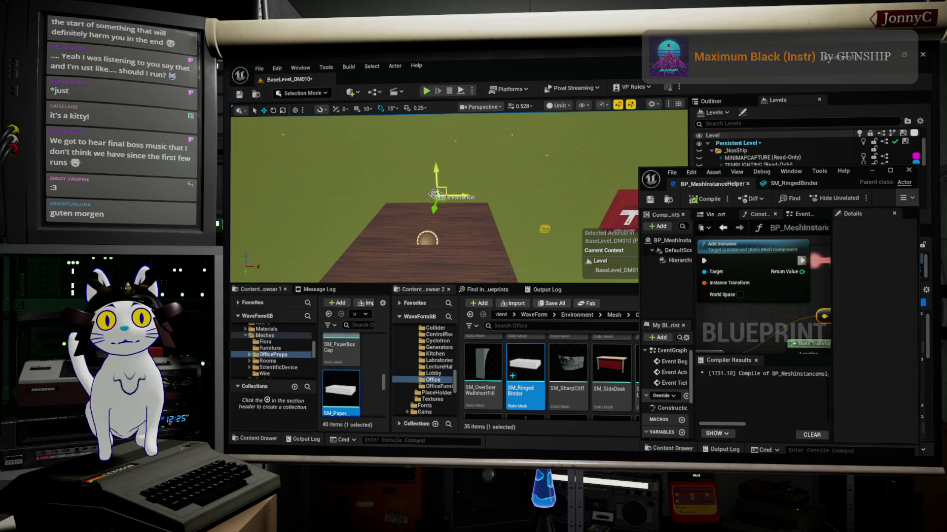
pyautogui.click(546, 290)
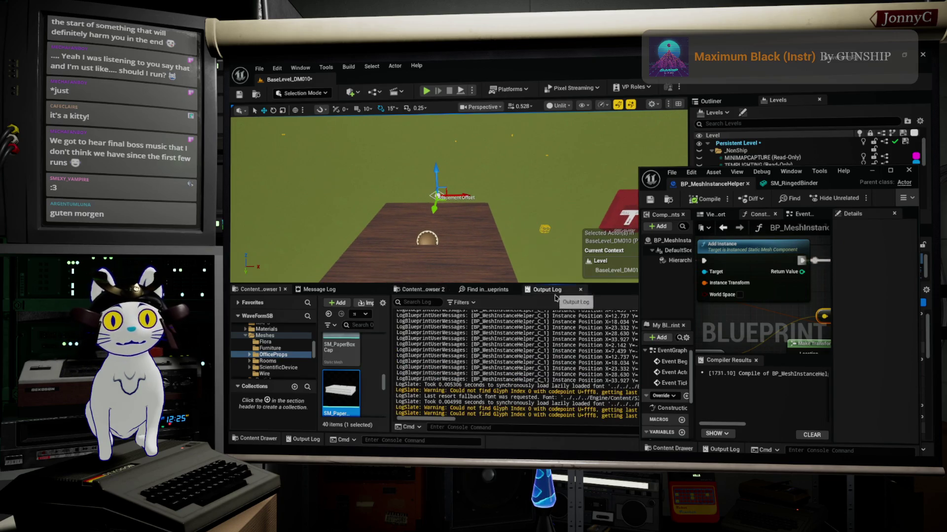
pyautogui.scroll(3, 576, 358)
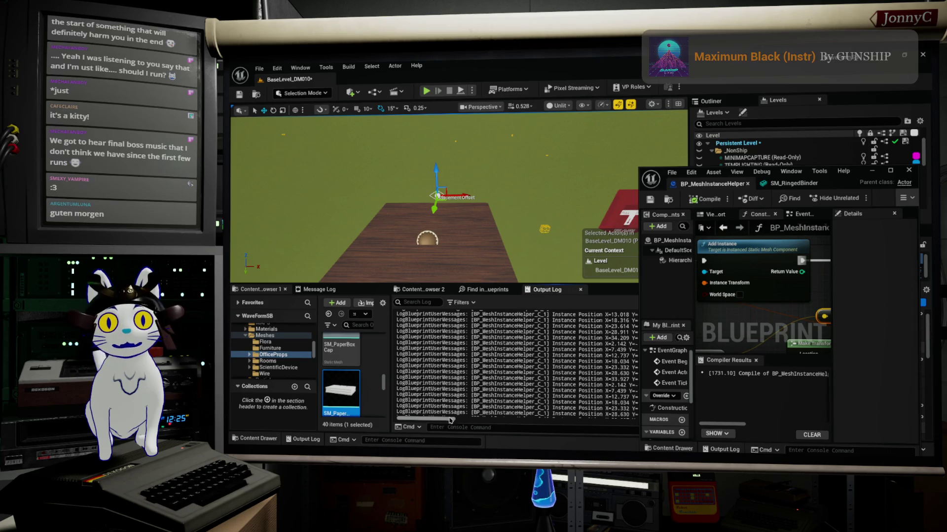
pyautogui.moveTo(443, 422); pyautogui.dragTo(465, 427)
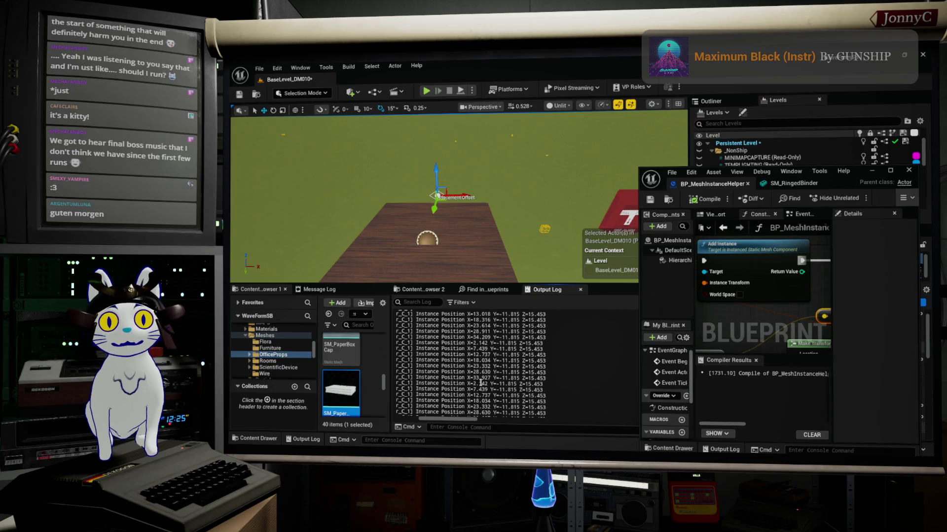
pyautogui.moveTo(464, 199); pyautogui.dragTo(461, 197)
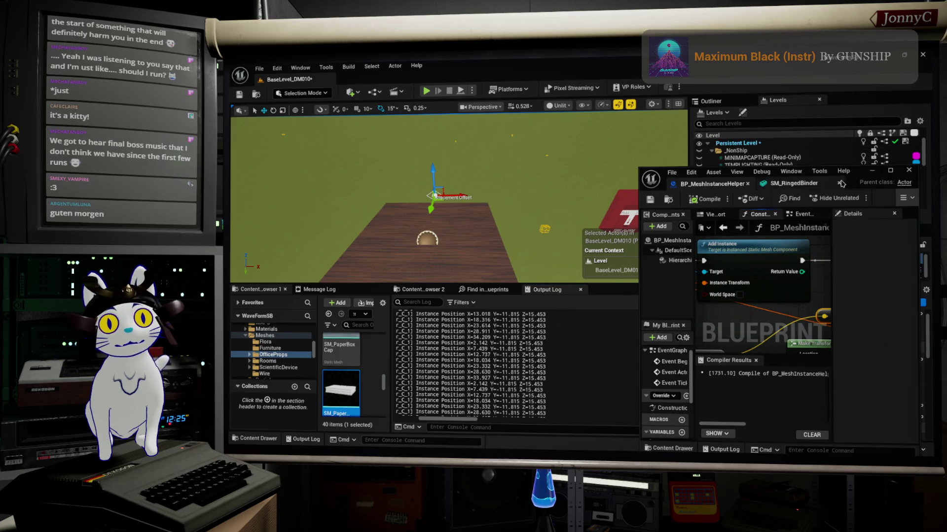
pyautogui.moveTo(851, 172)
pyautogui.mouseDown()
pyautogui.moveTo(710, 225)
pyautogui.moveTo(618, 281)
pyautogui.mouseUp()
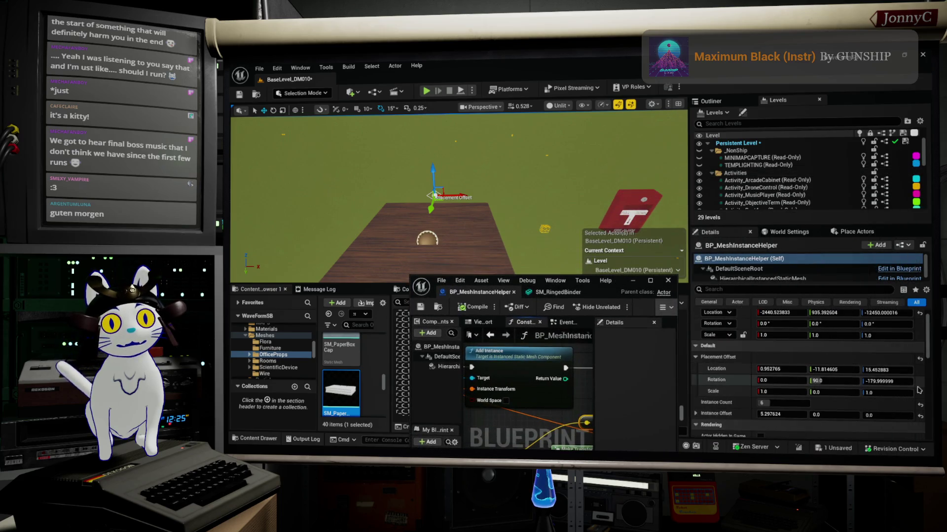
# Set the Placement Offset Scale Y to 1
pyautogui.click(845, 393)
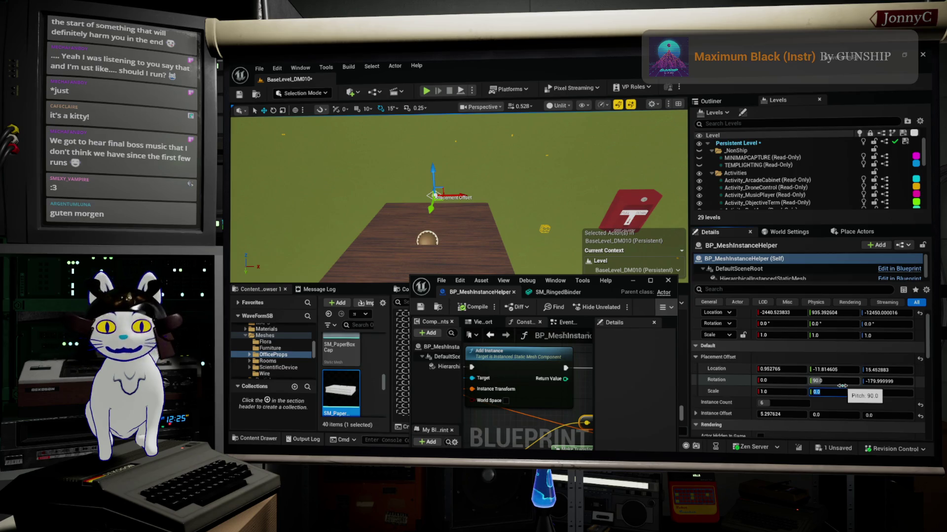
pyautogui.write('1')
pyautogui.press('Return')
pyautogui.click(833, 370)
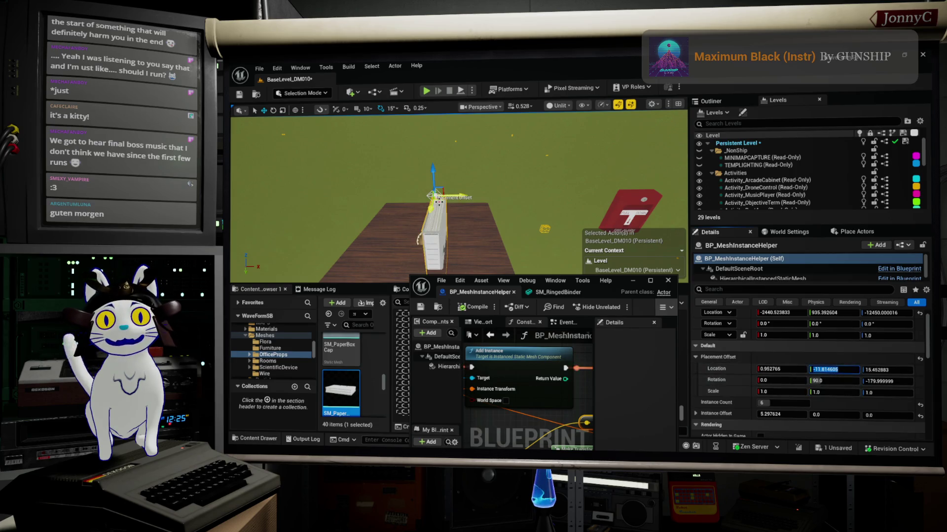
# Raise the binder mesh above the table and widen Instance Offset X to 8.116024
pyautogui.moveTo(508, 227); pyautogui.dragTo(468, 227, button='right')
pyautogui.moveTo(470, 159); pyautogui.dragTo(467, 140)
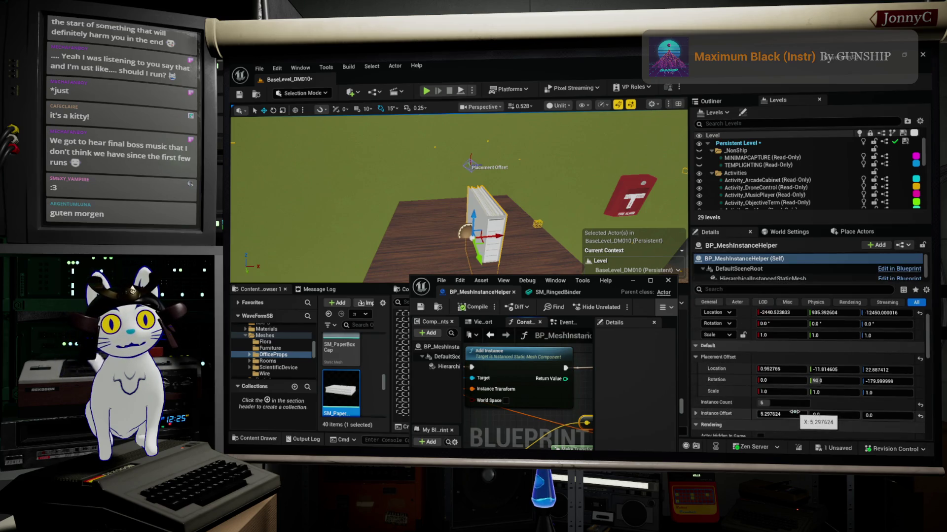
pyautogui.moveTo(794, 412); pyautogui.dragTo(802, 412)
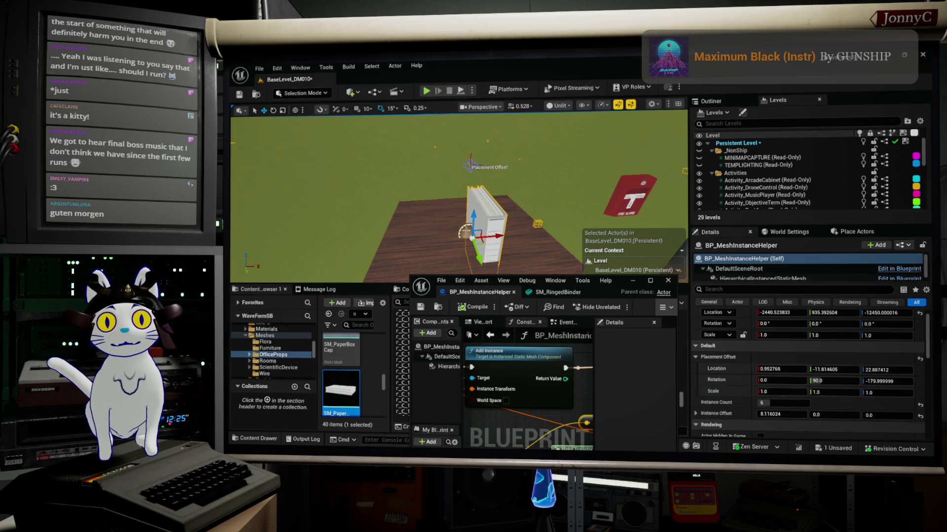
pyautogui.moveTo(472, 217); pyautogui.dragTo(475, 215)
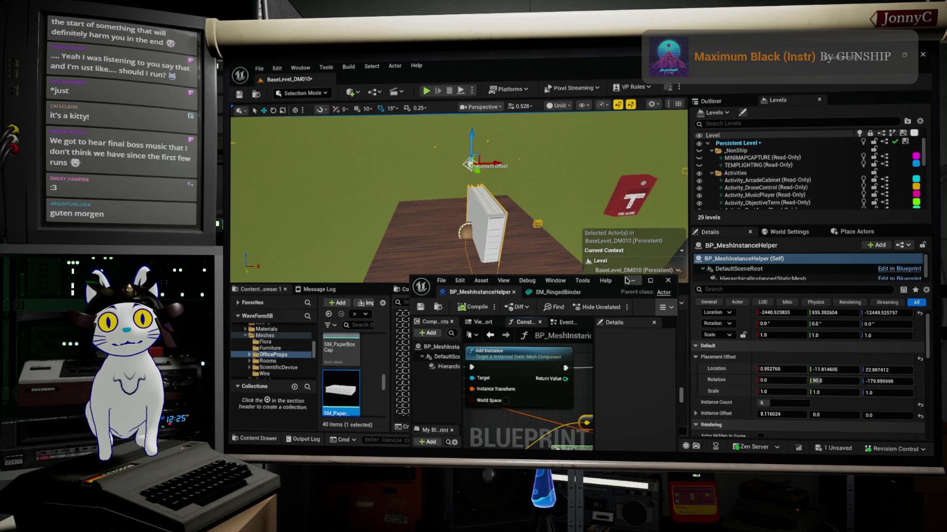
pyautogui.doubleClick(622, 282)
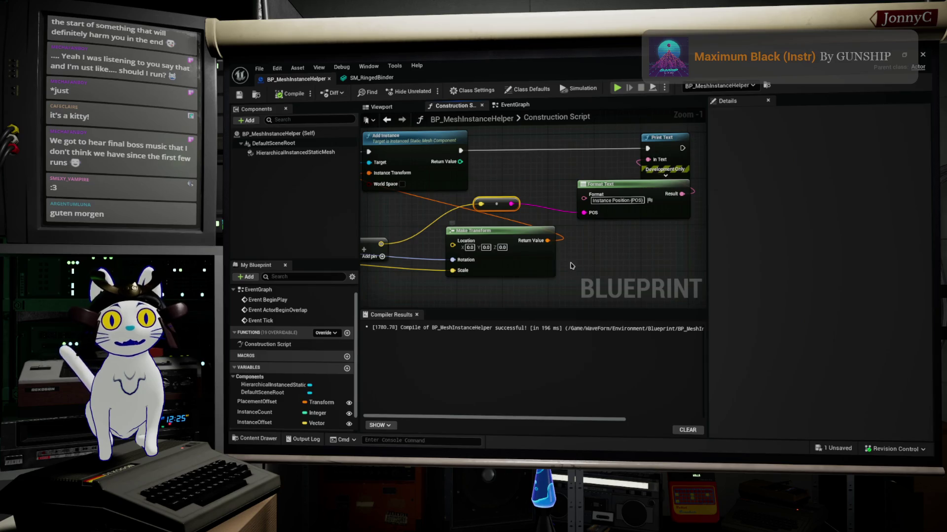
# Connect the offset sum to Make Transform's Location and recompile BP_MeshInstanceHelper
pyautogui.moveTo(652, 244)
pyautogui.mouseDown(button='right')
pyautogui.moveTo(656, 253)
pyautogui.moveTo(617, 257)
pyautogui.moveTo(573, 241)
pyautogui.mouseUp(button='right')
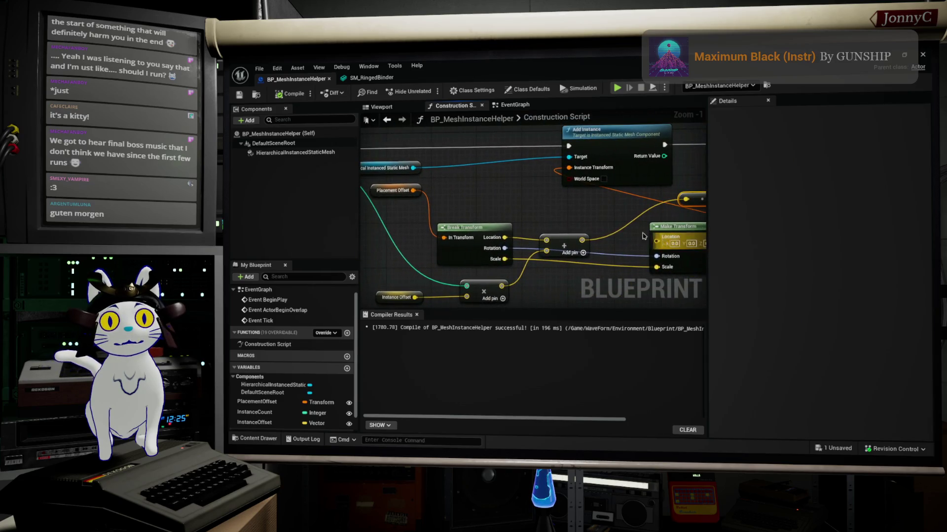
pyautogui.moveTo(582, 240); pyautogui.dragTo(658, 245)
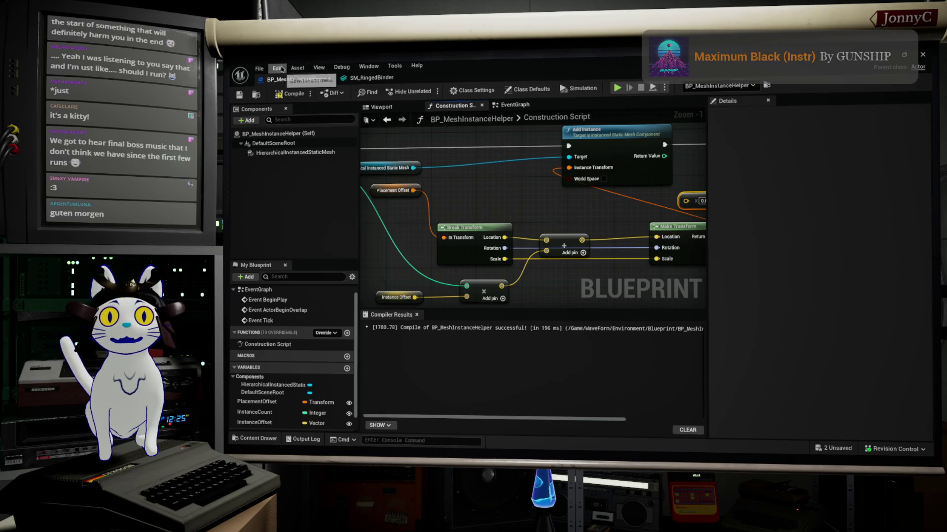
pyautogui.click(269, 95)
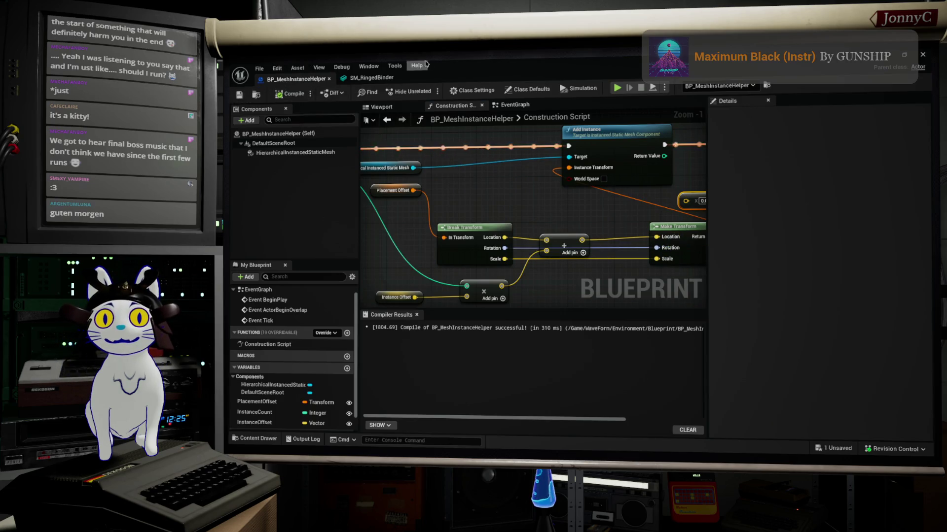
pyautogui.doubleClick(524, 63)
pyautogui.moveTo(562, 234); pyautogui.dragTo(523, 234, button='middle')
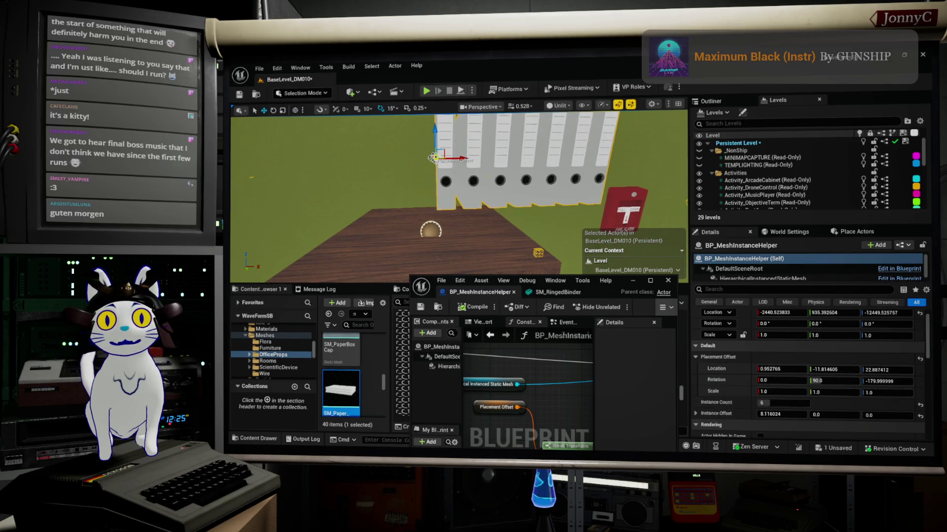
# Lower the binder row, slide it left along X, and tighten Instance Offset to 5.821289
pyautogui.moveTo(435, 135); pyautogui.dragTo(440, 154)
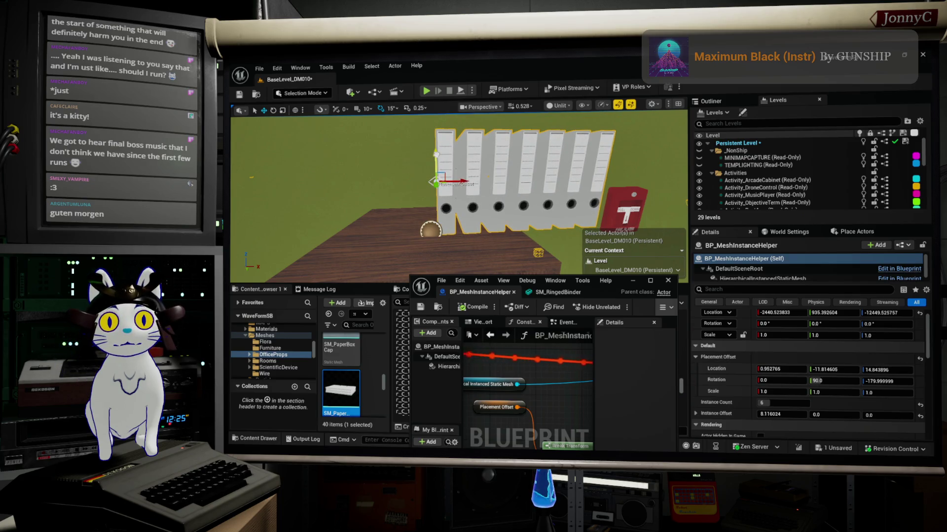
pyautogui.moveTo(470, 183); pyautogui.dragTo(464, 183)
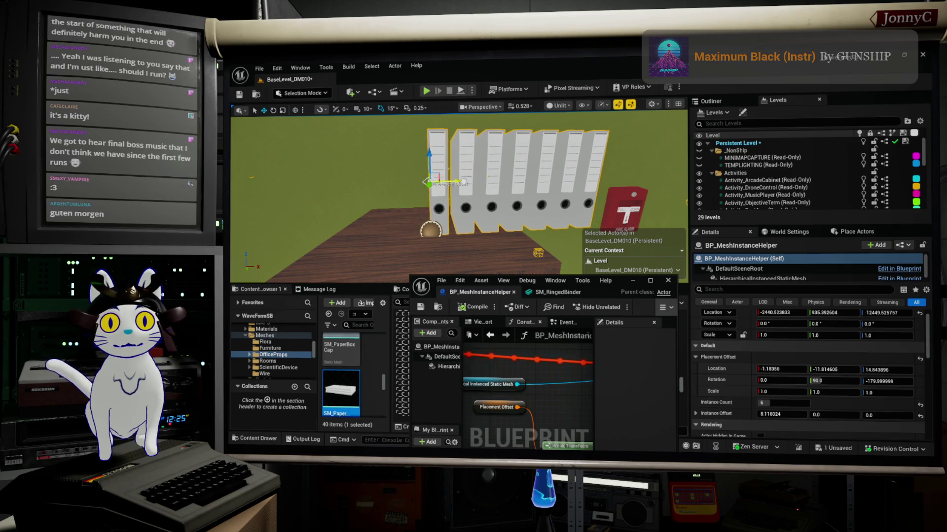
pyautogui.moveTo(784, 414)
pyautogui.mouseDown()
pyautogui.moveTo(753, 414)
pyautogui.moveTo(809, 403)
pyautogui.mouseUp()
pyautogui.moveTo(458, 197)
pyautogui.mouseDown(button='right')
pyautogui.moveTo(424, 200)
pyautogui.moveTo(434, 202)
pyautogui.mouseUp(button='right')
pyautogui.moveTo(582, 174); pyautogui.dragTo(584, 172, button='right')
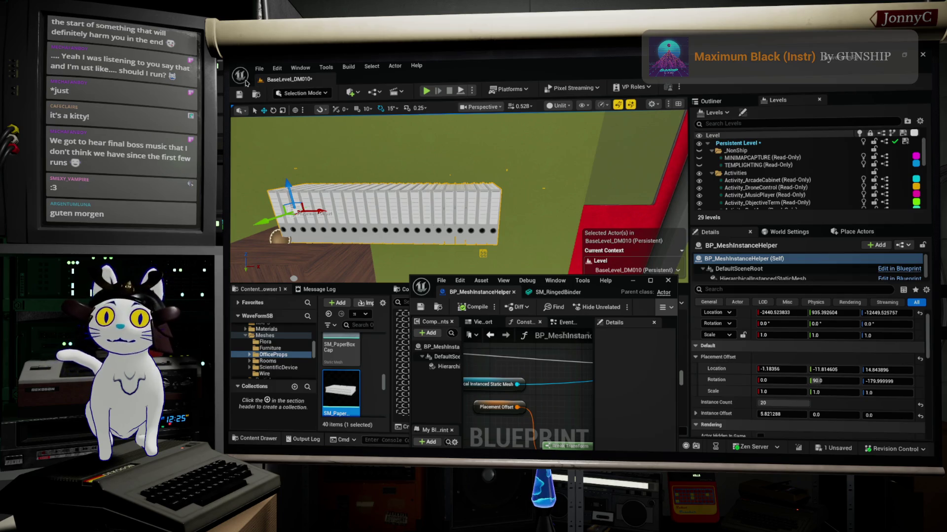
# Save the level
pyautogui.click(239, 94)
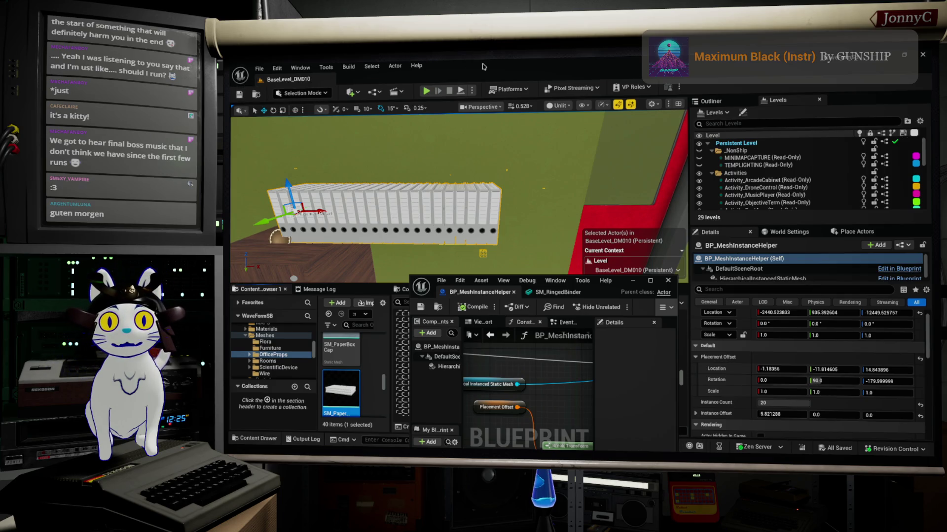
pyautogui.moveTo(556, 376); pyautogui.dragTo(565, 337, button='right')
pyautogui.doubleClick(620, 285)
# Delete the Make Transform node and shift the For Loop and Instance Count nodes right
pyautogui.scroll(-4, 596, 242)
pyautogui.scroll(2, 442, 253)
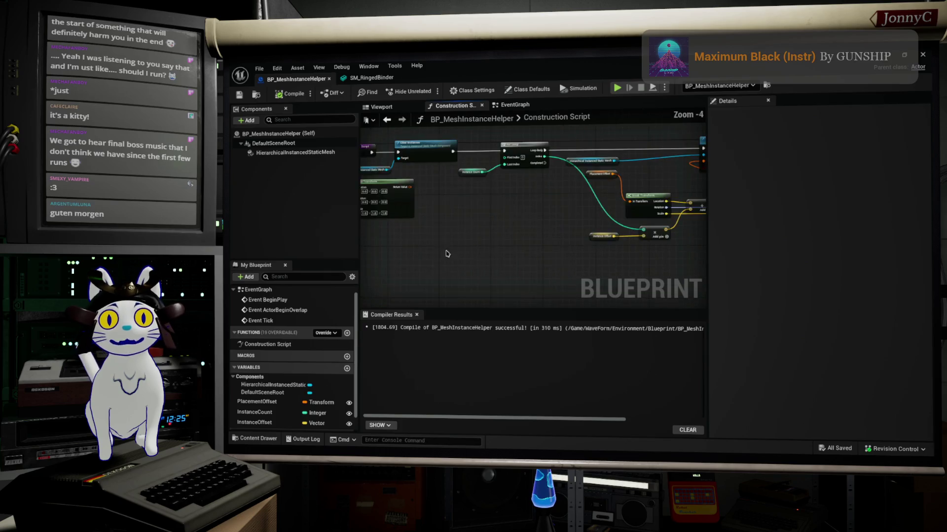
pyautogui.click(514, 225)
pyautogui.press('Delete')
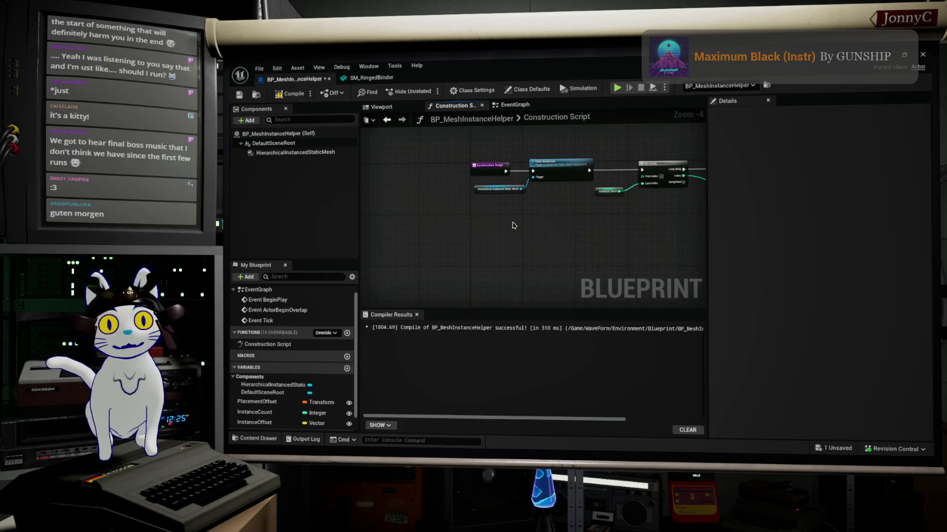
pyautogui.scroll(2, 556, 224)
pyautogui.click(571, 204)
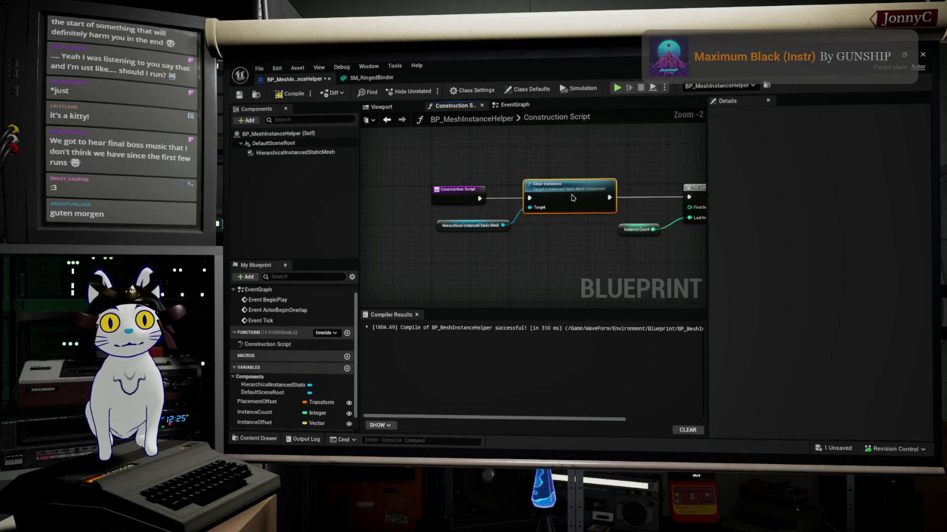
pyautogui.scroll(-2, 572, 203)
pyautogui.moveTo(572, 203); pyautogui.dragTo(441, 220, button='right')
pyautogui.moveTo(459, 211)
pyautogui.mouseDown()
pyautogui.moveTo(517, 180)
pyautogui.moveTo(507, 197)
pyautogui.mouseUp()
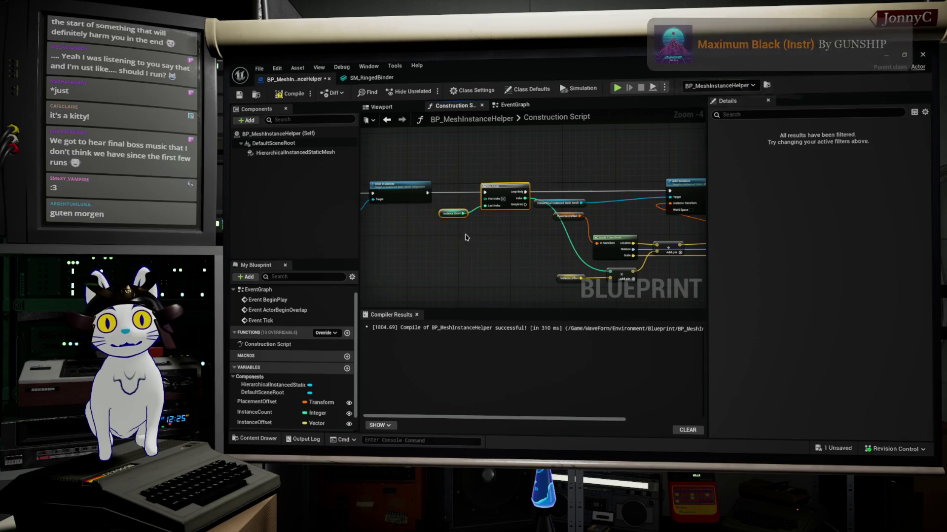
pyautogui.moveTo(442, 217); pyautogui.dragTo(450, 210)
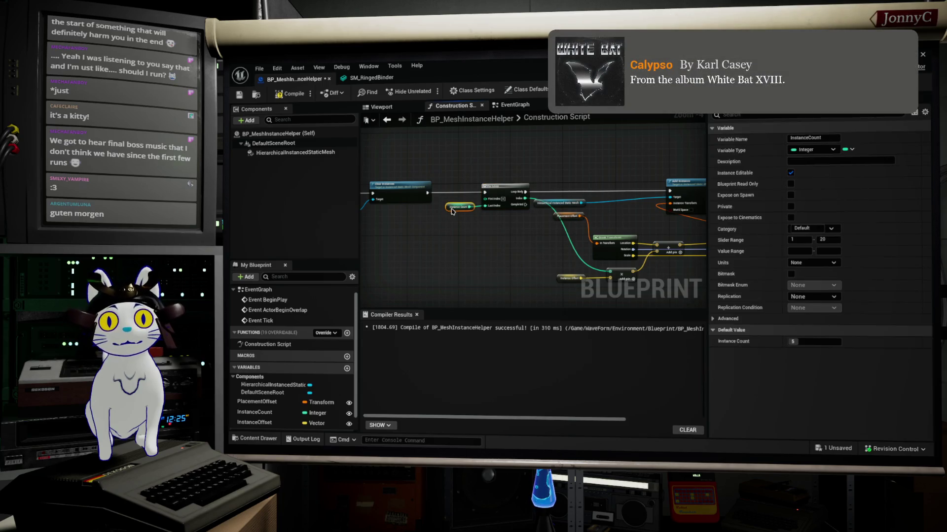
pyautogui.moveTo(553, 236)
pyautogui.mouseDown(button='right')
pyautogui.moveTo(528, 189)
pyautogui.moveTo(463, 212)
pyautogui.mouseUp(button='right')
# Reconnect the Add node's output to the vector input
pyautogui.click(559, 237)
pyautogui.click(620, 207)
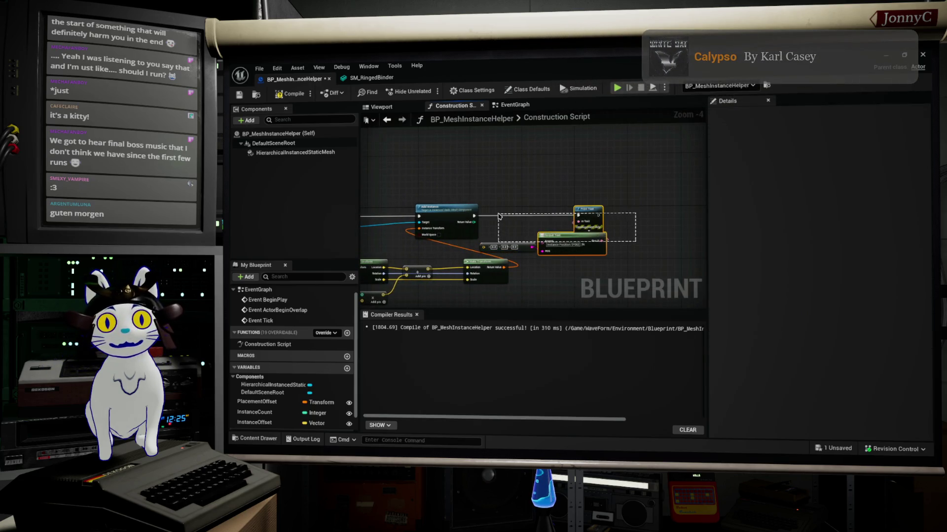
pyautogui.click(601, 247)
pyautogui.scroll(3, 523, 256)
pyautogui.moveTo(532, 266); pyautogui.dragTo(661, 224, button='right')
pyautogui.scroll(1, 660, 224)
pyautogui.moveTo(485, 245)
pyautogui.mouseDown()
pyautogui.moveTo(592, 206)
pyautogui.moveTo(480, 246)
pyautogui.moveTo(560, 250)
pyautogui.mouseUp()
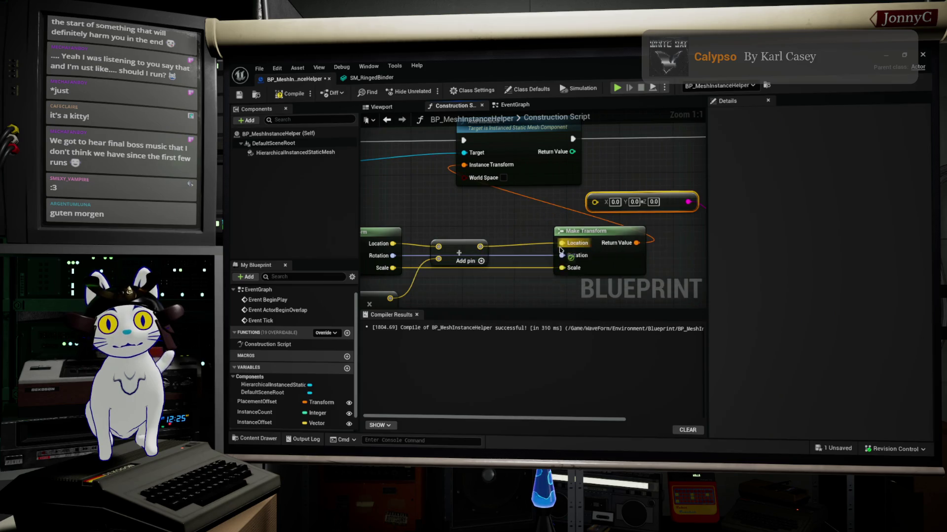
# Box-select and delete the Print Text and Format Text debug nodes
pyautogui.moveTo(661, 179)
pyautogui.mouseDown(button='right')
pyautogui.moveTo(567, 193)
pyautogui.moveTo(519, 222)
pyautogui.mouseUp(button='right')
pyautogui.scroll(-1, 567, 197)
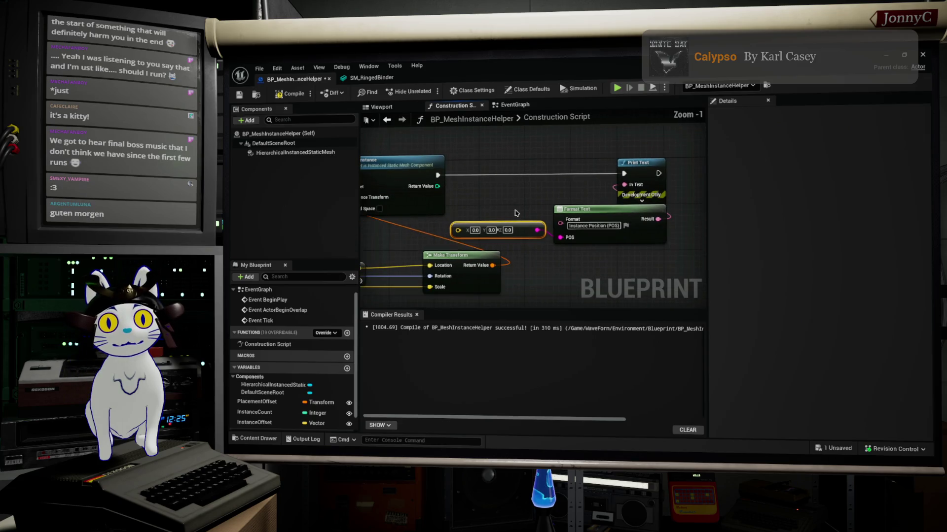
pyautogui.moveTo(670, 256); pyautogui.dragTo(522, 168)
pyautogui.press('Delete')
pyautogui.scroll(-1, 513, 192)
pyautogui.moveTo(513, 193)
pyautogui.mouseDown(button='right')
pyautogui.moveTo(638, 192)
pyautogui.moveTo(756, 150)
pyautogui.mouseUp(button='right')
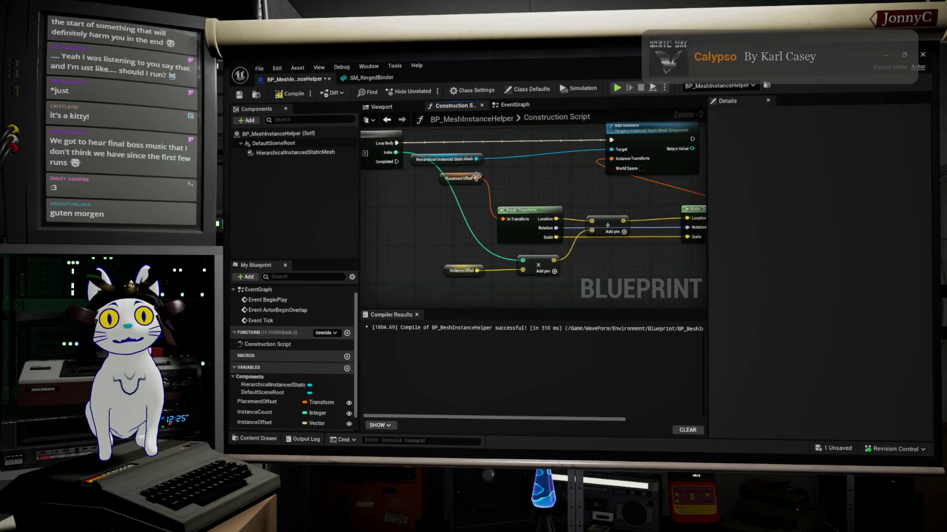
# Add an Index-wire reroute and reposition the mesh getter, Add Instance and Break Transform nodes
pyautogui.doubleClick(485, 244)
pyautogui.moveTo(492, 246); pyautogui.dragTo(467, 251)
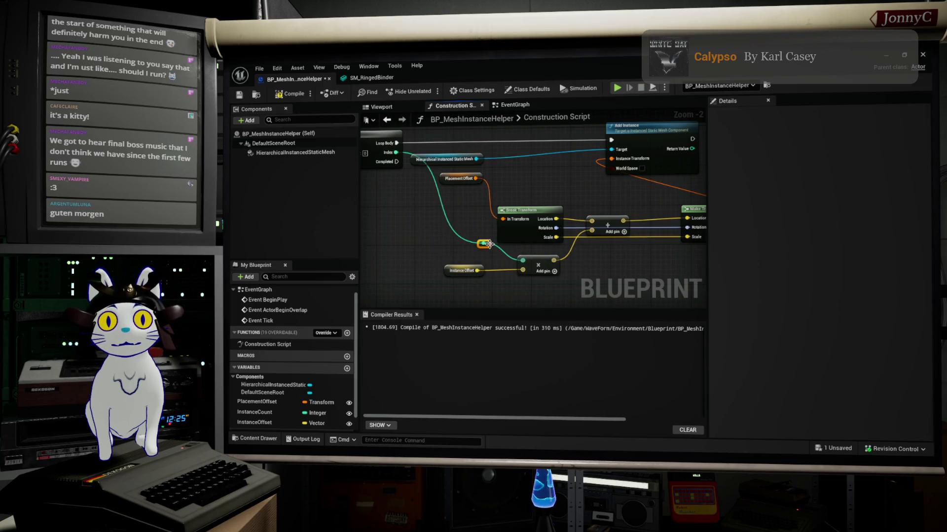
pyautogui.moveTo(444, 156); pyautogui.dragTo(474, 152)
pyautogui.moveTo(523, 210); pyautogui.dragTo(522, 215)
pyautogui.scroll(-1, 575, 193)
pyautogui.moveTo(574, 192); pyautogui.dragTo(392, 215, button='right')
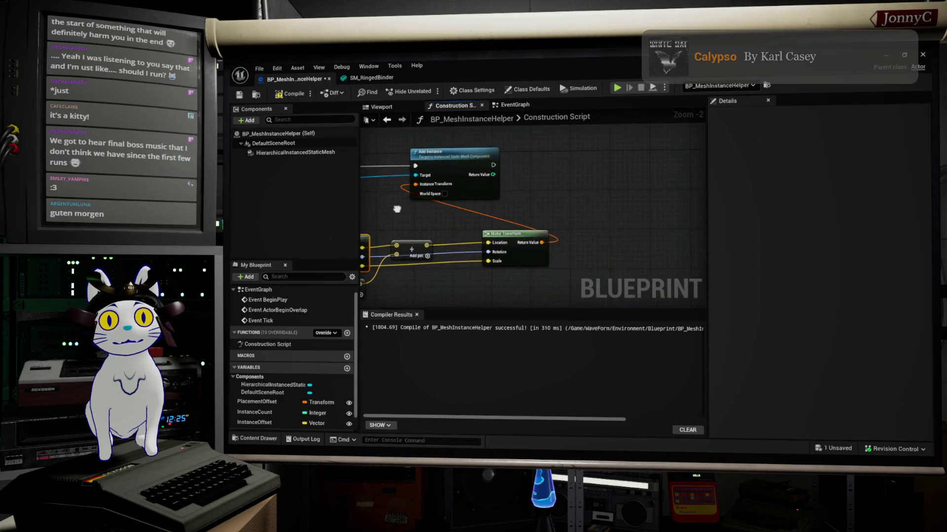
pyautogui.moveTo(462, 166); pyautogui.dragTo(606, 151)
pyautogui.moveTo(441, 247); pyautogui.dragTo(583, 221, button='right')
pyautogui.moveTo(473, 184); pyautogui.dragTo(633, 229)
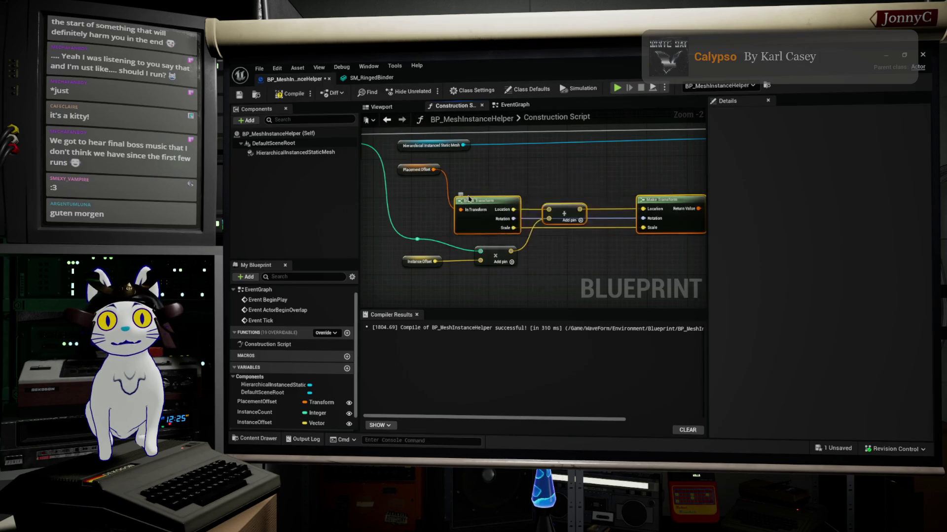
pyautogui.moveTo(460, 206); pyautogui.dragTo(470, 167)
pyautogui.moveTo(611, 196)
pyautogui.mouseDown(button='right')
pyautogui.moveTo(463, 220)
pyautogui.moveTo(568, 222)
pyautogui.mouseUp(button='right')
pyautogui.scroll(1, 552, 228)
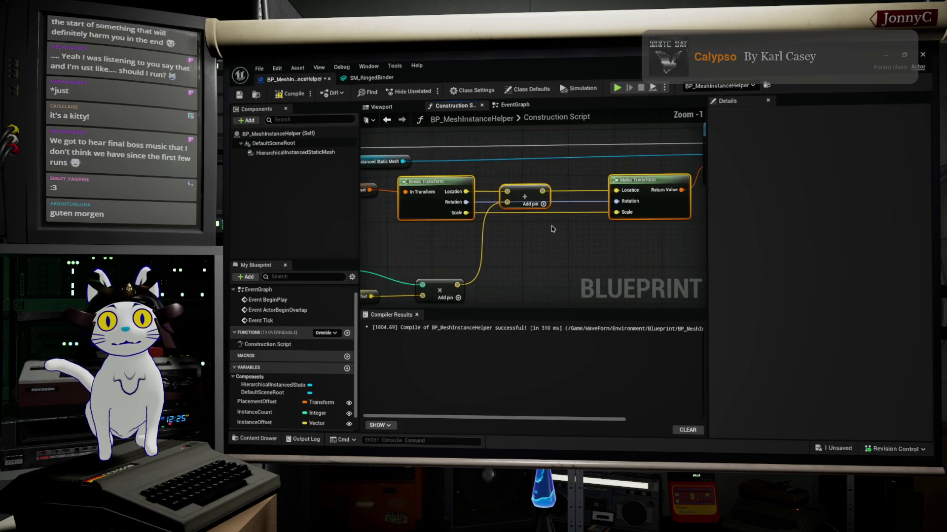
# Add reroute points on the Rotation and Scale wires and align them vertically
pyautogui.doubleClick(489, 202)
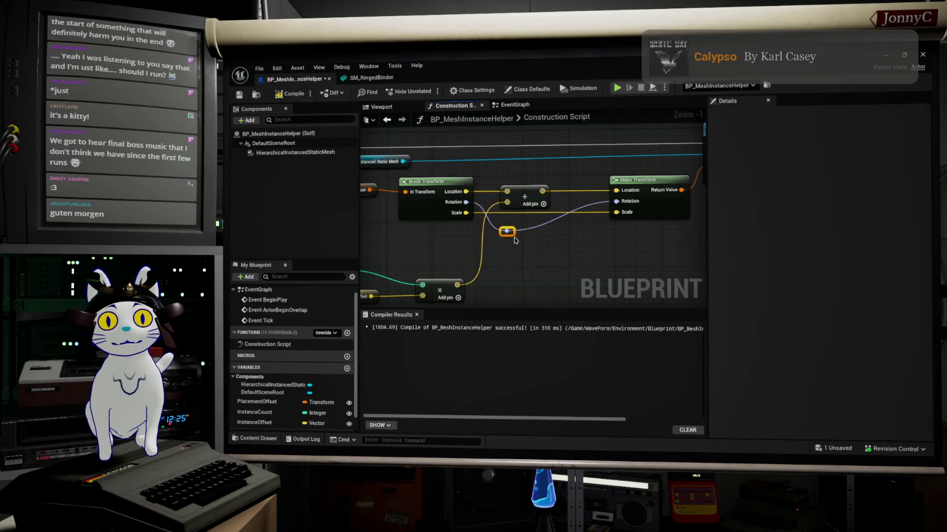
pyautogui.doubleClick(537, 225)
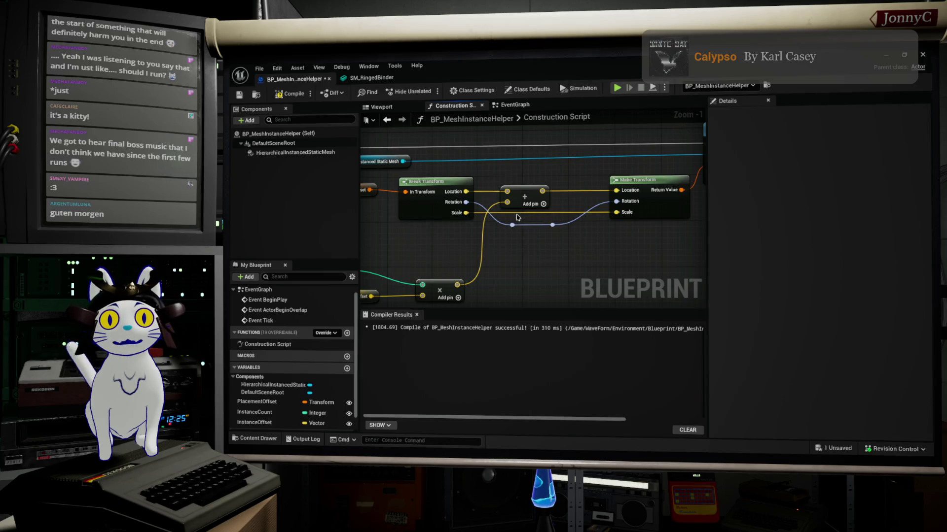
pyautogui.doubleClick(513, 211)
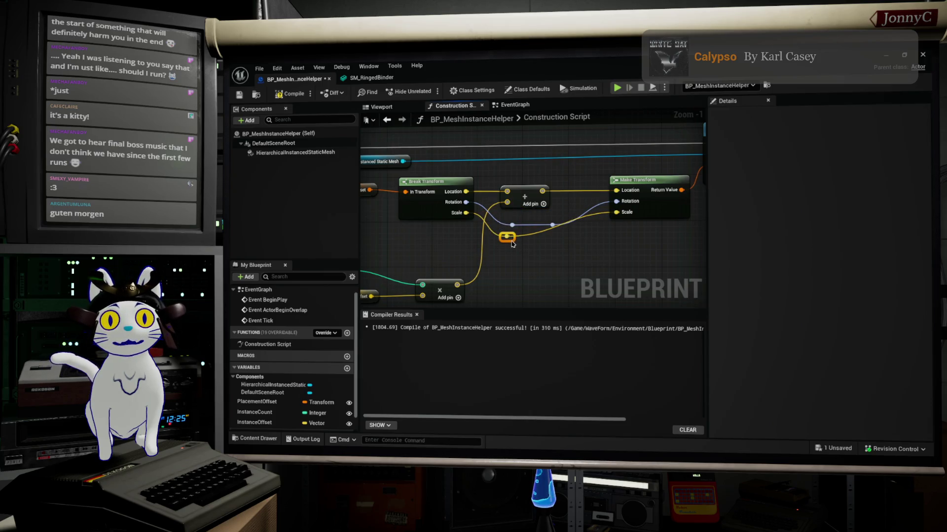
pyautogui.moveTo(513, 241); pyautogui.dragTo(533, 235)
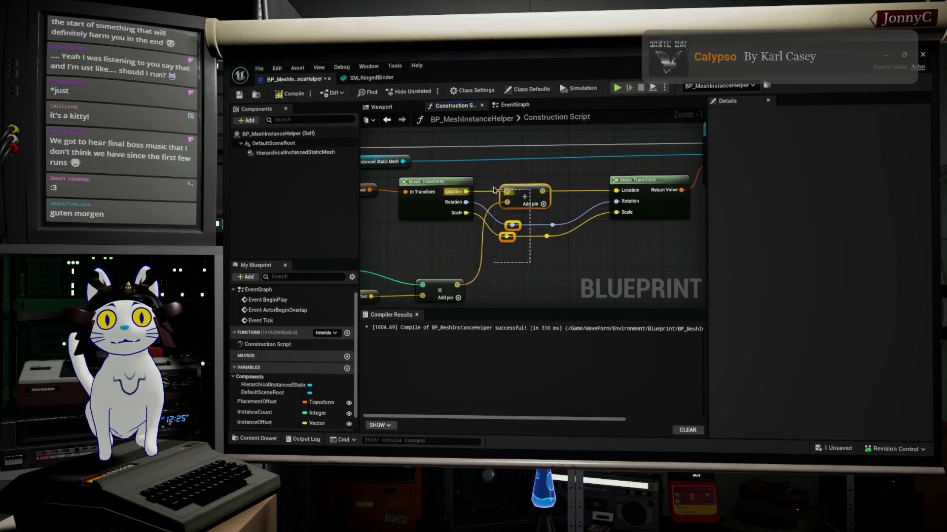
pyautogui.hotkey('shift', 'a')
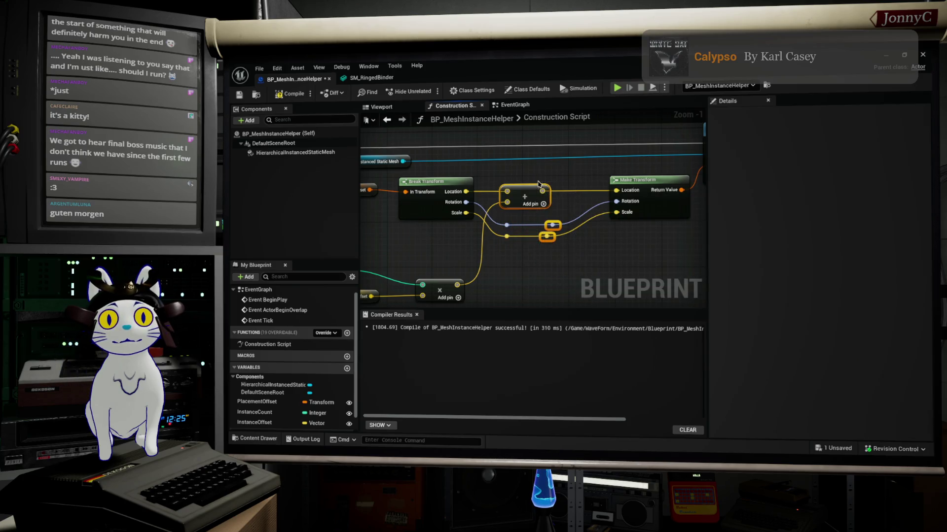
pyautogui.moveTo(656, 186); pyautogui.dragTo(631, 185)
# Move the mesh getter right and raise the Add, Instance Offset, reroute and multiply nodes
pyautogui.scroll(-1, 632, 185)
pyautogui.scroll(-1, 632, 185)
pyautogui.moveTo(632, 185); pyautogui.dragTo(616, 245, button='right')
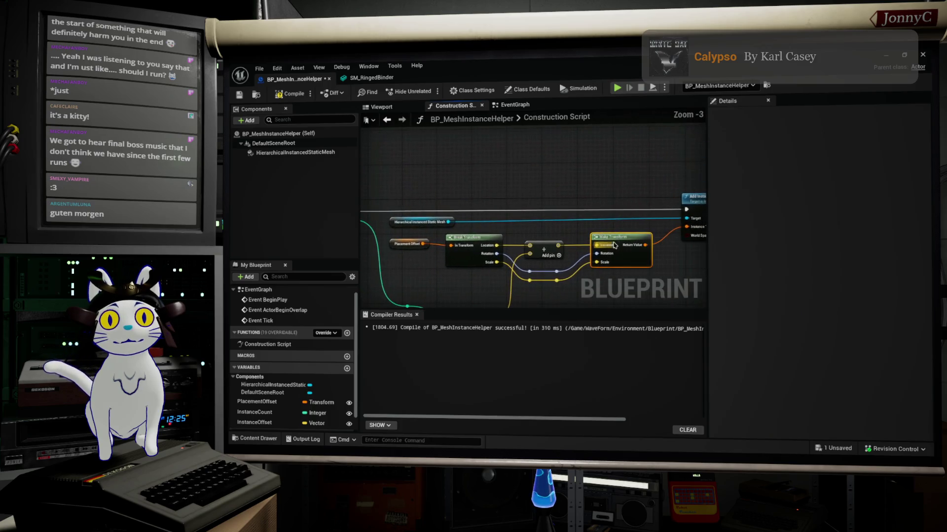
pyautogui.moveTo(396, 223); pyautogui.dragTo(560, 223)
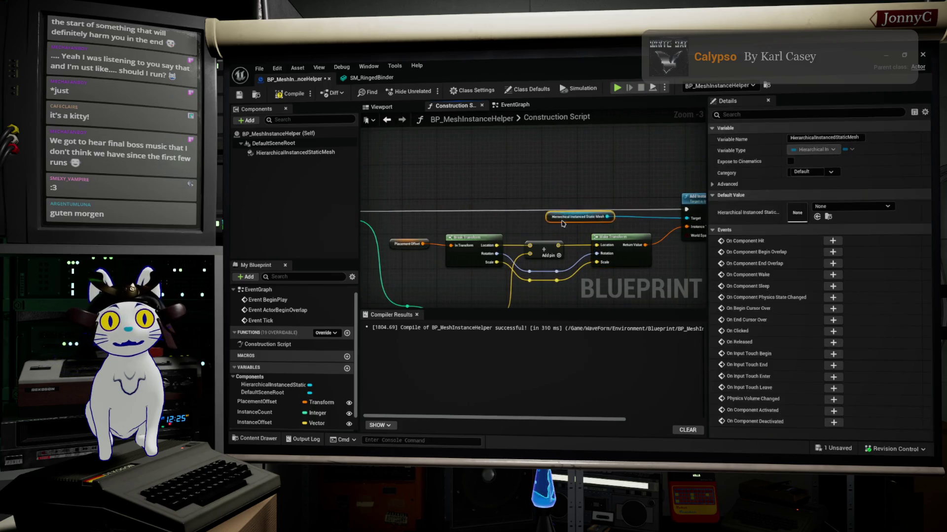
pyautogui.moveTo(536, 301)
pyautogui.mouseDown(button='right')
pyautogui.moveTo(557, 255)
pyautogui.moveTo(610, 188)
pyautogui.mouseUp(button='right')
pyautogui.moveTo(528, 199); pyautogui.dragTo(549, 192)
pyautogui.moveTo(572, 249); pyautogui.dragTo(446, 188)
pyautogui.moveTo(555, 196); pyautogui.dragTo(557, 177)
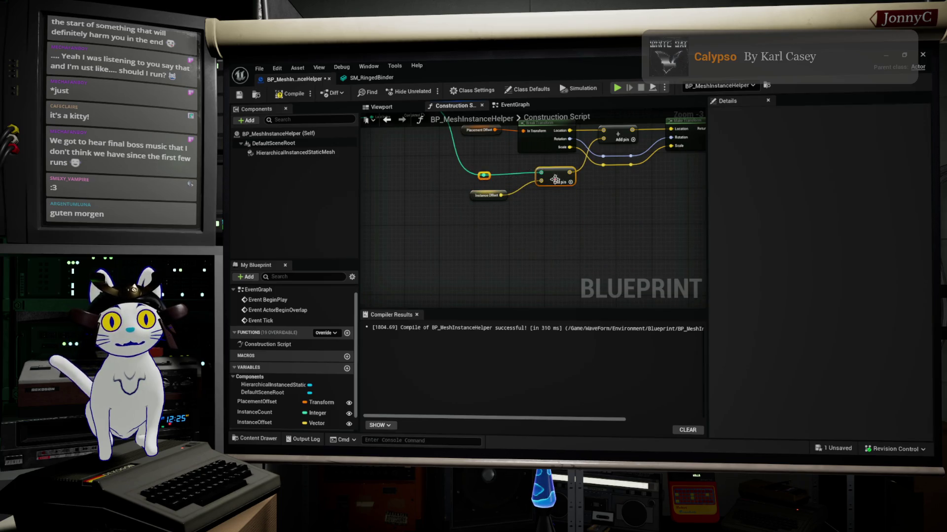
pyautogui.moveTo(622, 195)
pyautogui.mouseDown(button='right')
pyautogui.moveTo(581, 259)
pyautogui.moveTo(700, 266)
pyautogui.mouseUp(button='right')
pyautogui.moveTo(405, 207); pyautogui.dragTo(550, 210, button='right')
pyautogui.scroll(3, 435, 210)
# Follow the chain from the Construction Script start through For Loop to the transform math nodes
pyautogui.click(525, 172)
pyautogui.moveTo(604, 198); pyautogui.dragTo(545, 185, button='right')
pyautogui.moveTo(629, 250)
pyautogui.mouseDown(button='right')
pyautogui.moveTo(423, 262)
pyautogui.moveTo(516, 239)
pyautogui.moveTo(395, 255)
pyautogui.mouseUp(button='right')
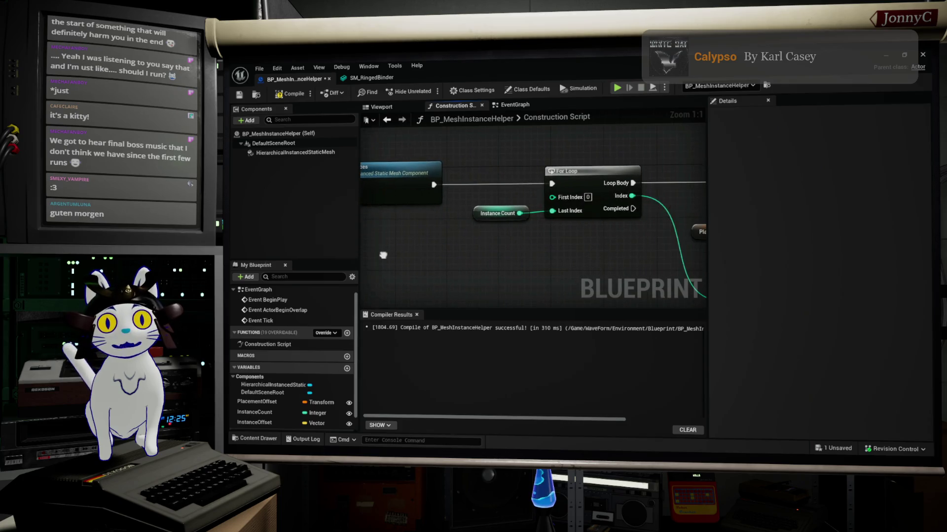
pyautogui.moveTo(581, 201); pyautogui.dragTo(486, 210, button='right')
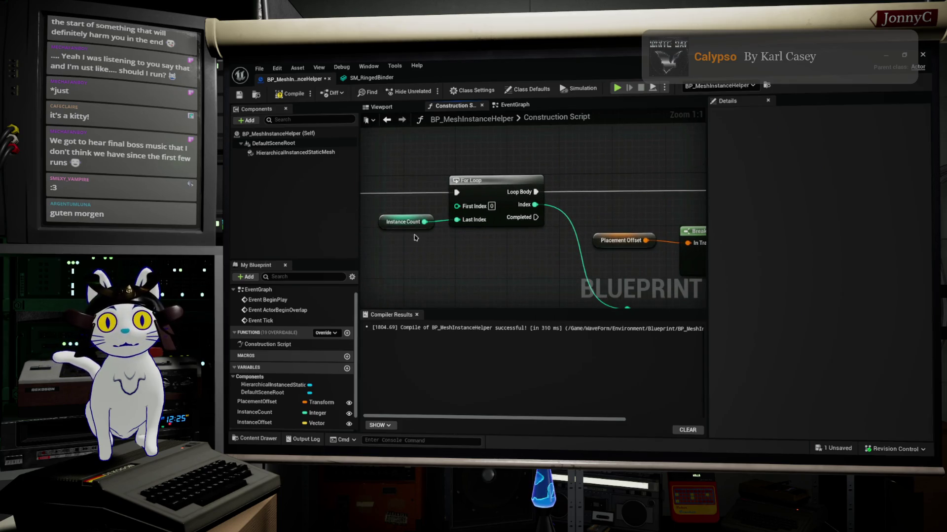
pyautogui.moveTo(658, 261)
pyautogui.mouseDown(button='right')
pyautogui.moveTo(491, 234)
pyautogui.moveTo(396, 234)
pyautogui.moveTo(446, 215)
pyautogui.mouseUp(button='right')
pyautogui.moveTo(529, 266); pyautogui.dragTo(552, 249, button='right')
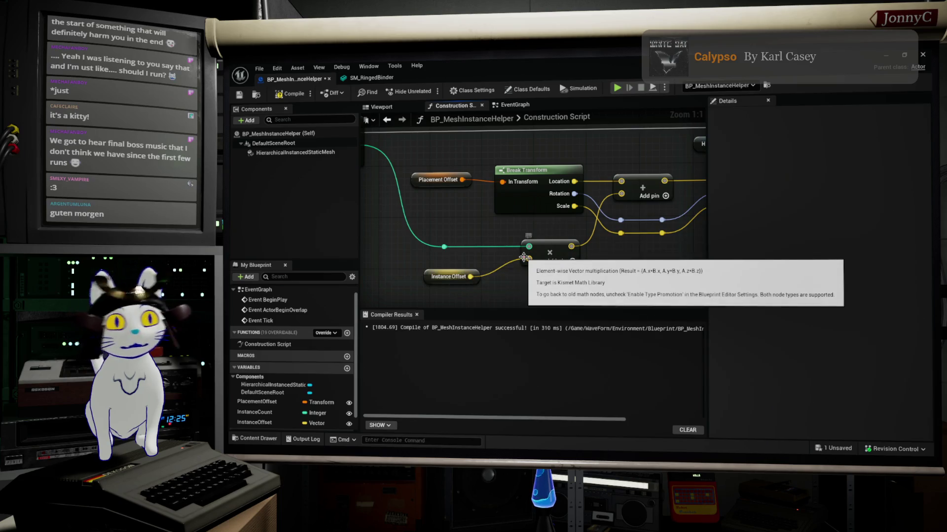
pyautogui.moveTo(522, 254); pyautogui.dragTo(645, 292, button='right')
pyautogui.moveTo(472, 188)
pyautogui.mouseDown(button='right')
pyautogui.moveTo(403, 170)
pyautogui.moveTo(337, 135)
pyautogui.mouseUp(button='right')
pyautogui.moveTo(482, 197)
pyautogui.mouseDown(button='right')
pyautogui.moveTo(504, 201)
pyautogui.moveTo(529, 263)
pyautogui.mouseUp(button='right')
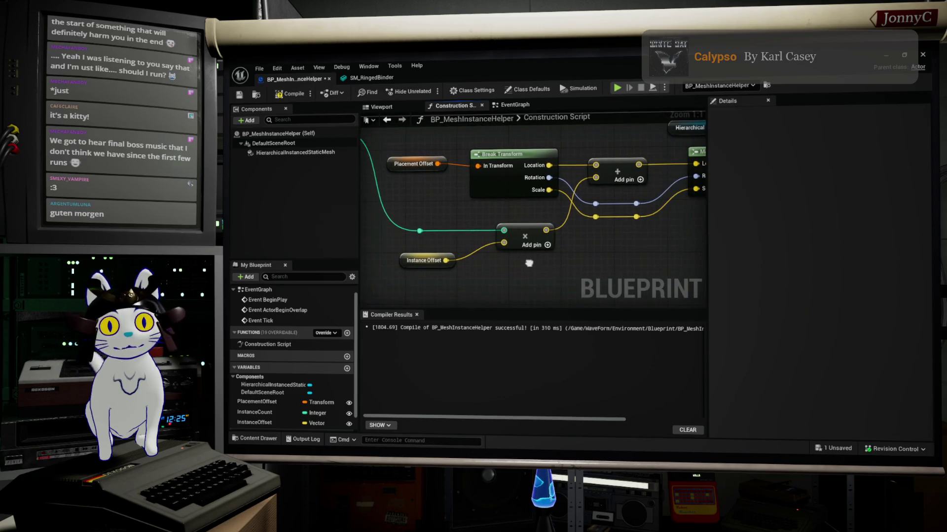
# Zoom out over the network and box-select all of its nodes
pyautogui.click(438, 259)
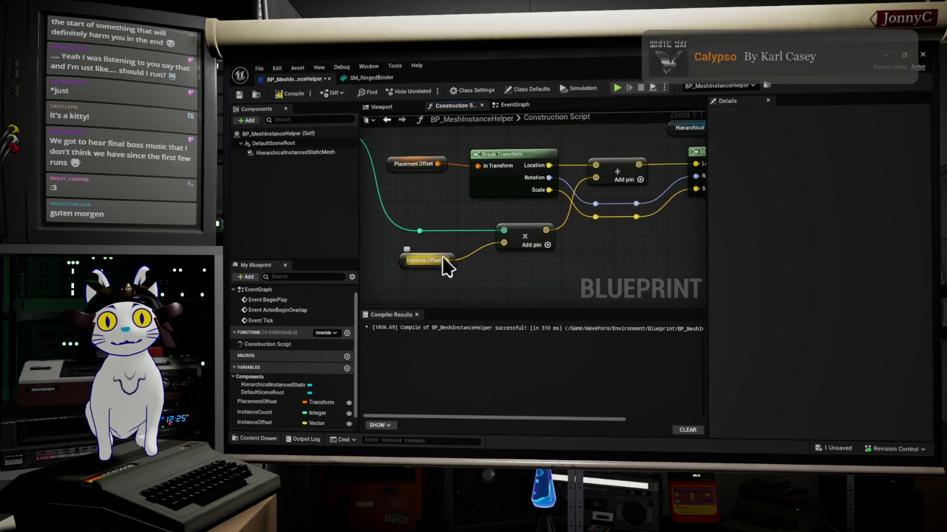
pyautogui.moveTo(479, 170); pyautogui.dragTo(179, 171, button='right')
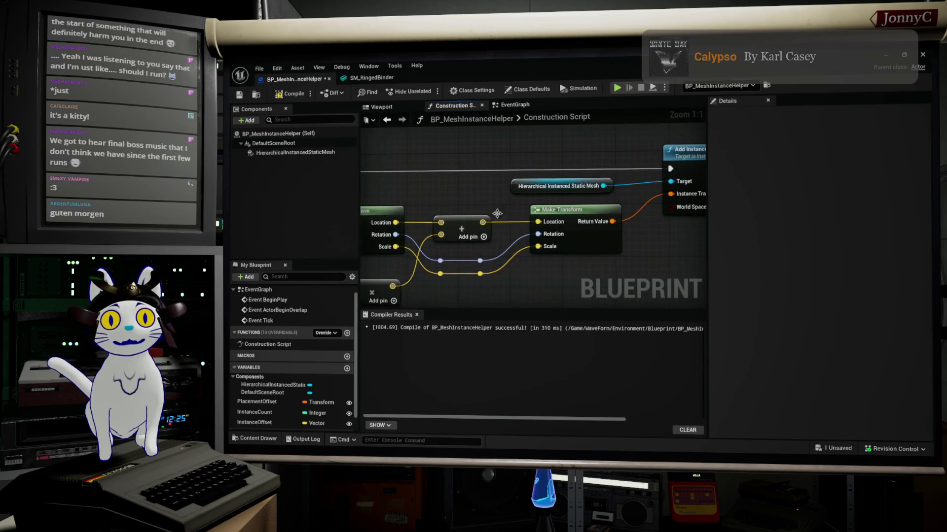
pyautogui.moveTo(480, 178)
pyautogui.mouseDown(button='right')
pyautogui.moveTo(554, 256)
pyautogui.moveTo(461, 235)
pyautogui.mouseUp(button='right')
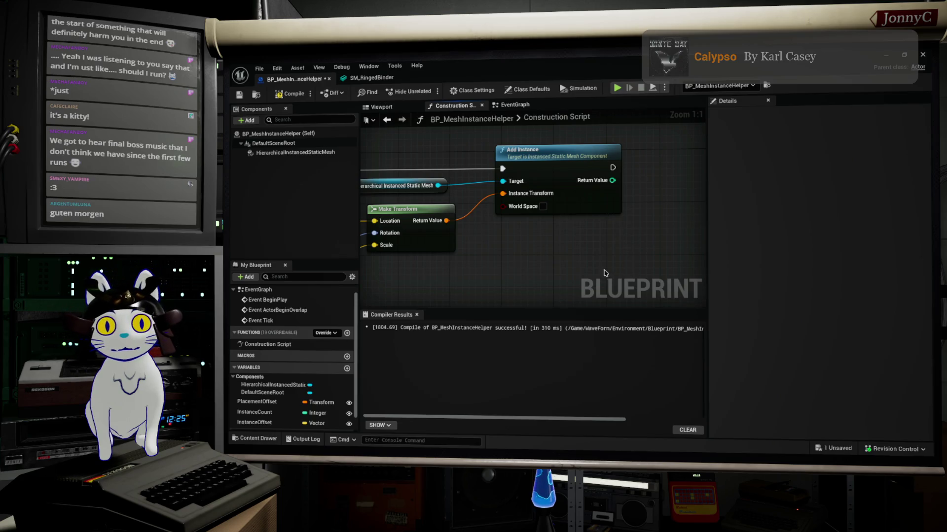
pyautogui.scroll(-2, 624, 234)
pyautogui.moveTo(624, 234); pyautogui.dragTo(838, 232, button='right')
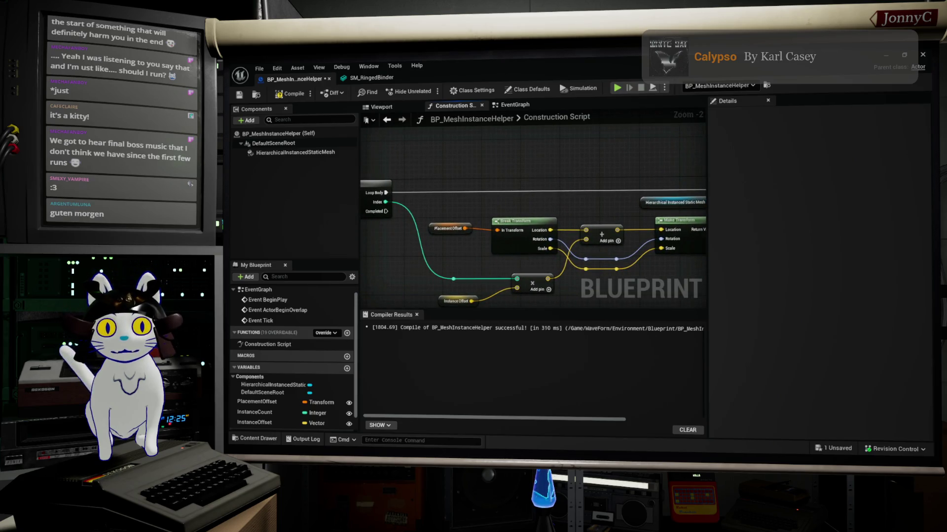
pyautogui.moveTo(656, 266); pyautogui.dragTo(606, 266, button='right')
pyautogui.scroll(-1, 606, 266)
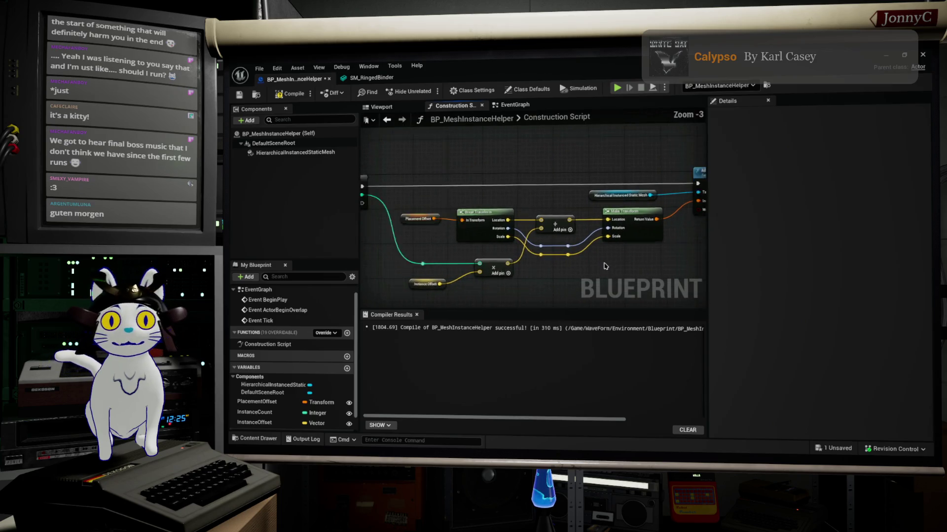
pyautogui.scroll(-3, 606, 266)
pyautogui.moveTo(679, 264); pyautogui.dragTo(418, 157)
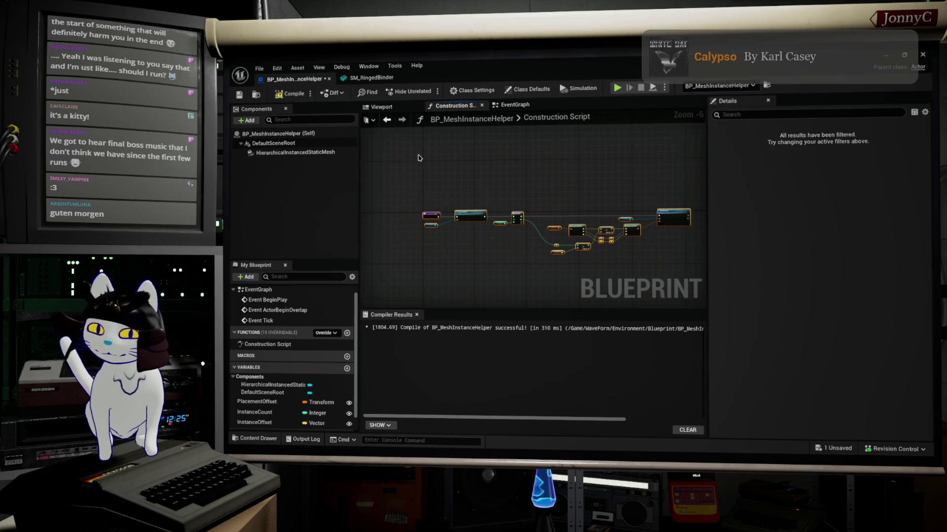
# Wrap the selected network in a comment box and type its 'Create a…' instancing title
pyautogui.press('c')
pyautogui.write('Create')
pyautogui.scroll(3, 459, 230)
pyautogui.write('a nu')
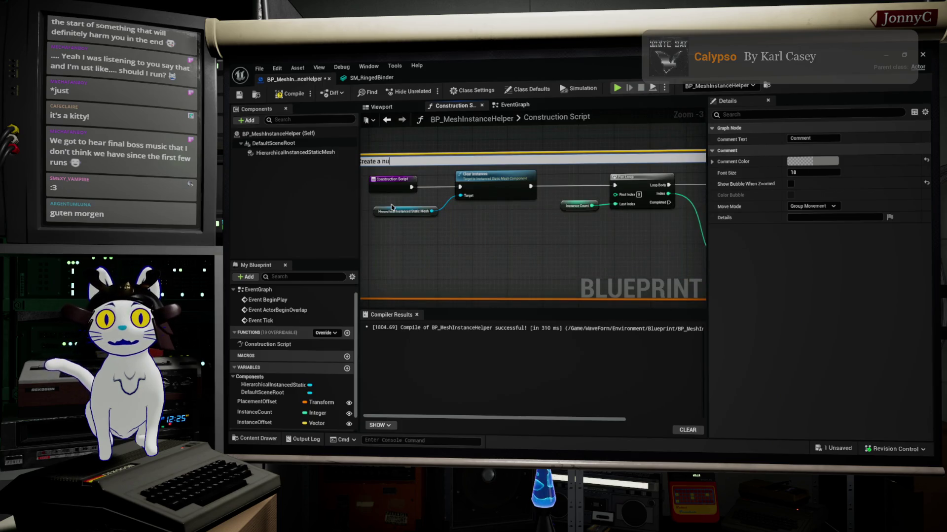
pyautogui.press('BackSpace')
pyautogui.press('BackSpace')
pyautogui.press('BackSpace')
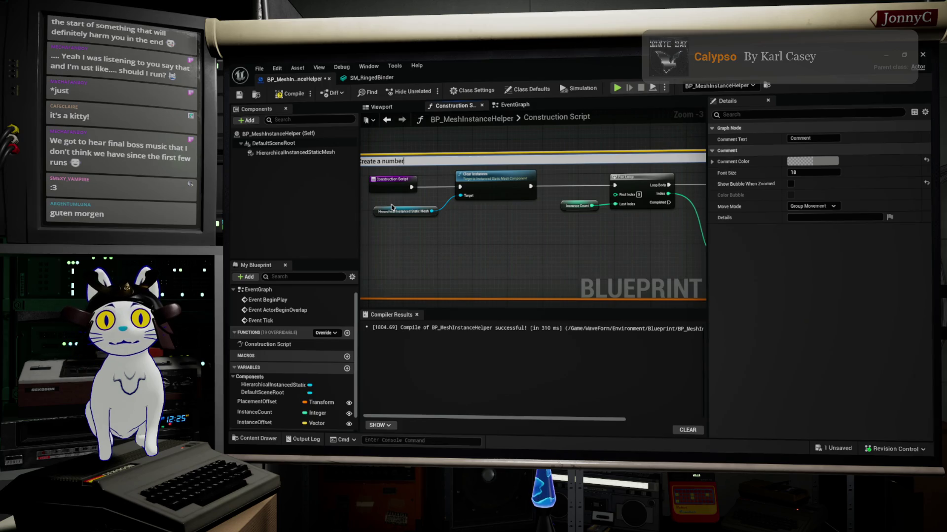
pyautogui.write('insta')
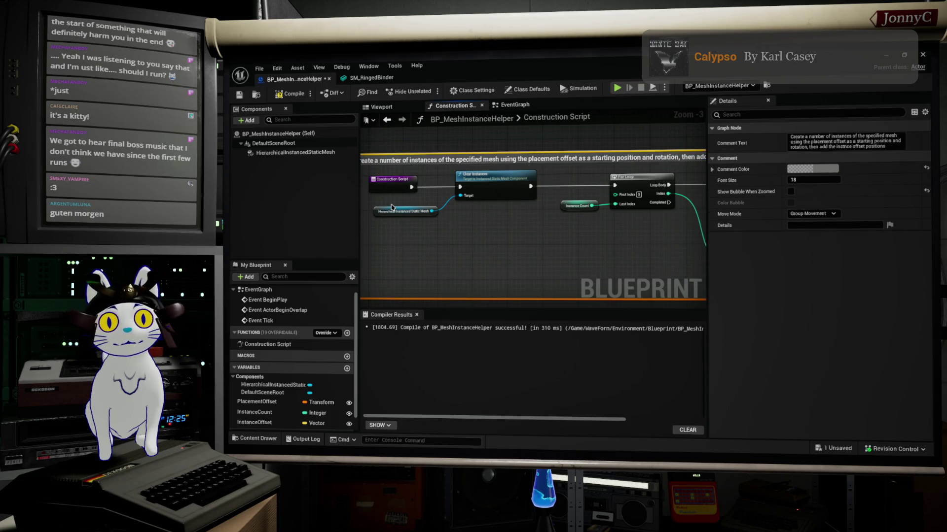
# Remove the trailing 's' from 'positions' in the comment's description
pyautogui.click(885, 146)
pyautogui.click(891, 146)
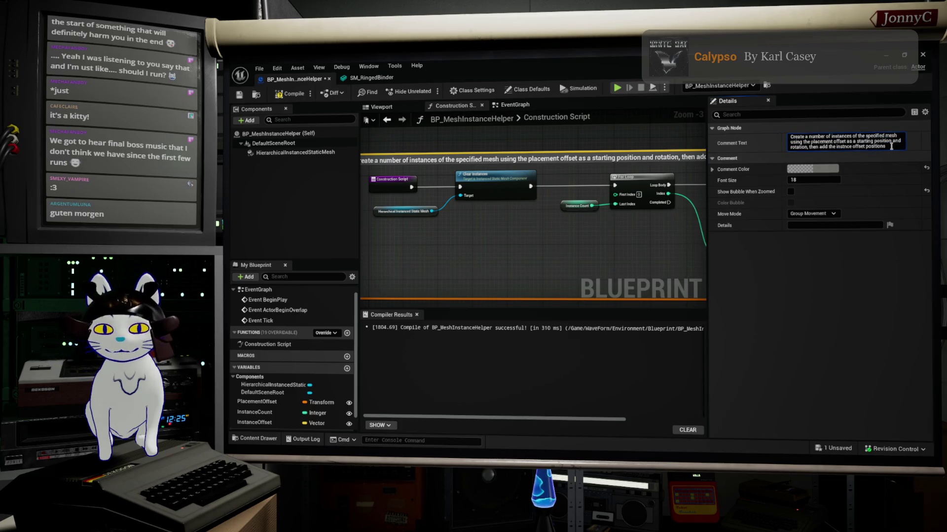
pyautogui.press('BackSpace')
pyautogui.moveTo(572, 234); pyautogui.dragTo(416, 219, button='right')
pyautogui.scroll(-1, 466, 220)
pyautogui.scroll(1, 512, 207)
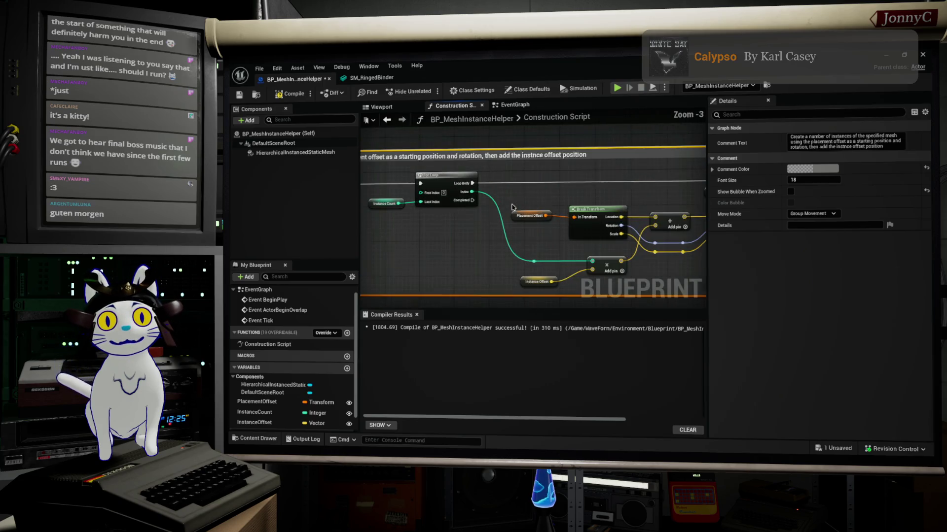
# Correct the misspelled 'instnce' in the comment title
pyautogui.doubleClick(538, 156)
pyautogui.click(538, 156)
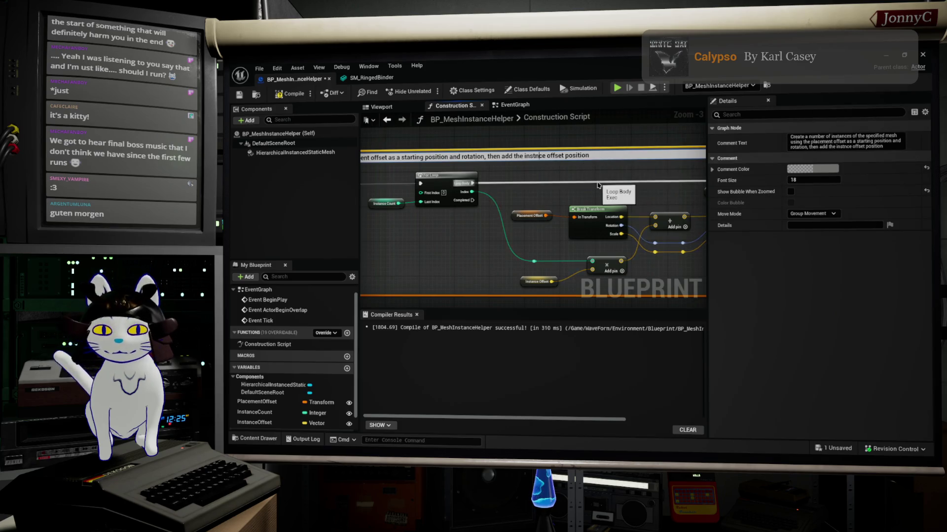
pyautogui.write('a')
pyautogui.press('Return')
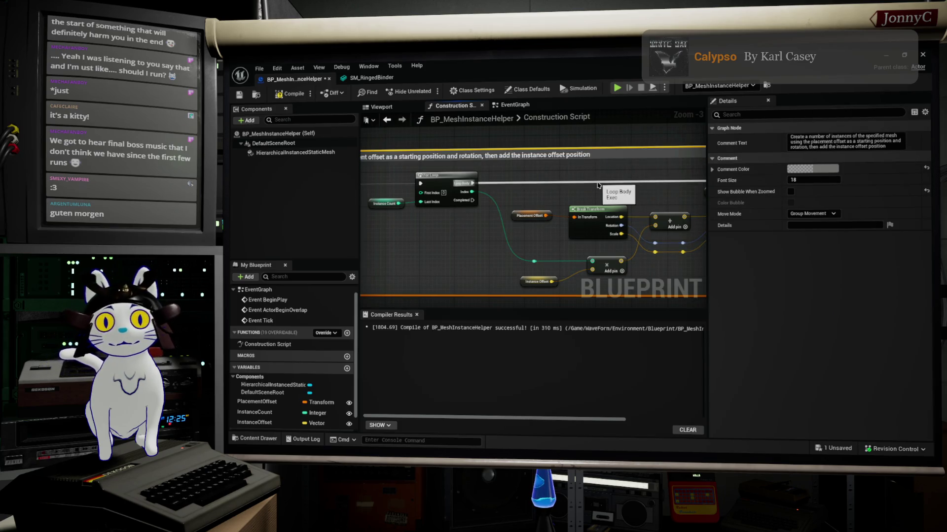
pyautogui.scroll(-3, 598, 185)
pyautogui.moveTo(570, 216); pyautogui.dragTo(466, 227, button='right')
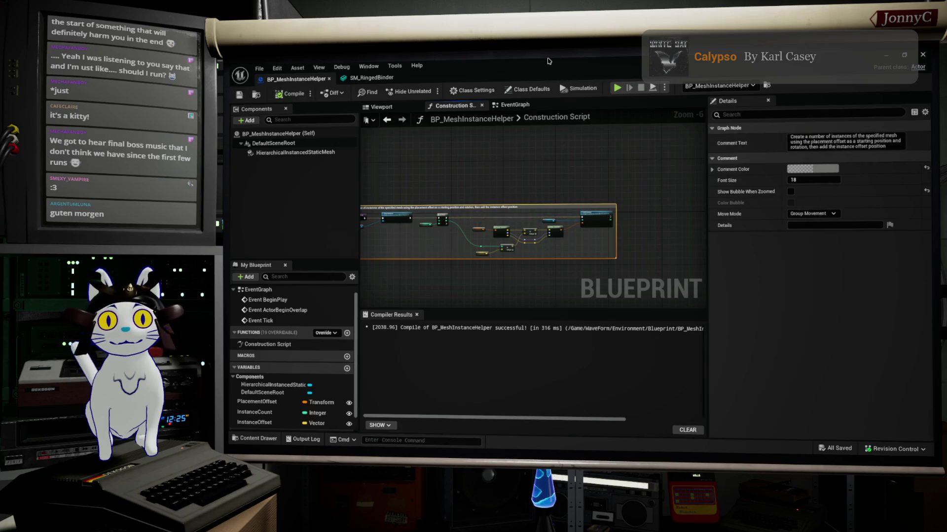
pyautogui.hotkey('alt', 'Tab')
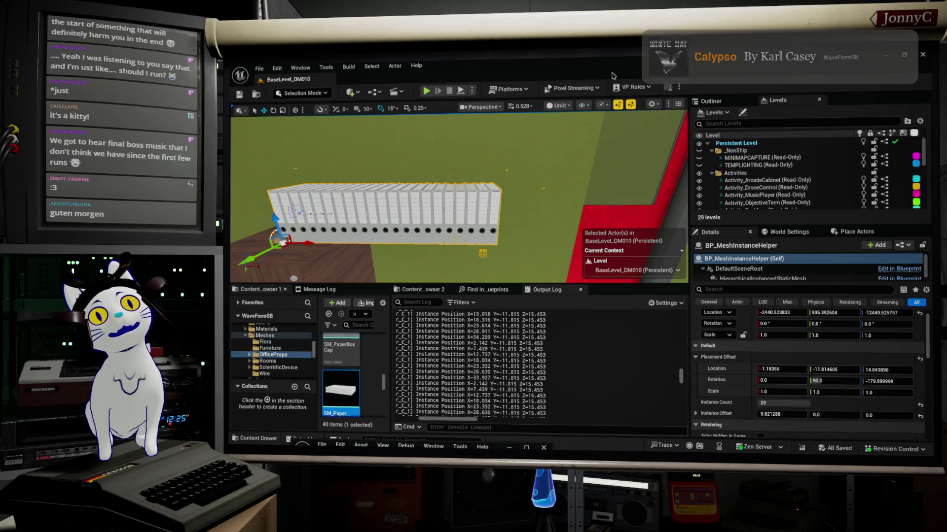
# Frame the soldering iron station, switch the viewport to Lit, and go immersive with F11
pyautogui.moveTo(490, 155); pyautogui.dragTo(491, 154, button='right')
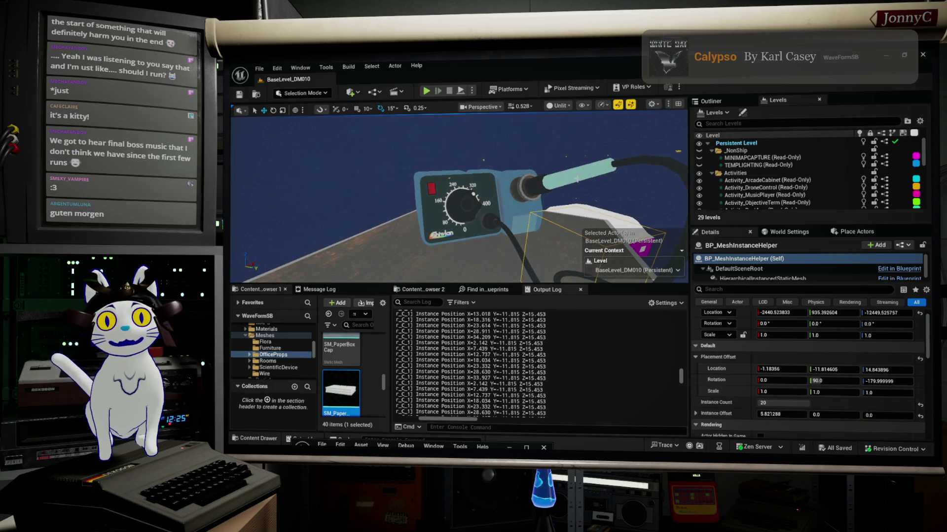
pyautogui.rightClick(473, 167)
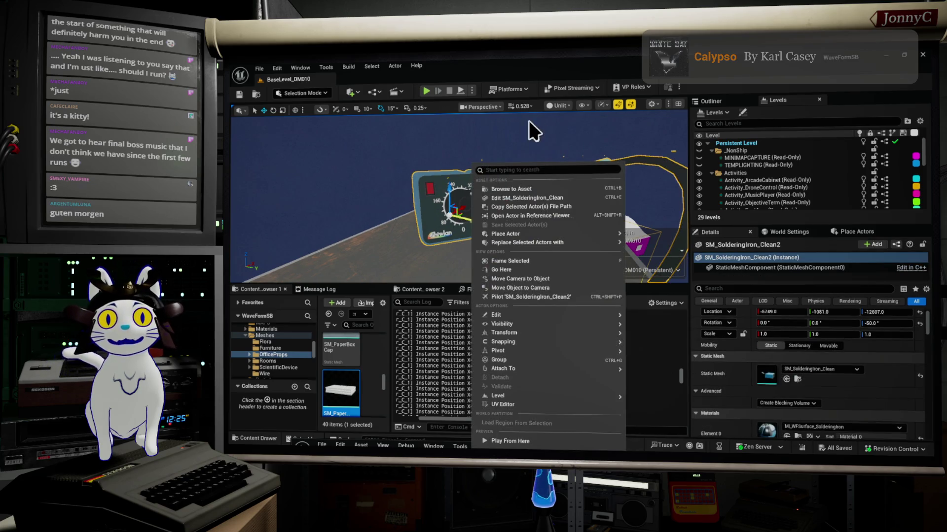
pyautogui.click(549, 108)
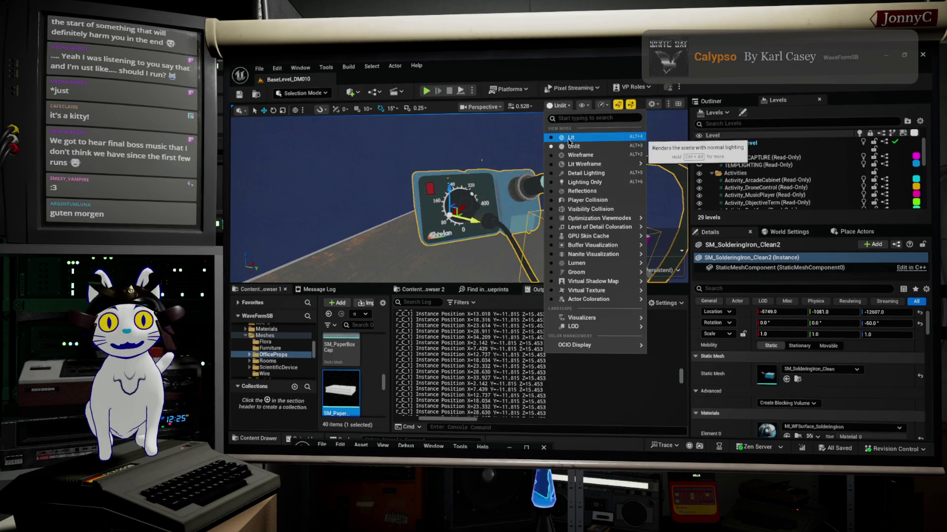
pyautogui.click(560, 136)
pyautogui.press('F11')
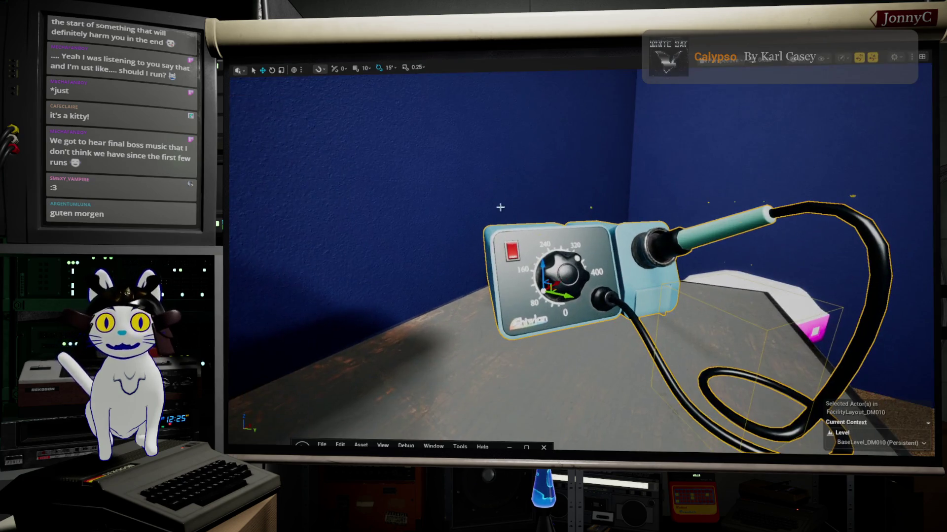
# Fly around the Unreal level, framing the white robot and sweeping down toward the table
pyautogui.moveTo(542, 247)
pyautogui.keyDown('alt'); pyautogui.mouseDown()
pyautogui.moveTo(641, 252)
pyautogui.moveTo(661, 266)
pyautogui.mouseUp(); pyautogui.keyUp('alt')
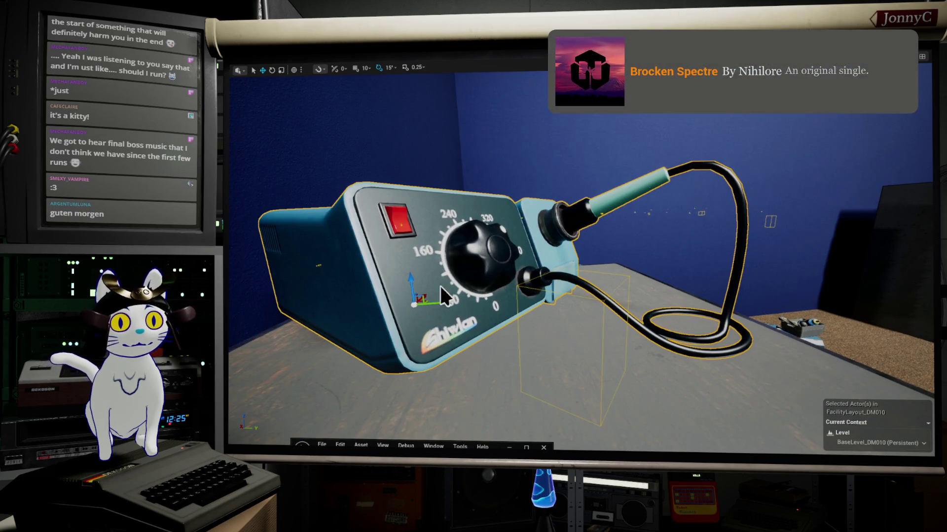
pyautogui.press('f')
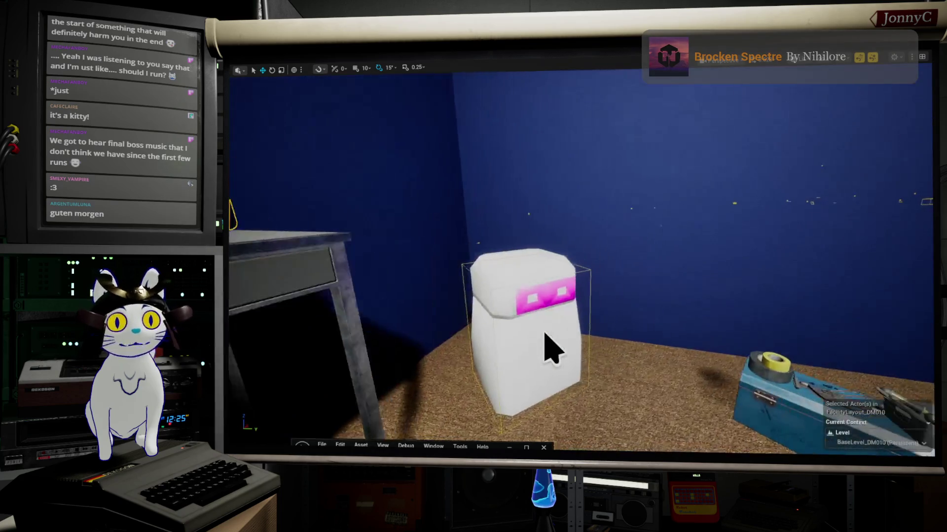
pyautogui.keyDown('alt'); pyautogui.moveTo(545, 335); pyautogui.dragTo(488, 355); pyautogui.keyUp('alt')
pyautogui.moveTo(488, 355)
pyautogui.mouseDown(button='right')
pyautogui.moveTo(725, 329)
pyautogui.moveTo(670, 304)
pyautogui.mouseUp(button='right')
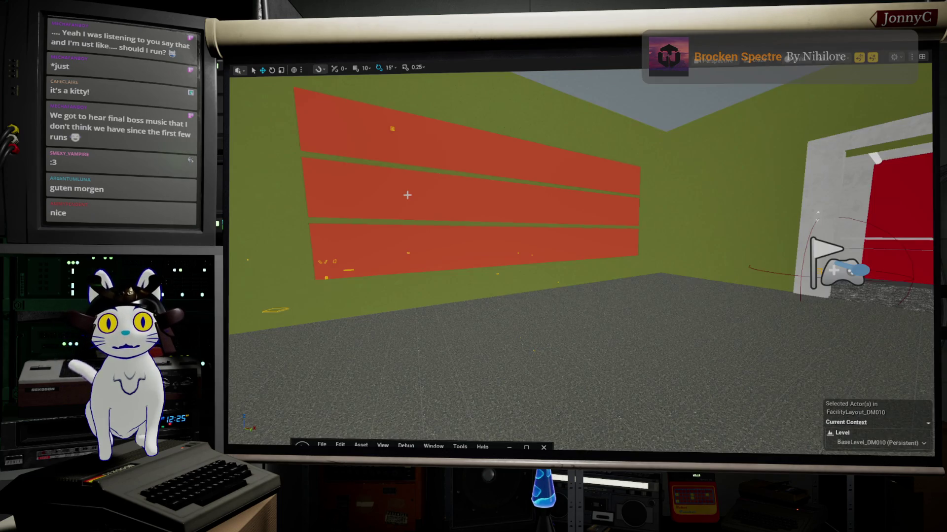
# Fly up to the row of binders on the cabinet, then return to the Blueprint editor
pyautogui.press('f')
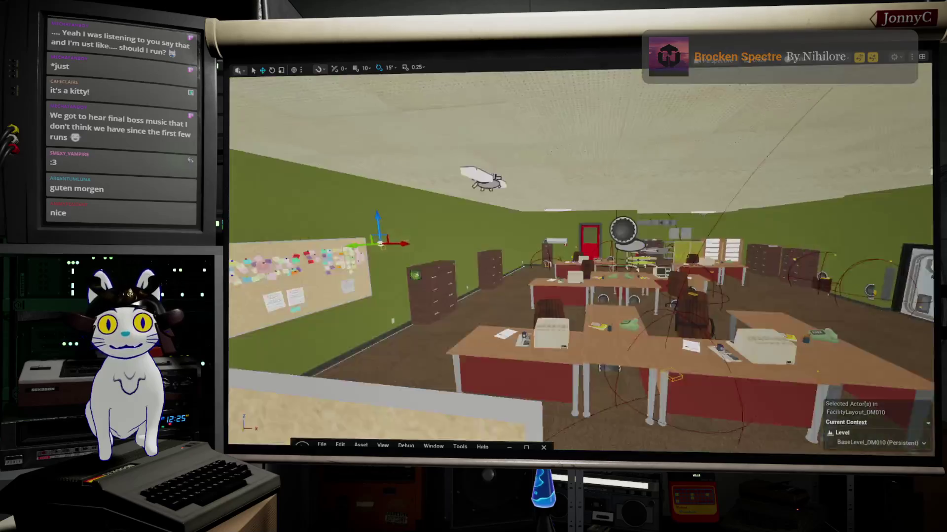
pyautogui.moveTo(432, 266)
pyautogui.mouseDown()
pyautogui.moveTo(436, 232)
pyautogui.moveTo(432, 266)
pyautogui.mouseUp()
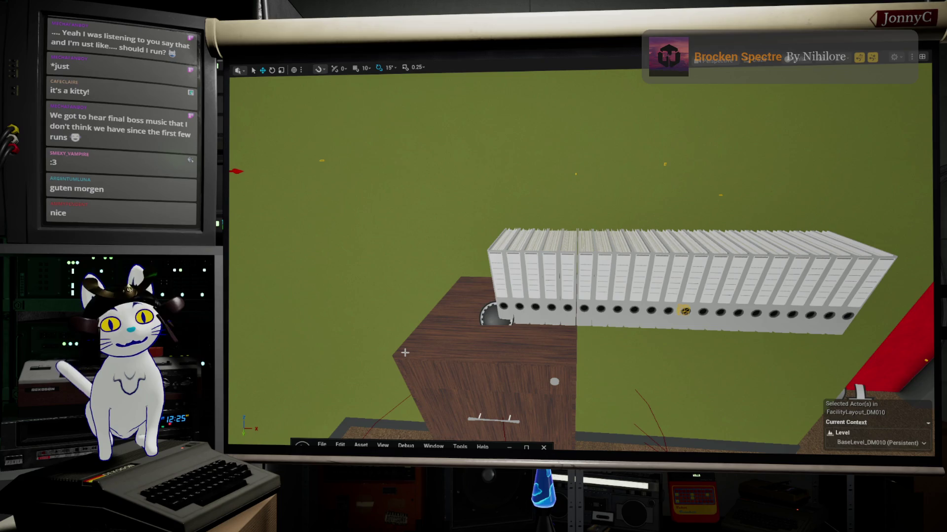
pyautogui.moveTo(405, 353); pyautogui.dragTo(385, 335)
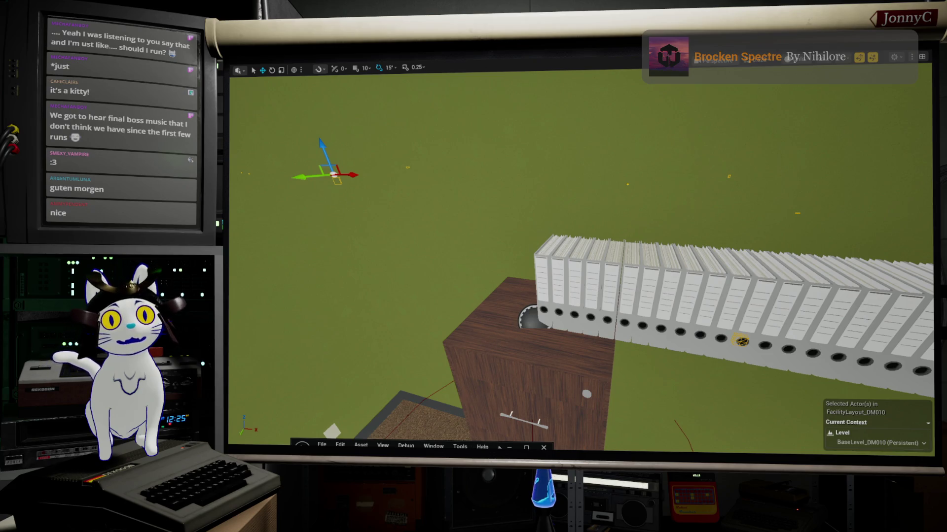
pyautogui.click(509, 447)
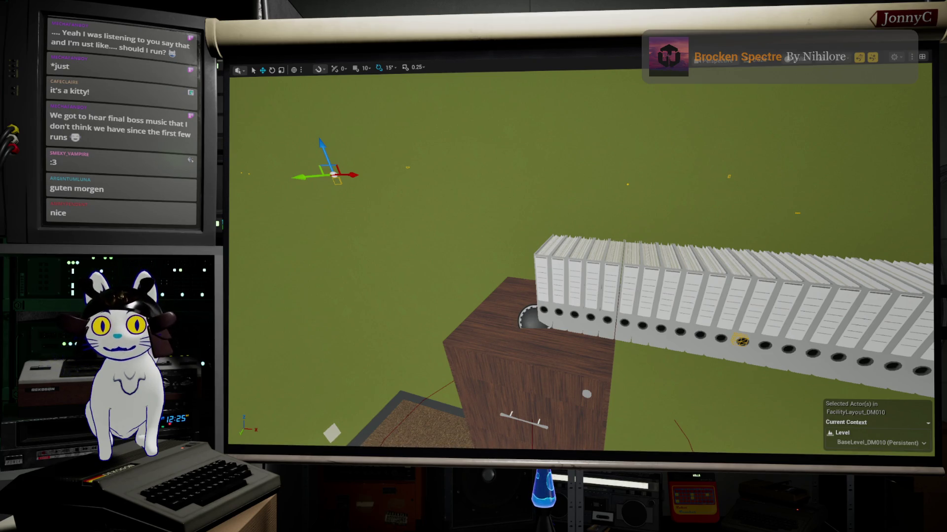
pyautogui.hotkey('alt', 'Tab')
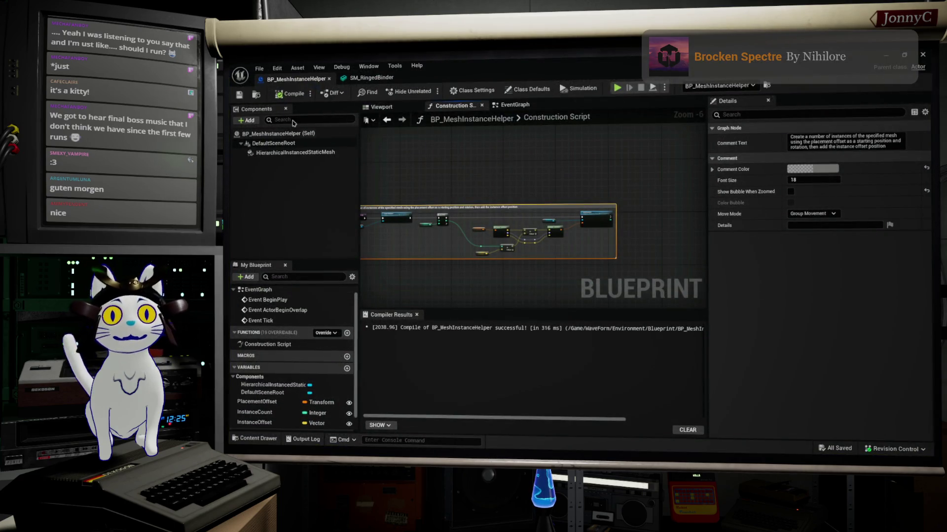
# Float the Blueprint editor aside, exit immersive mode with F11, and close the Blueprint window
pyautogui.click(259, 68)
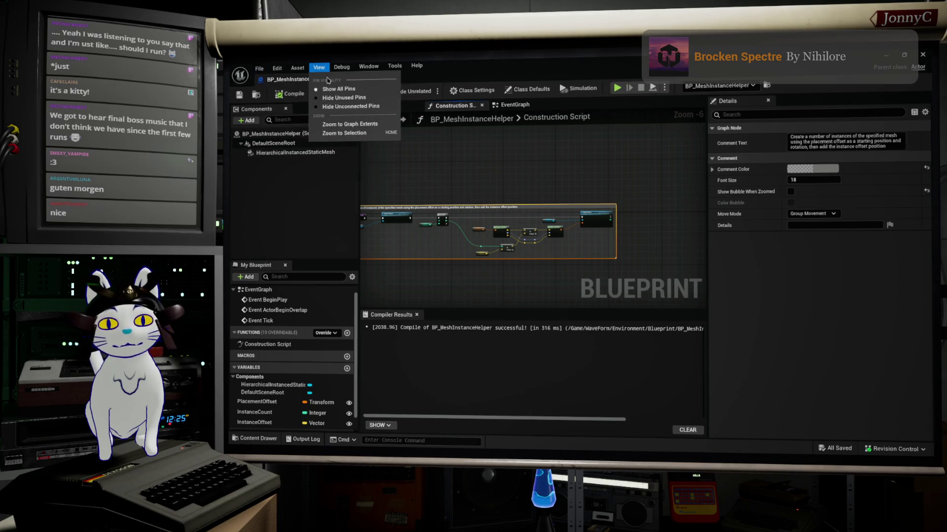
pyautogui.click(260, 70)
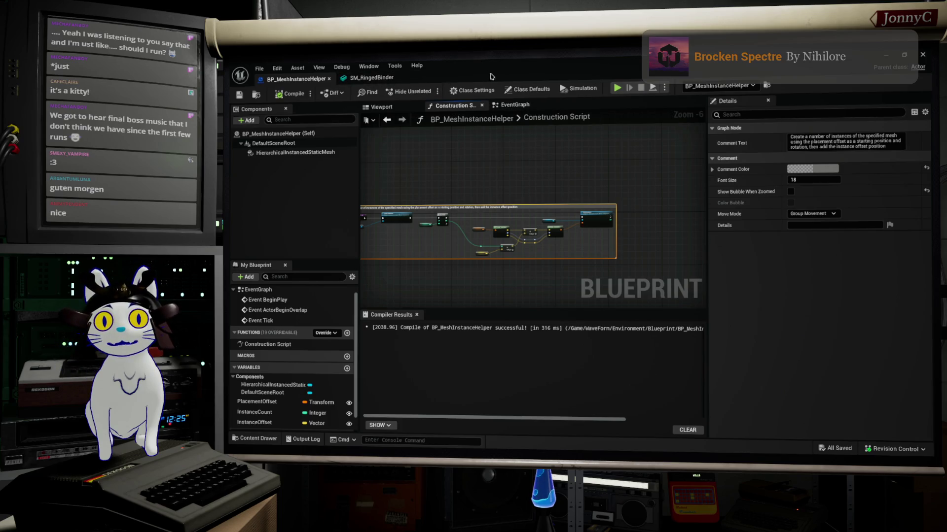
pyautogui.moveTo(487, 66)
pyautogui.mouseDown()
pyautogui.moveTo(545, 144)
pyautogui.moveTo(631, 157)
pyautogui.moveTo(674, 140)
pyautogui.mouseUp()
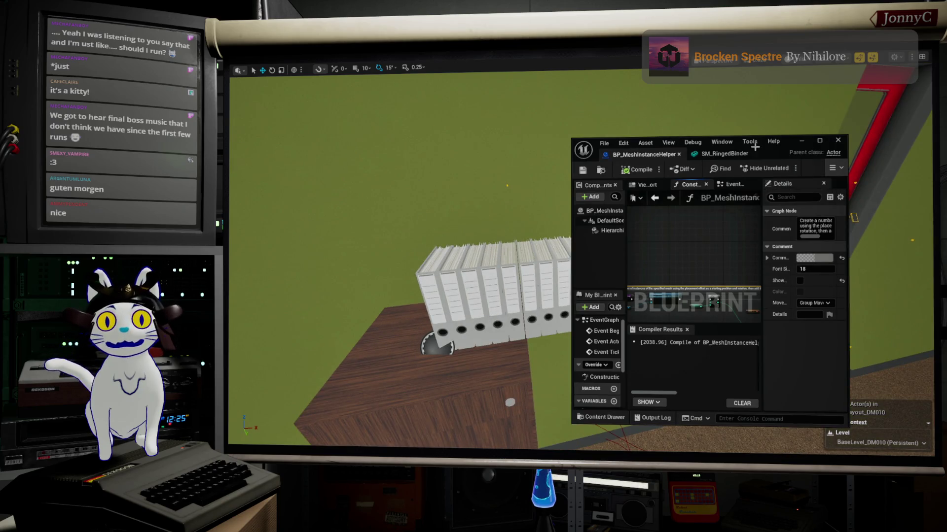
pyautogui.moveTo(533, 232); pyautogui.dragTo(558, 230, button='right')
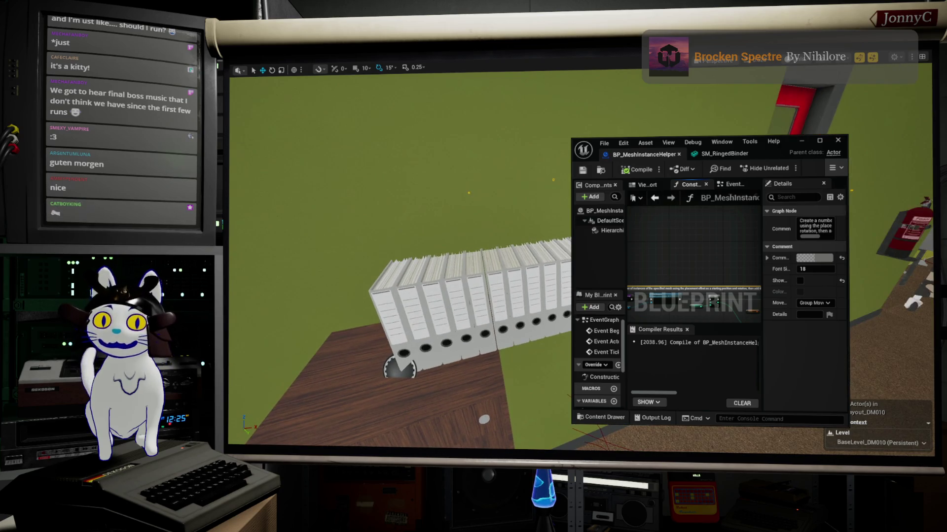
pyautogui.press('F11')
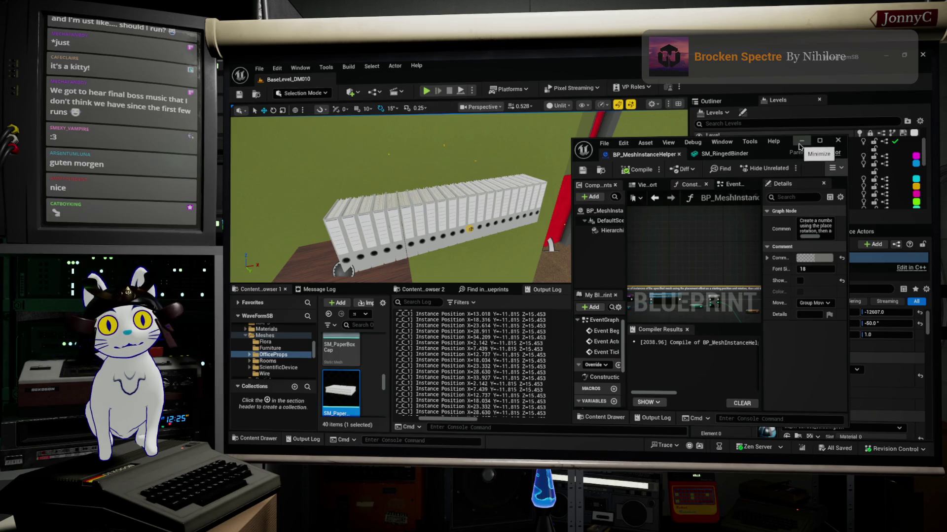
pyautogui.click(838, 140)
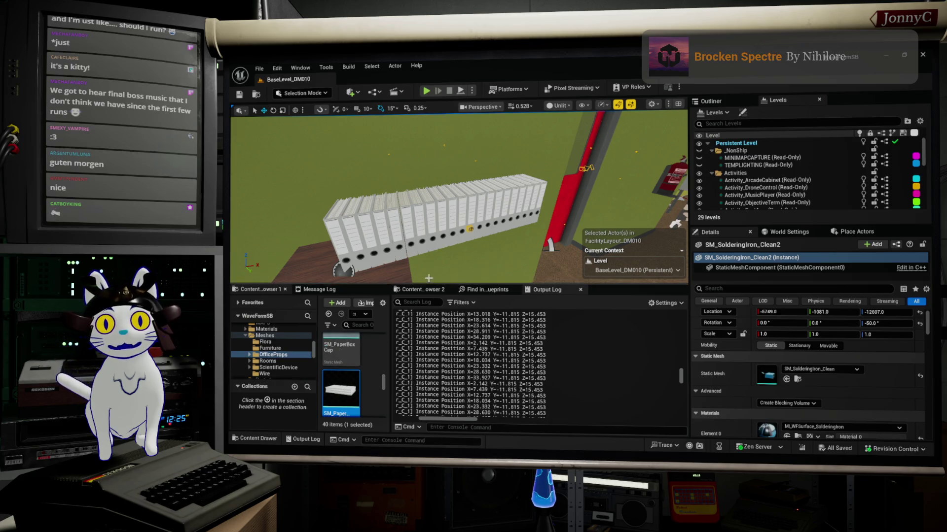
# Open SM_RingedBinder from the Office folder in the Static Mesh Editor, then switch to the browser
pyautogui.click(423, 289)
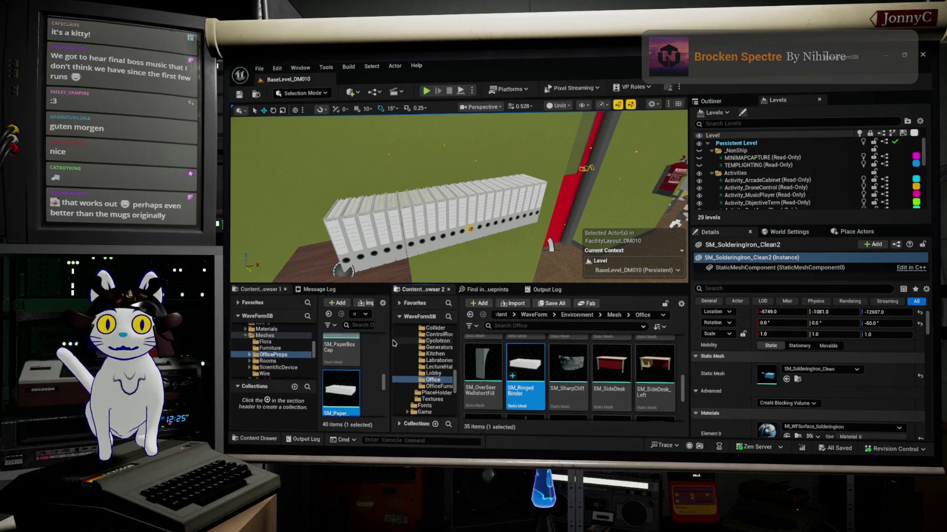
pyautogui.doubleClick(543, 369)
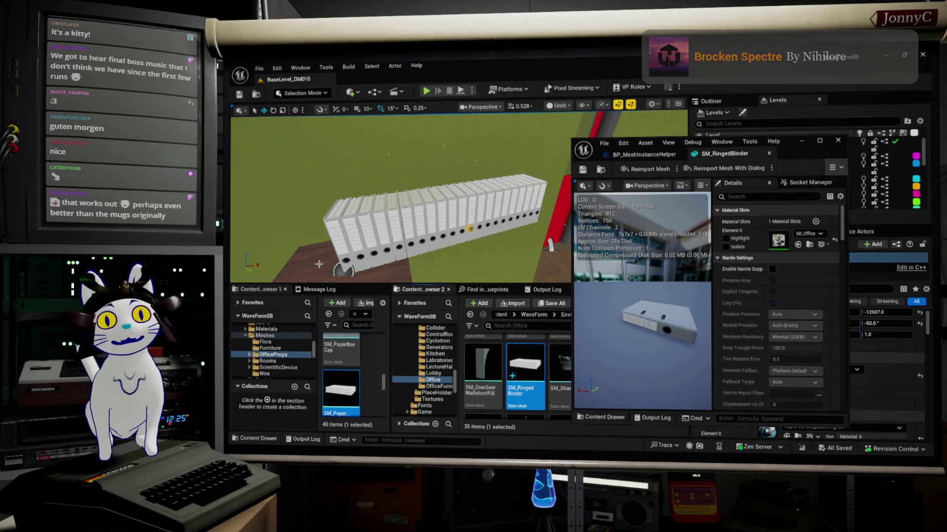
pyautogui.moveTo(231, 244)
pyautogui.mouseDown(button='right')
pyautogui.moveTo(330, 249)
pyautogui.moveTo(296, 237)
pyautogui.moveTo(316, 261)
pyautogui.moveTo(348, 261)
pyautogui.mouseUp(button='right')
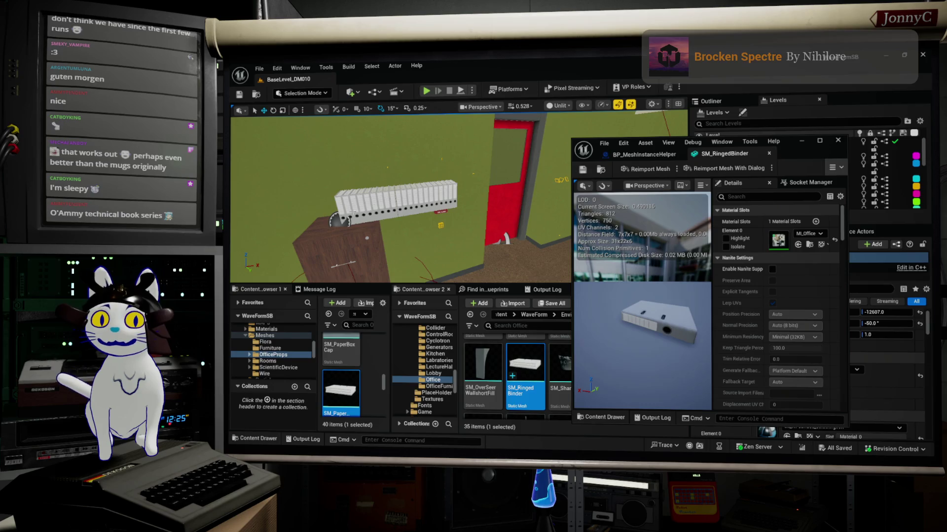
pyautogui.moveTo(431, 220)
pyautogui.mouseDown(button='right')
pyautogui.moveTo(439, 223)
pyautogui.moveTo(419, 225)
pyautogui.moveTo(430, 220)
pyautogui.mouseUp(button='right')
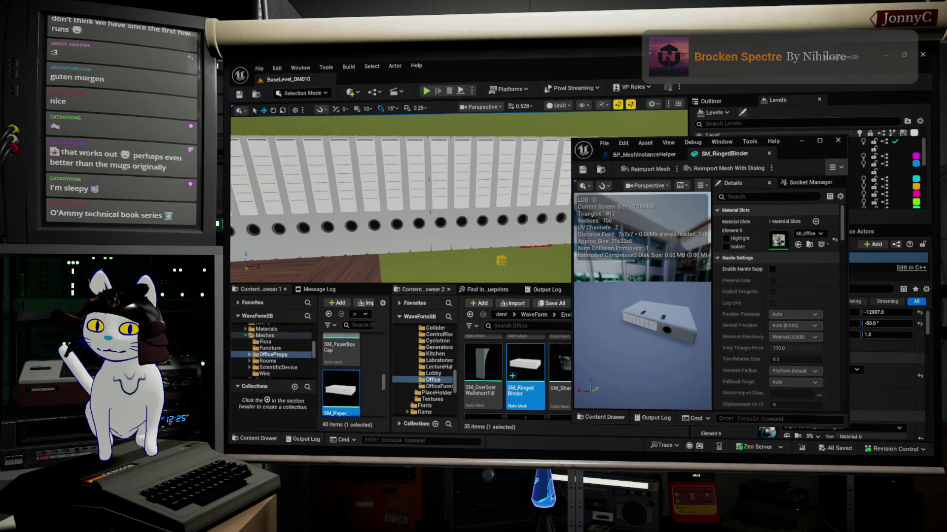
pyautogui.hotkey('alt', 'Tab')
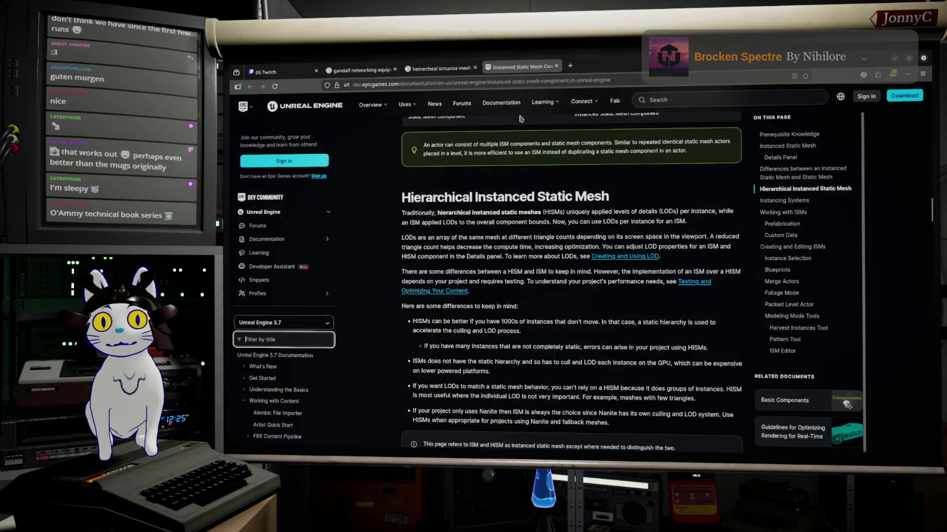
# Preview the Reddit Gandalf Technologies box among the gandalf networking equipment image results, then minimize Chrome
pyautogui.click(462, 72)
pyautogui.click(367, 71)
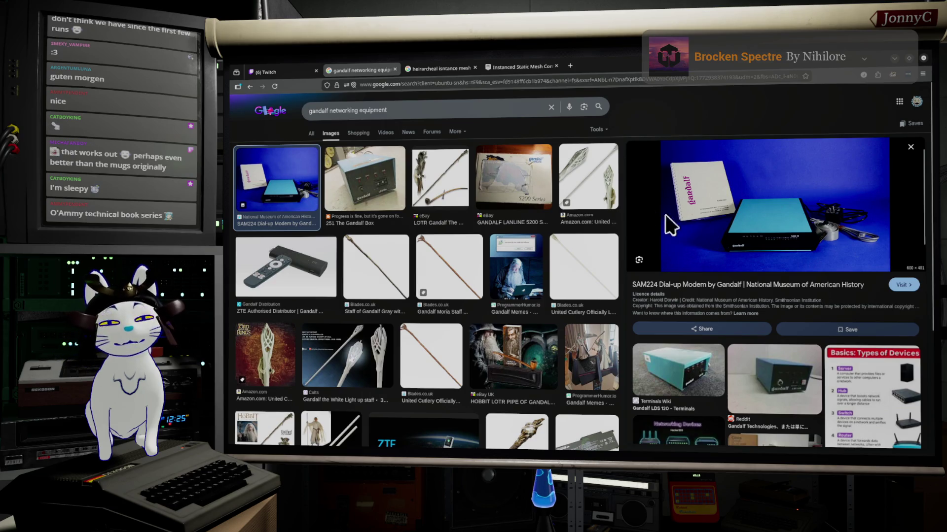
pyautogui.click(793, 405)
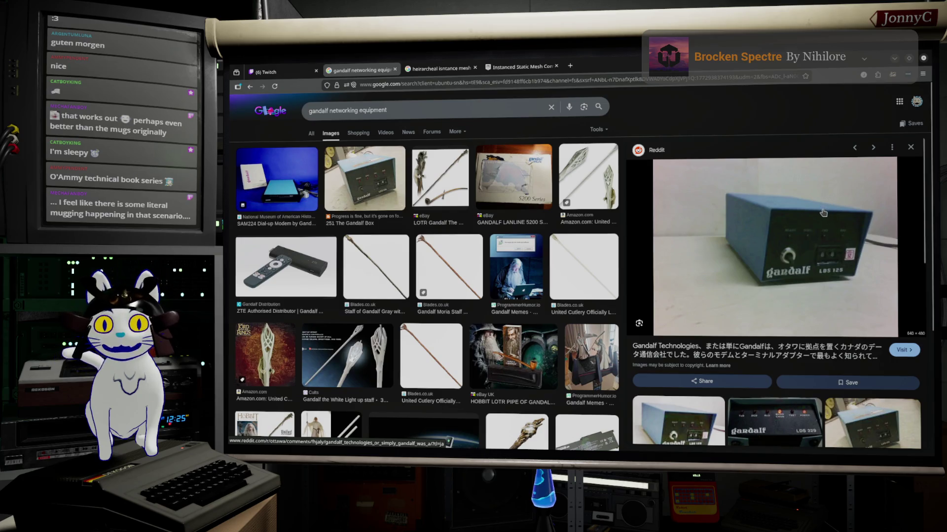
pyautogui.click(896, 59)
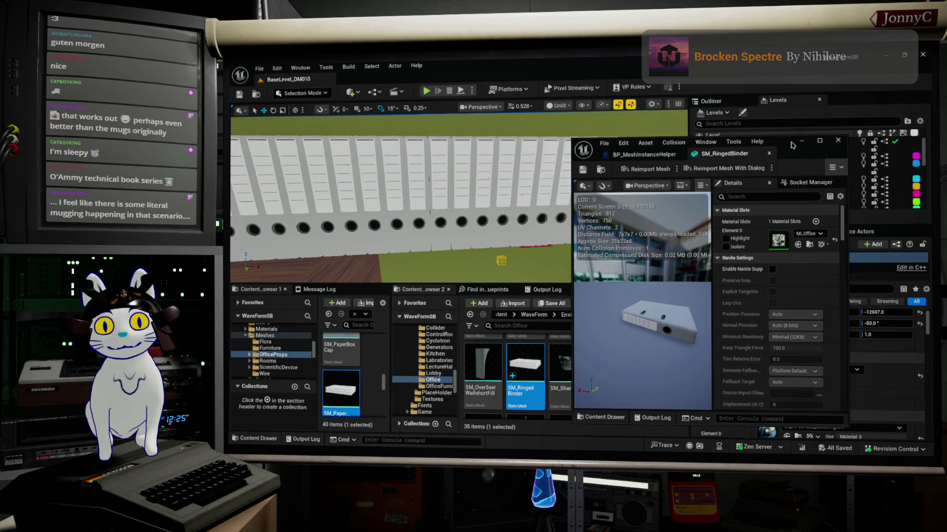
# Orbit the SM_RingedBinder preview and browse to its MI_Office material in Materials/OfficeProps
pyautogui.moveTo(663, 315); pyautogui.dragTo(639, 316)
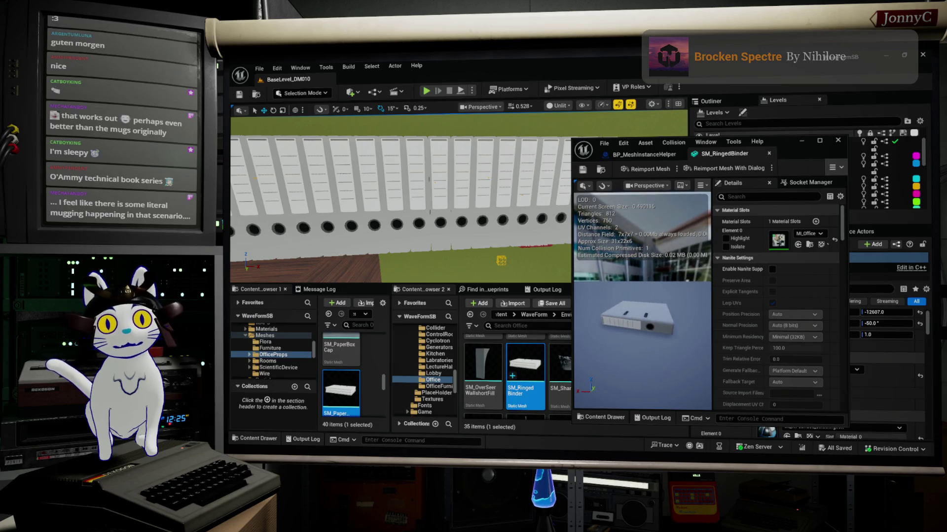
pyautogui.click(810, 246)
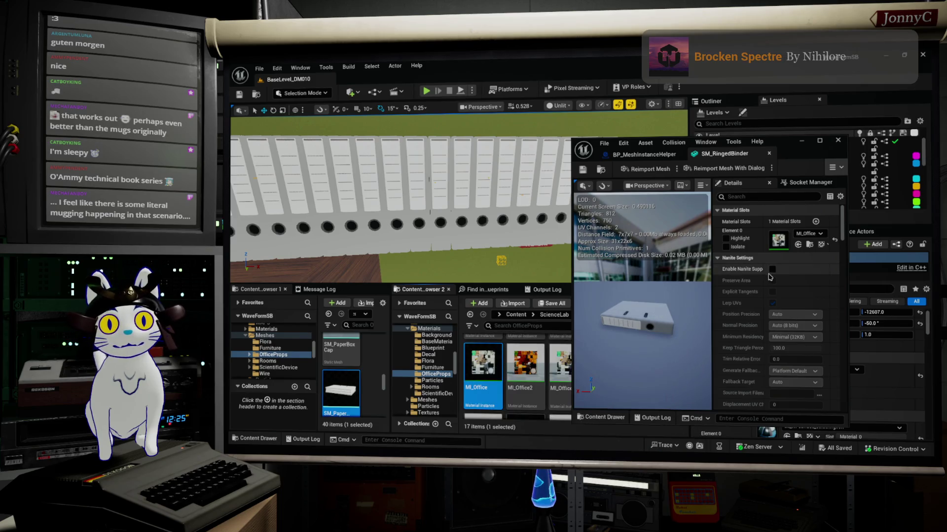
# Open MI_Office and orbit its preview sphere from above, below and the sides
pyautogui.doubleClick(481, 362)
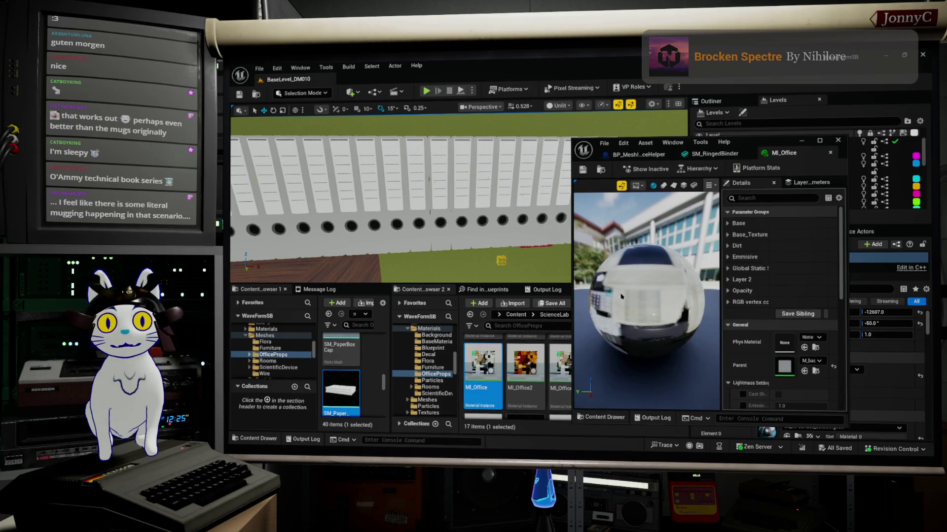
pyautogui.moveTo(614, 306)
pyautogui.mouseDown()
pyautogui.moveTo(577, 307)
pyautogui.moveTo(629, 306)
pyautogui.moveTo(641, 350)
pyautogui.moveTo(636, 327)
pyautogui.moveTo(571, 328)
pyautogui.mouseUp()
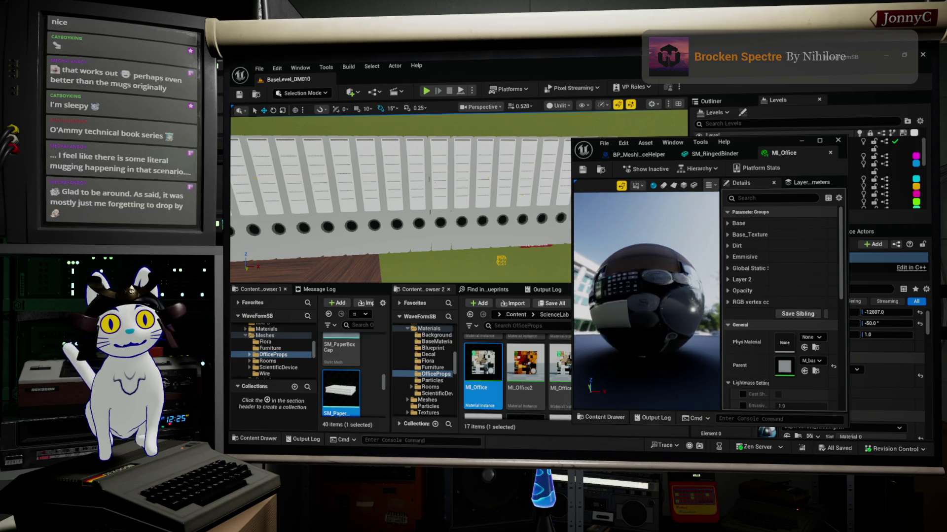
pyautogui.moveTo(646, 296); pyautogui.dragTo(646, 316)
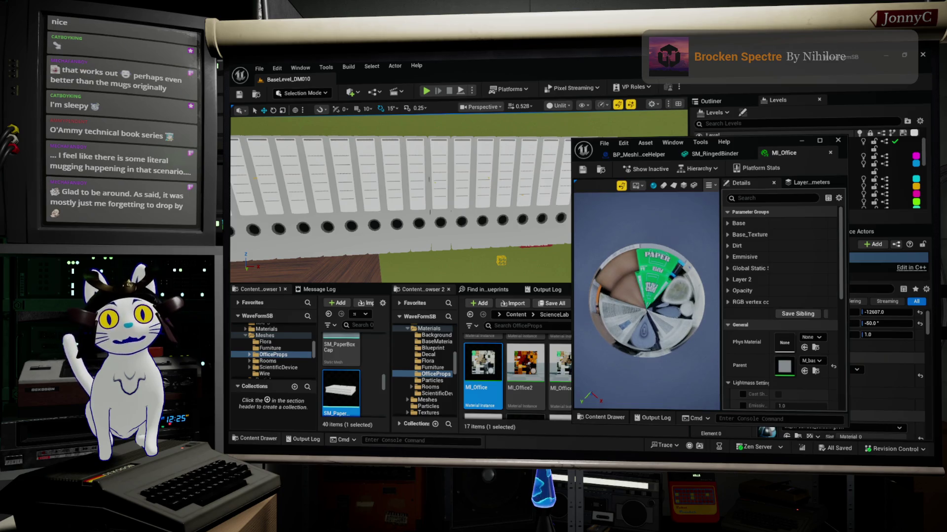
pyautogui.moveTo(645, 301)
pyautogui.mouseDown()
pyautogui.moveTo(646, 286)
pyautogui.moveTo(616, 283)
pyautogui.mouseUp()
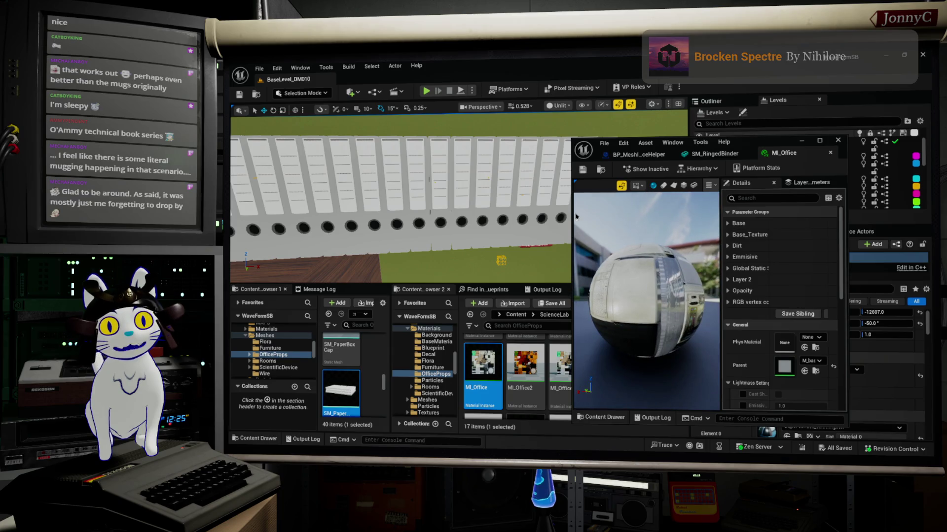
pyautogui.moveTo(710, 288); pyautogui.dragTo(625, 265)
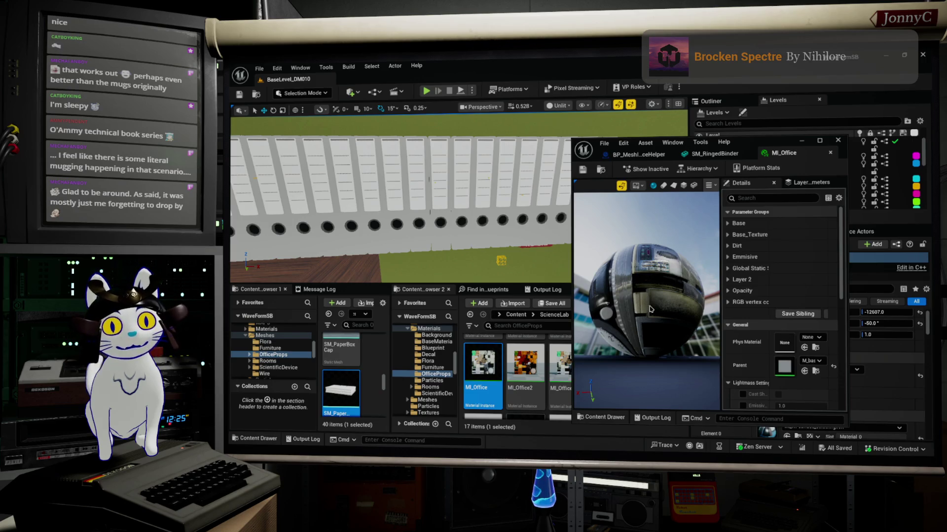
pyautogui.moveTo(635, 302)
pyautogui.mouseDown()
pyautogui.moveTo(648, 350)
pyautogui.moveTo(636, 291)
pyautogui.mouseUp()
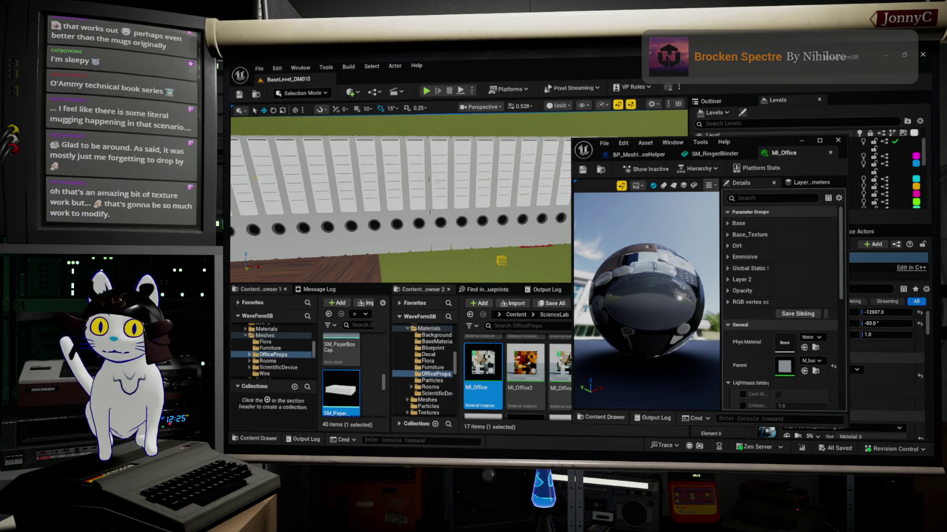
pyautogui.moveTo(683, 245)
pyautogui.mouseDown()
pyautogui.moveTo(697, 371)
pyautogui.moveTo(782, 367)
pyautogui.moveTo(624, 295)
pyautogui.moveTo(634, 315)
pyautogui.moveTo(693, 313)
pyautogui.mouseUp()
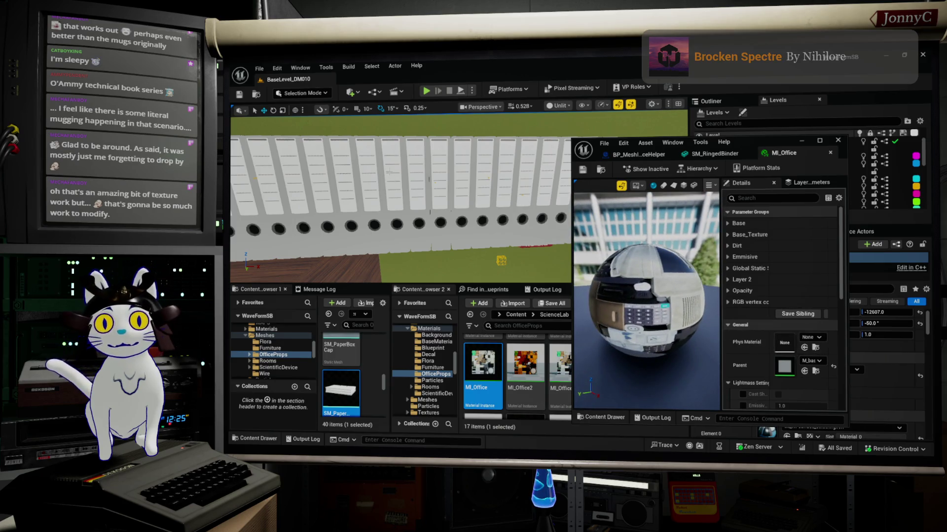
pyautogui.click(402, 169)
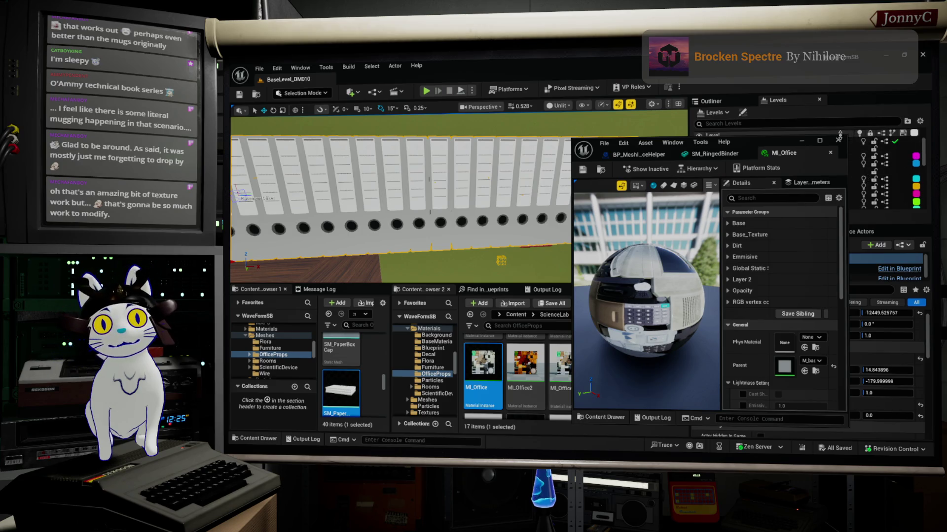
# Minimize the material editor and choose Asset Actions > Export on SM_PaperFolder
pyautogui.click(802, 142)
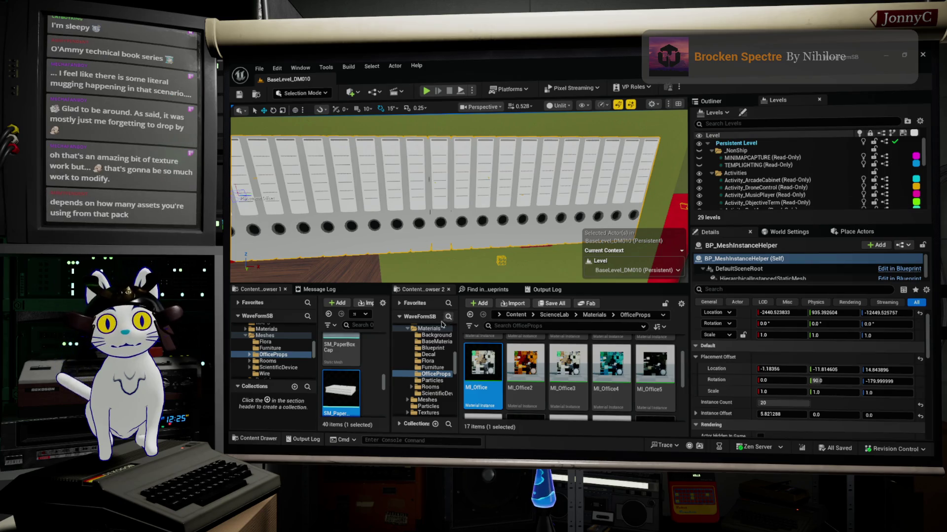
pyautogui.moveTo(329, 404)
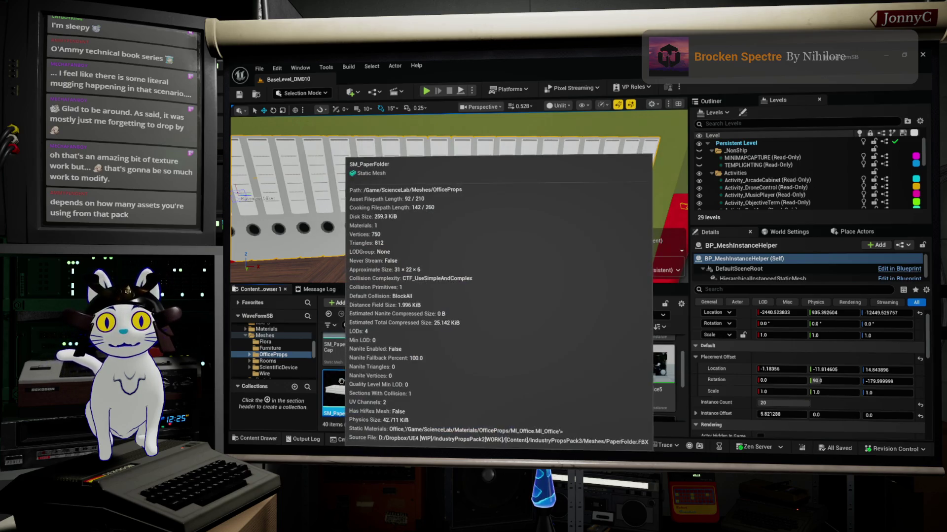
pyautogui.rightClick(342, 384)
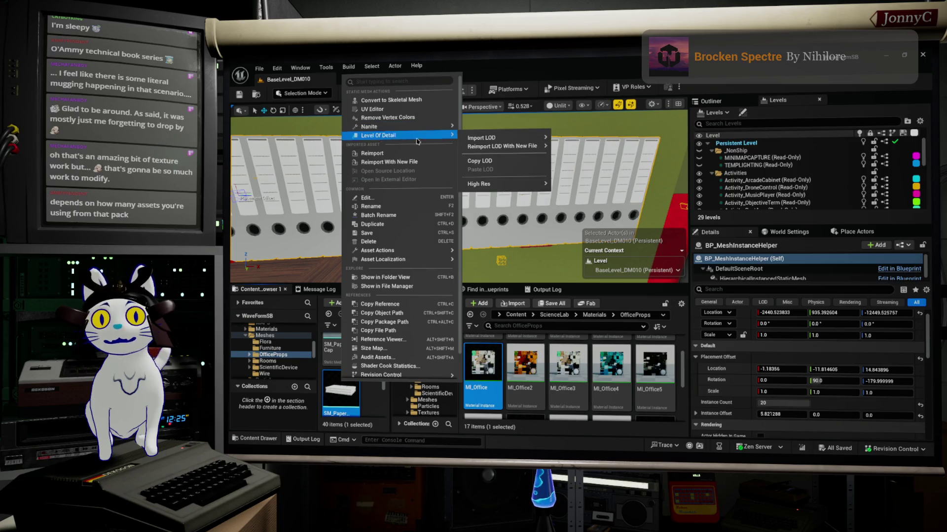
pyautogui.moveTo(432, 254)
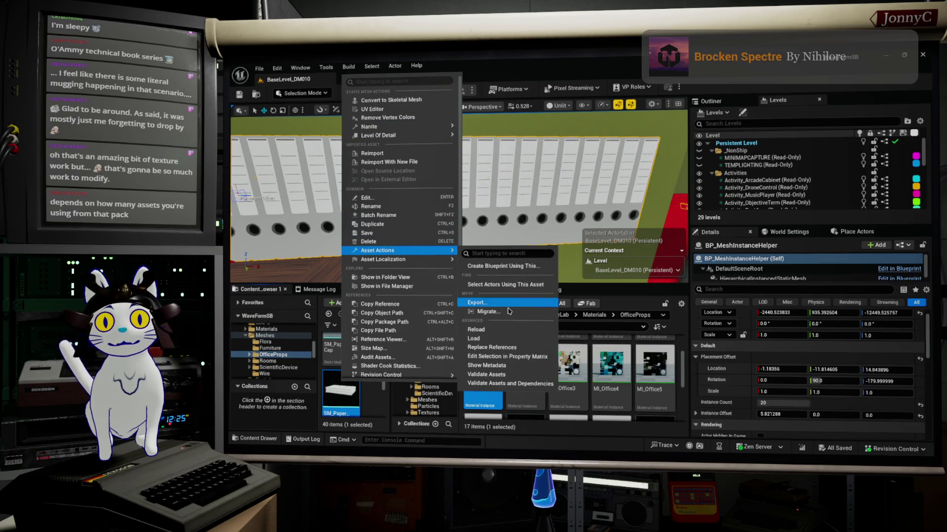
pyautogui.click(536, 304)
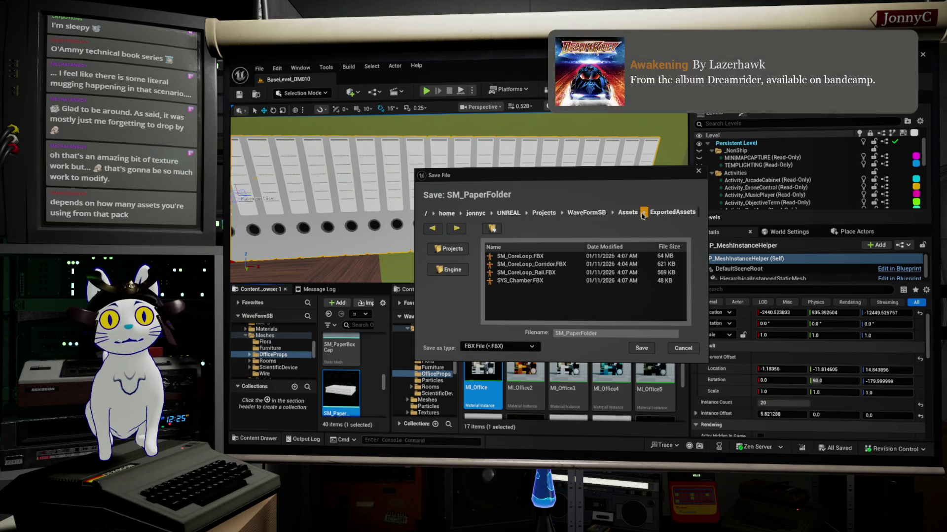
# Create a new Office folder inside ExportedAssets and open it
pyautogui.click(672, 213)
pyautogui.scroll(-3, 531, 296)
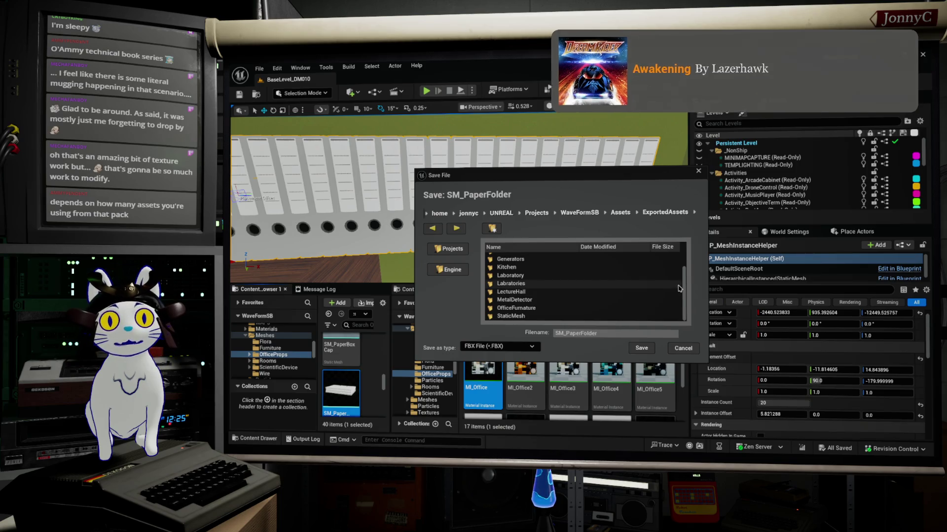
pyautogui.click(492, 230)
pyautogui.click(534, 230)
pyautogui.write('Office')
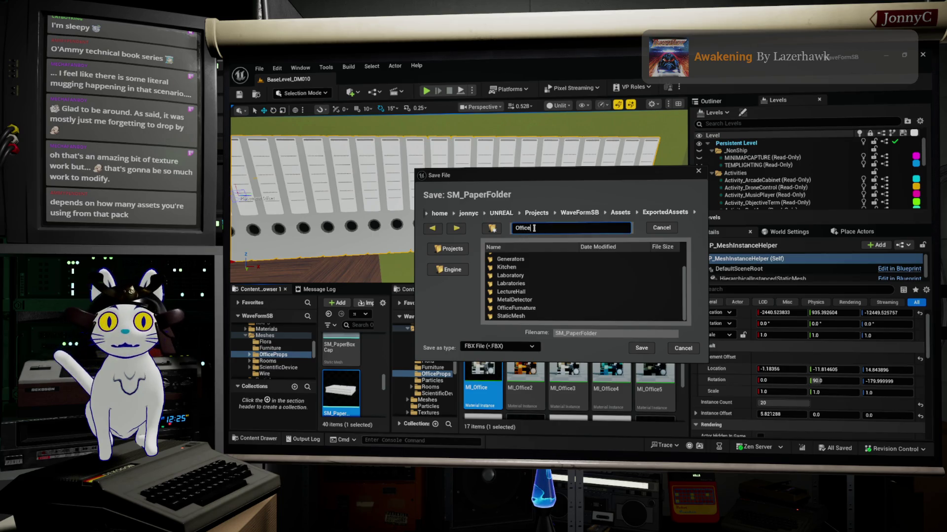
pyautogui.press('Return')
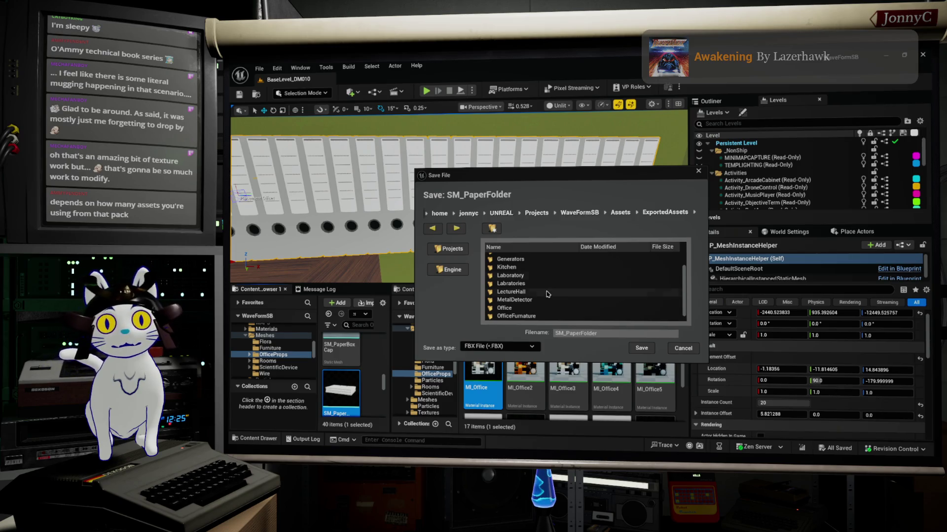
pyautogui.click(501, 309)
pyautogui.doubleClick(502, 309)
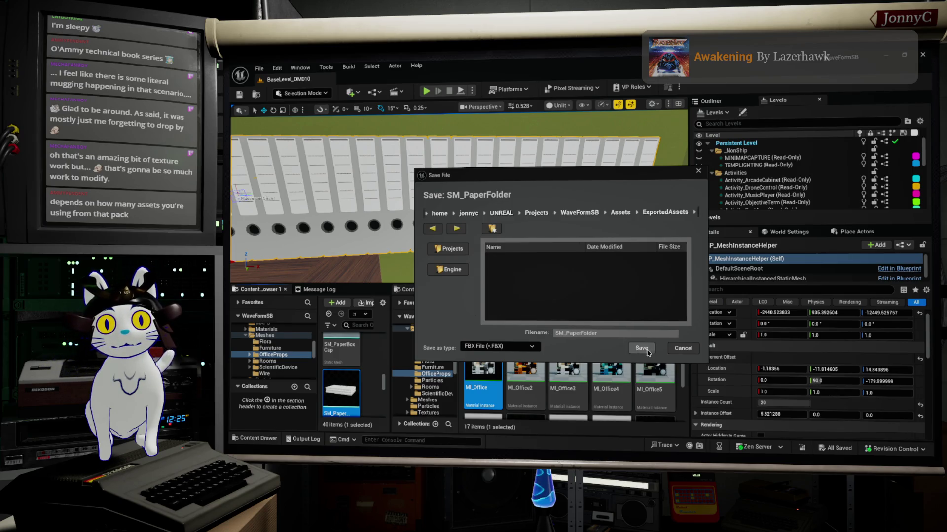
# Save the FBX into Office and confirm the export with the current FBX options
pyautogui.click(629, 350)
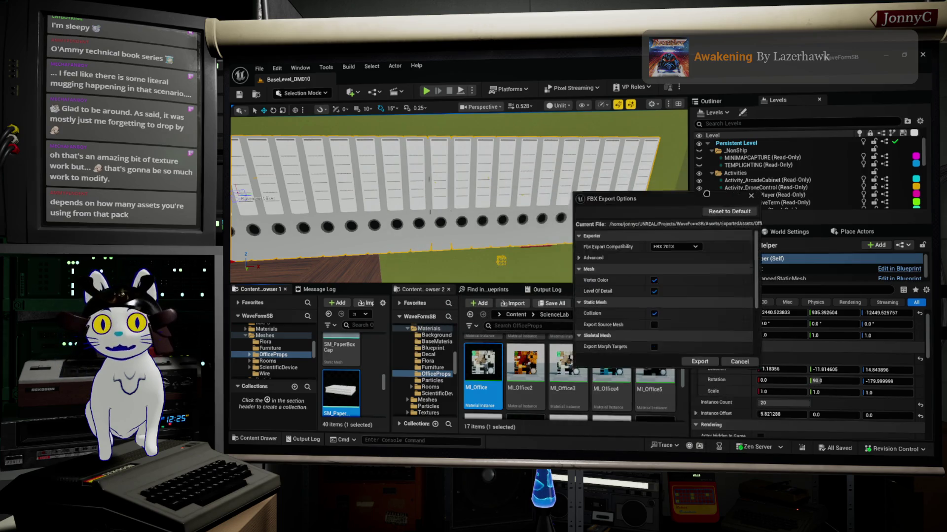
pyautogui.click(687, 351)
pyautogui.click(260, 68)
pyautogui.moveTo(283, 149)
pyautogui.press('Escape')
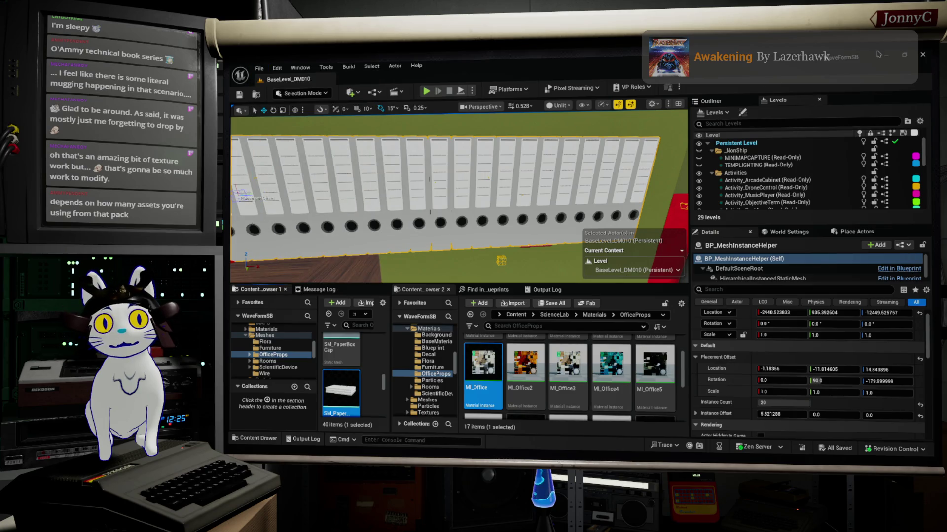
# Switch to Blender, dismiss the splash screen, and delete the default cube
pyautogui.click(886, 55)
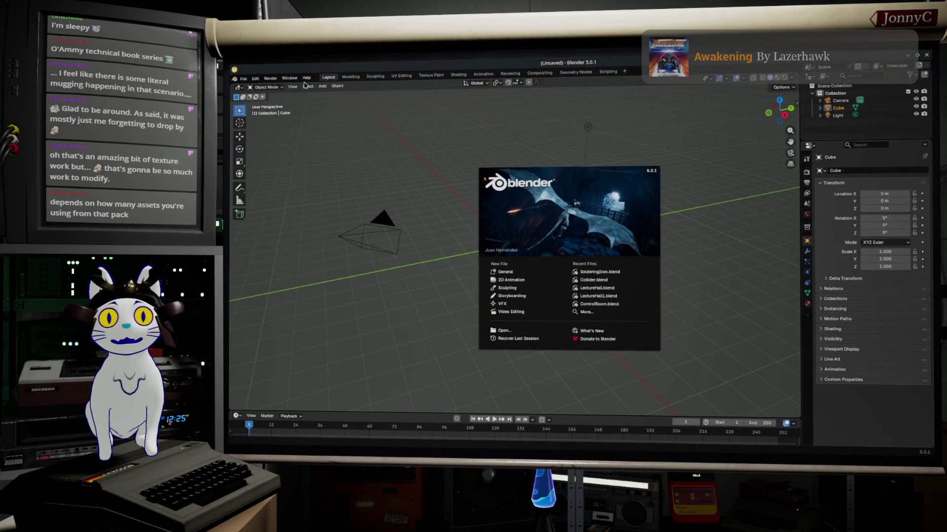
pyautogui.click(243, 80)
pyautogui.click(243, 79)
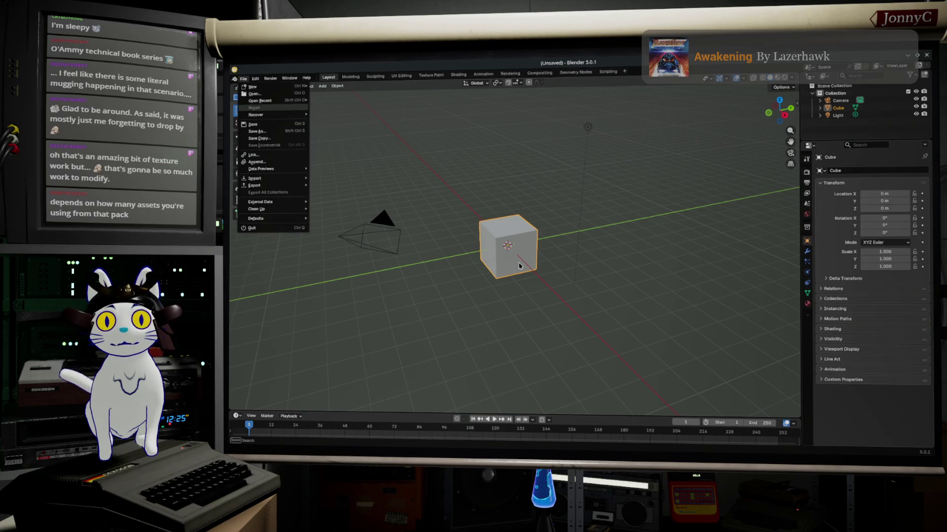
pyautogui.press('Delete')
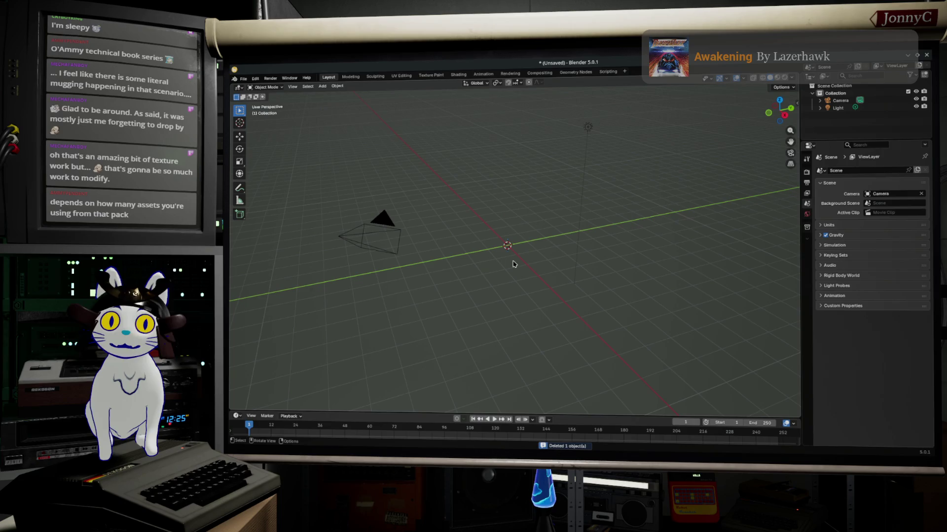
# Export FBX over ExportedAssets/Office/SM_PaperFolder.FBX, then select all and delete the camera and light
pyautogui.click(243, 79)
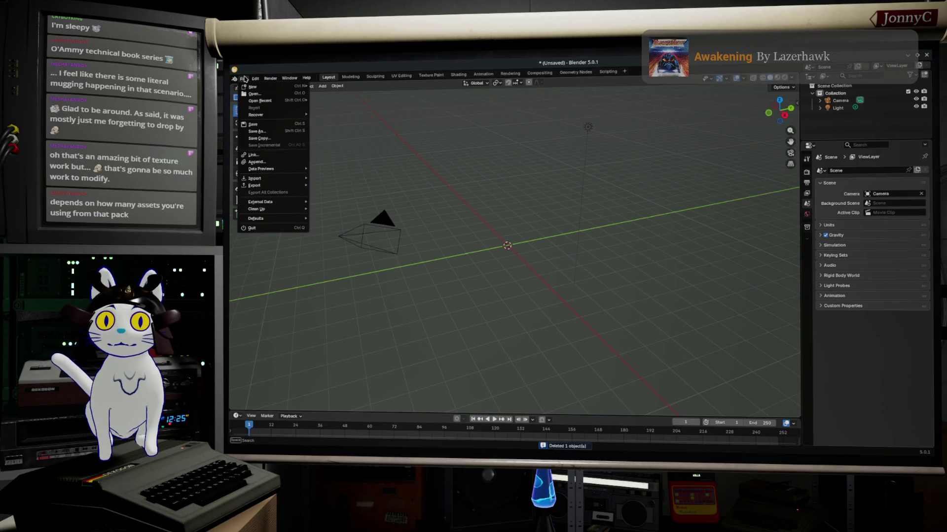
pyautogui.moveTo(272, 102)
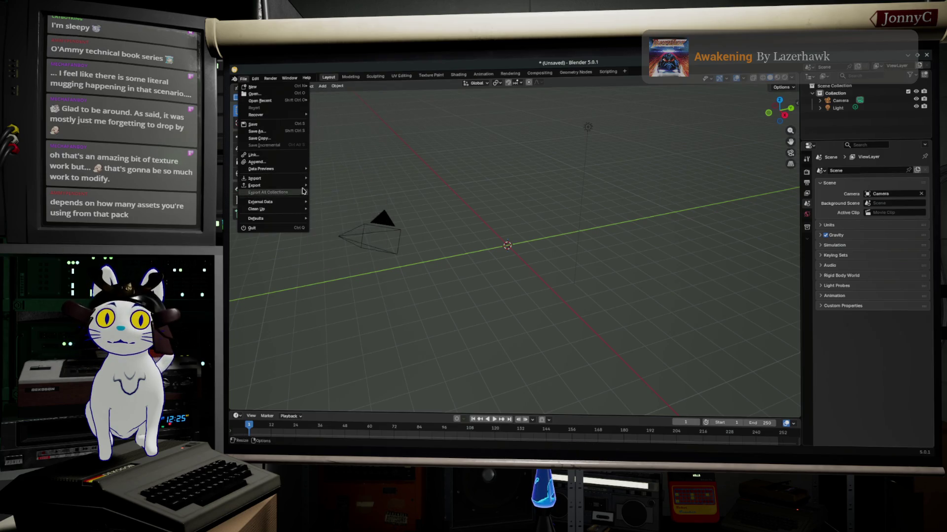
pyautogui.moveTo(306, 183)
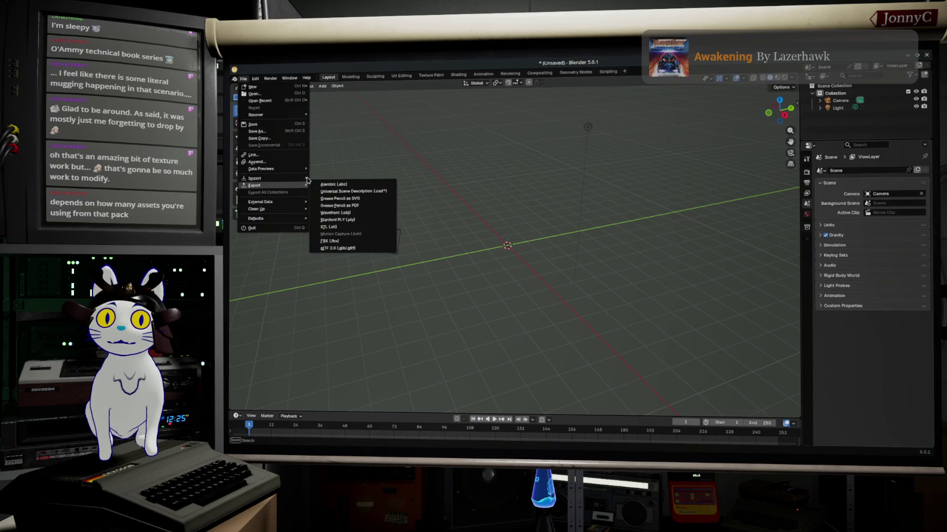
pyautogui.click(359, 243)
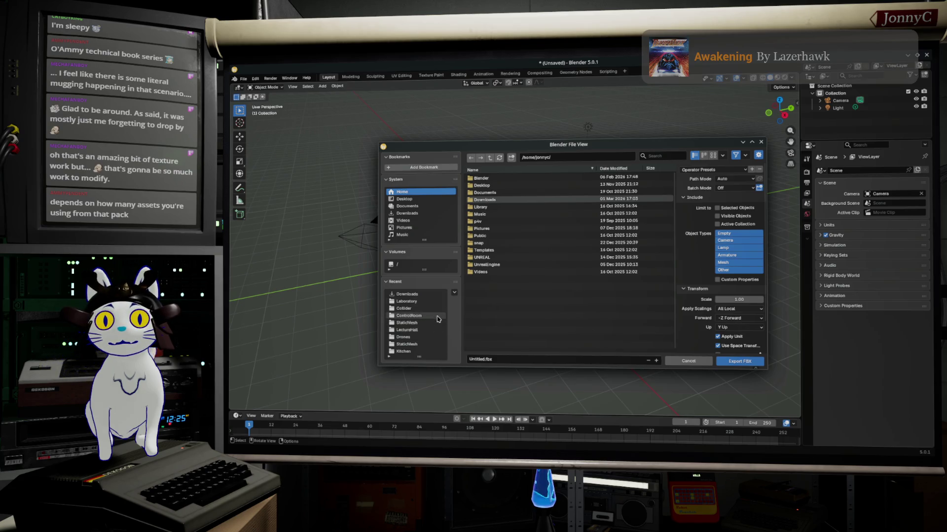
pyautogui.click(437, 308)
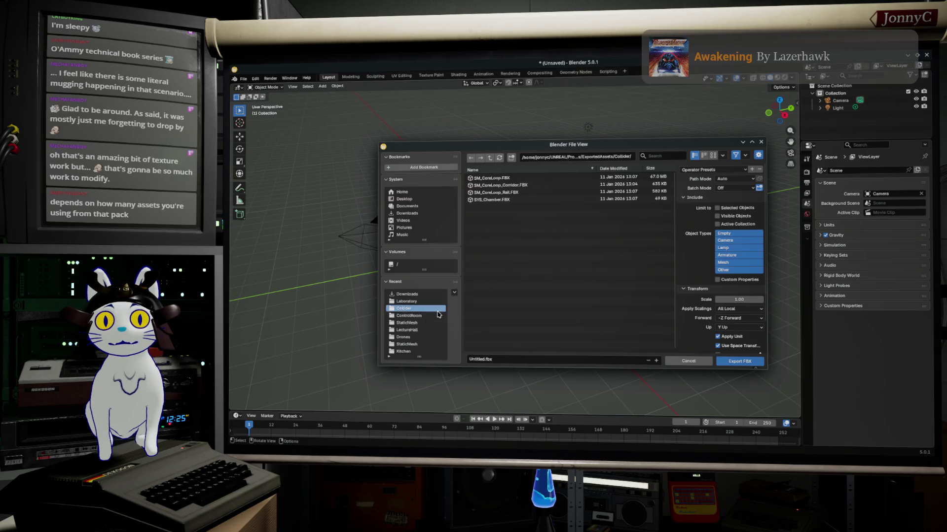
pyautogui.click(491, 158)
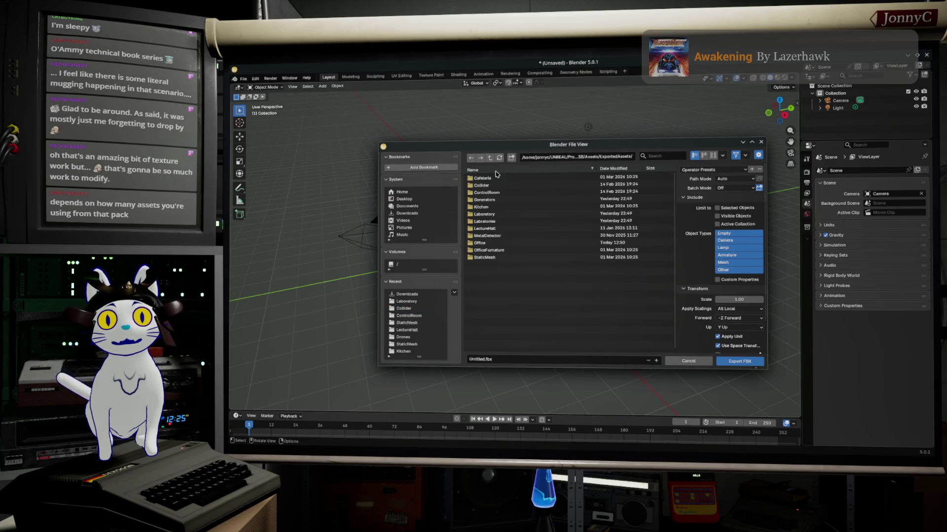
pyautogui.doubleClick(499, 244)
pyautogui.click(493, 178)
pyautogui.doubleClick(493, 178)
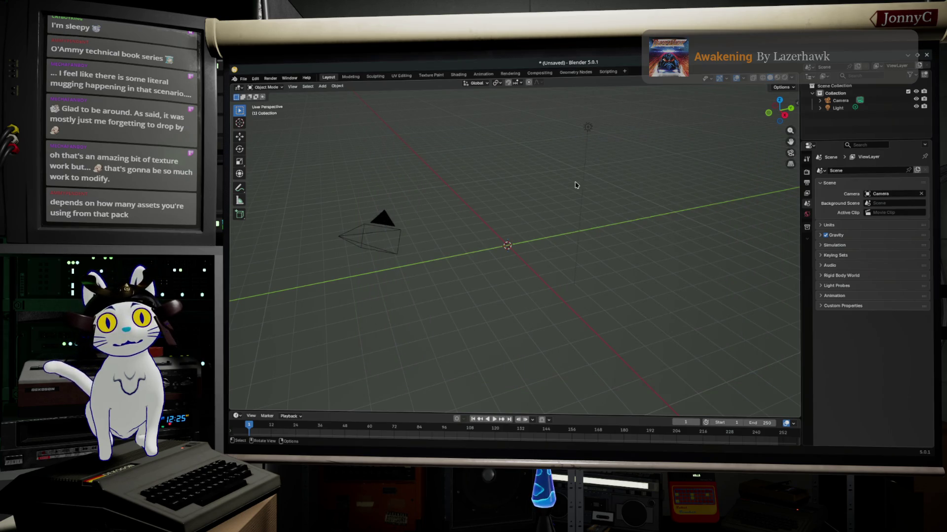
pyautogui.press('a')
pyautogui.press('h')
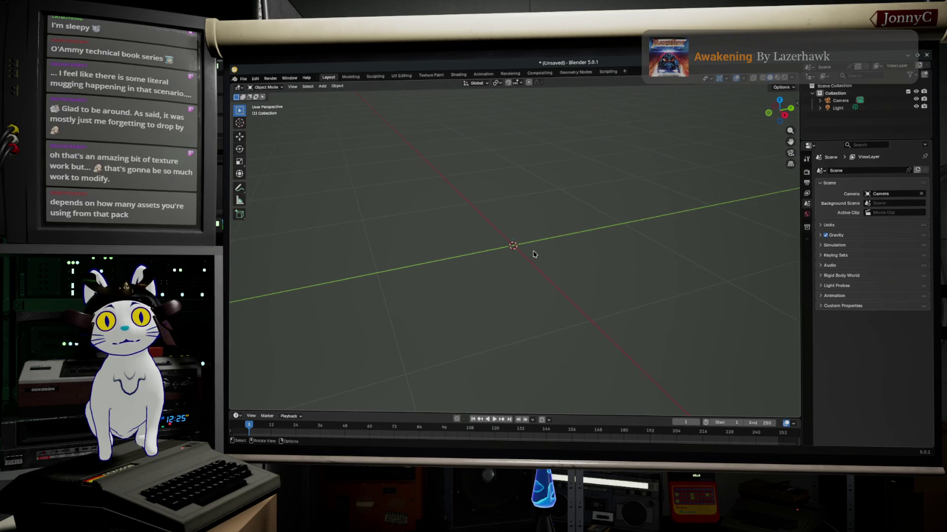
# Import SM_PaperFolder.FBX from ExportedAssets/Office as an FBX file
pyautogui.click(243, 78)
pyautogui.moveTo(285, 205)
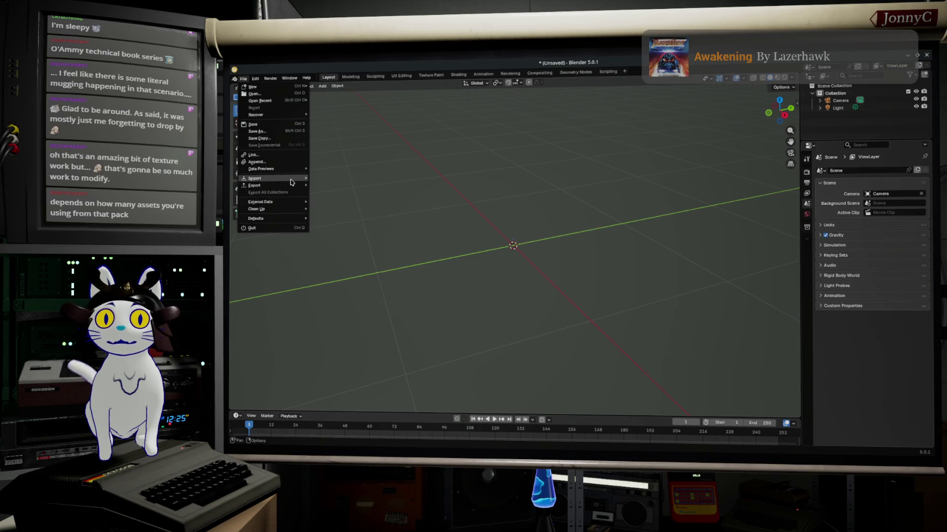
pyautogui.moveTo(276, 179)
pyautogui.click(337, 221)
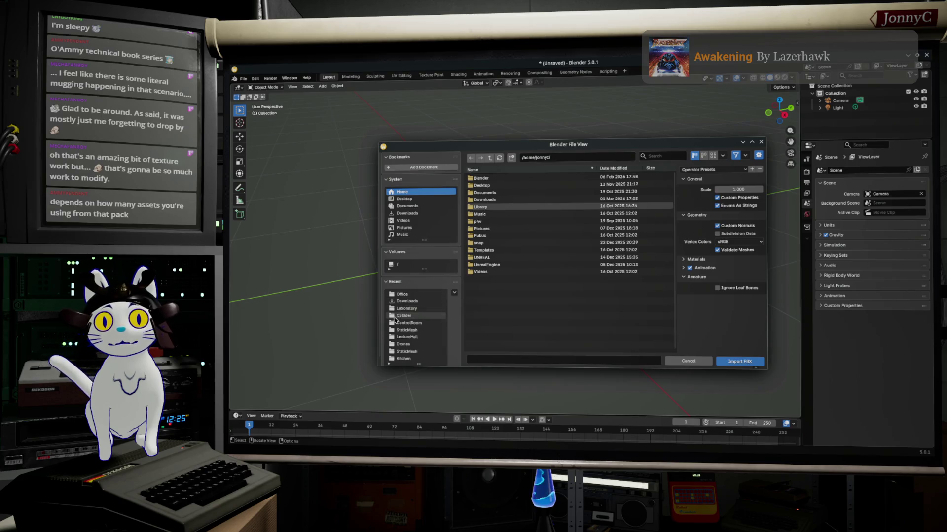
pyautogui.click(410, 323)
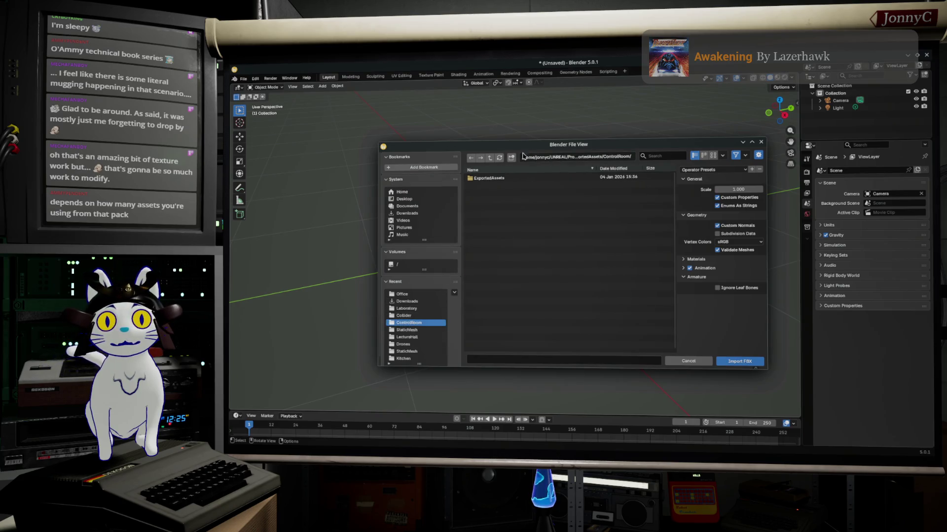
pyautogui.click(489, 158)
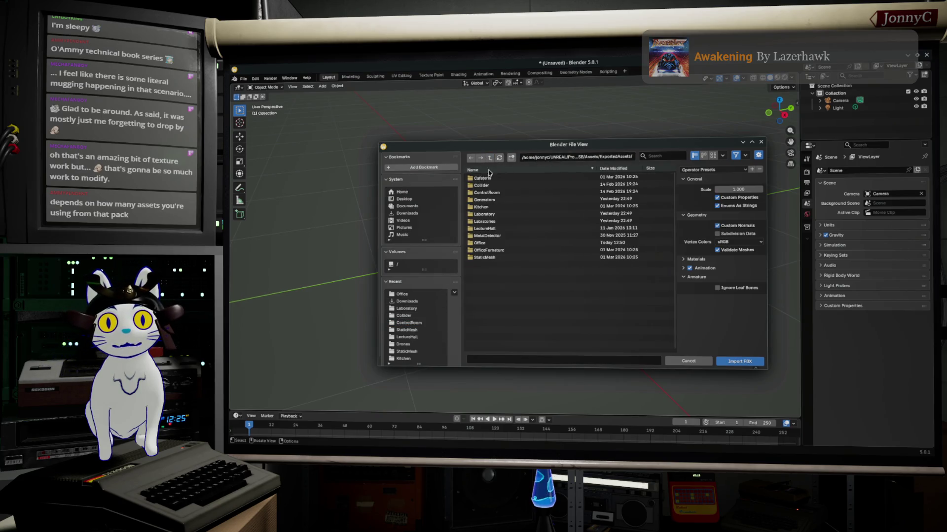
pyautogui.click(483, 243)
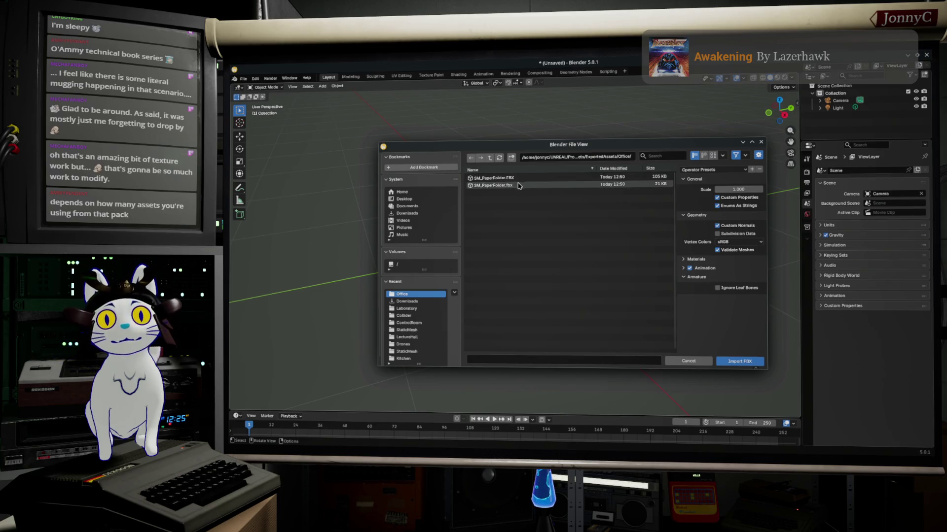
pyautogui.click(520, 179)
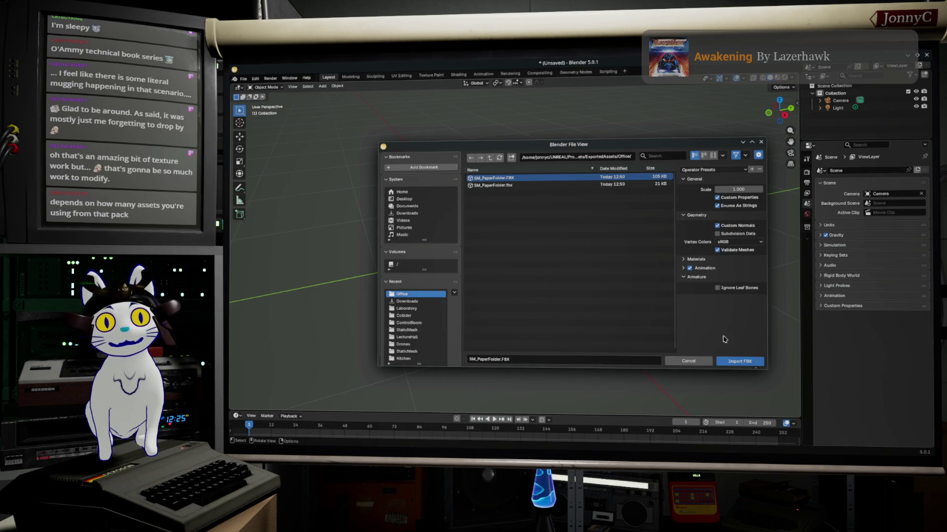
pyautogui.click(734, 362)
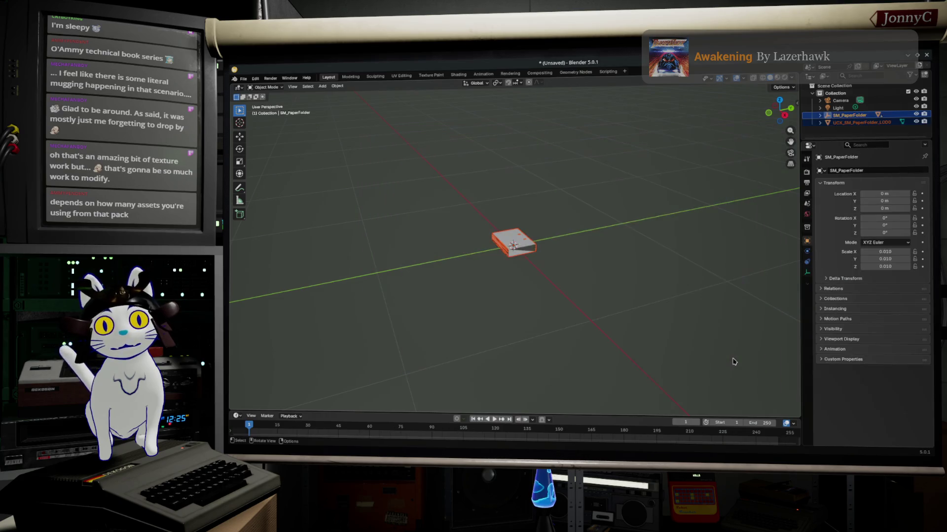
# Orbit and zoom around the imported model and select SM_PaperFolder_LOD3
pyautogui.moveTo(536, 263)
pyautogui.mouseDown(button='middle')
pyautogui.moveTo(598, 273)
pyautogui.moveTo(712, 232)
pyautogui.moveTo(511, 252)
pyautogui.moveTo(583, 279)
pyautogui.mouseUp(button='middle')
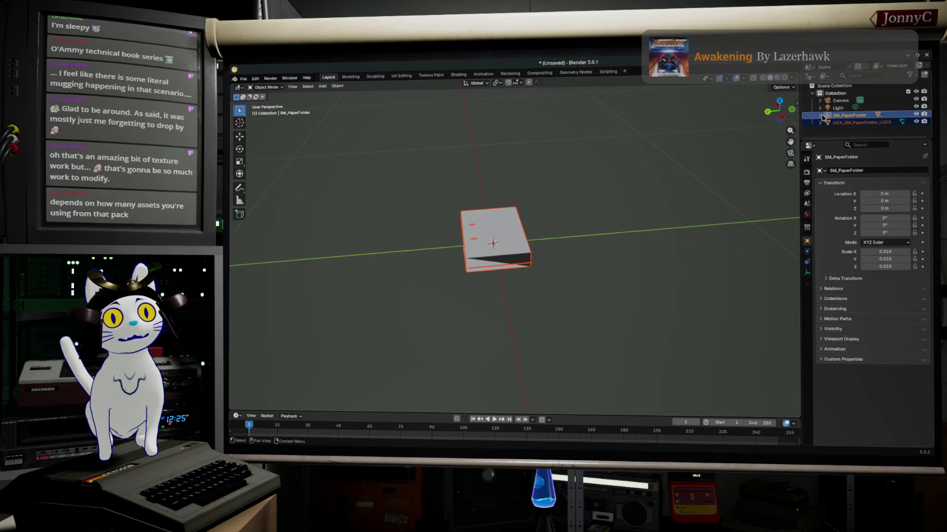
pyautogui.scroll(-2, 824, 118)
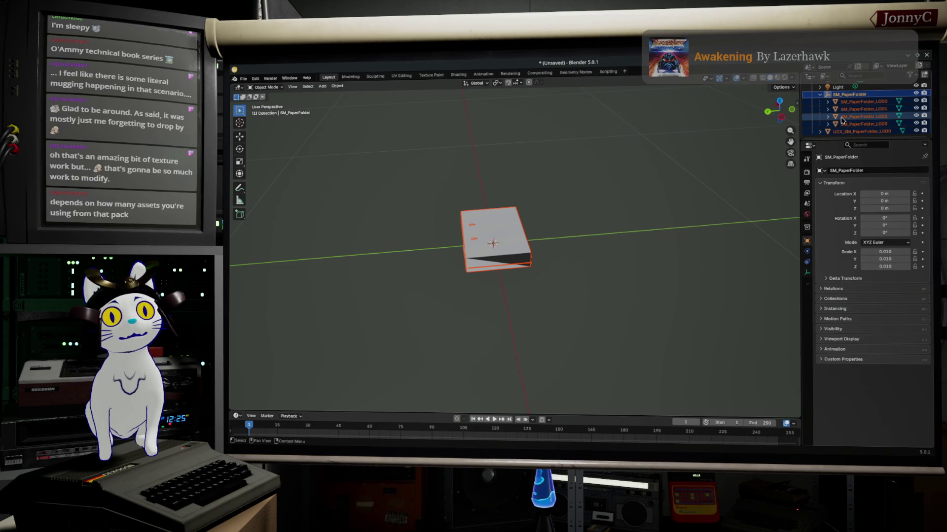
pyautogui.click(863, 124)
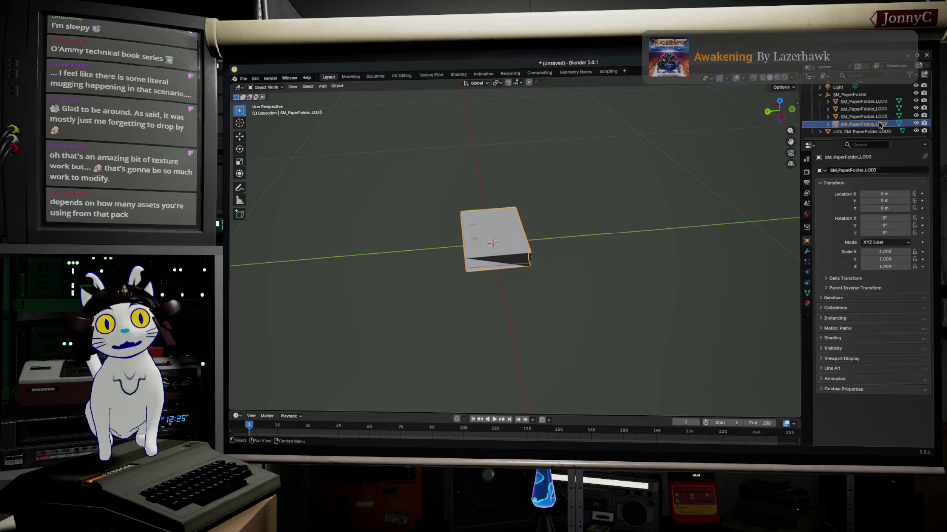
# Delete the LOD1–LOD3 meshes and the UCX collision mesh, select SM_PaperFolder_LOD0, and switch to Dolphin
pyautogui.keyDown('shift'); pyautogui.click(880, 111); pyautogui.keyUp('shift')
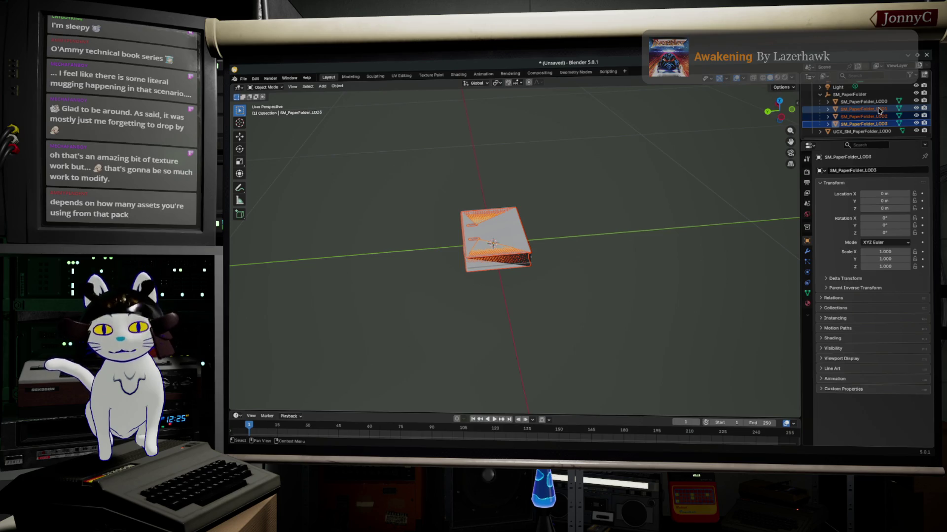
pyautogui.press('Delete')
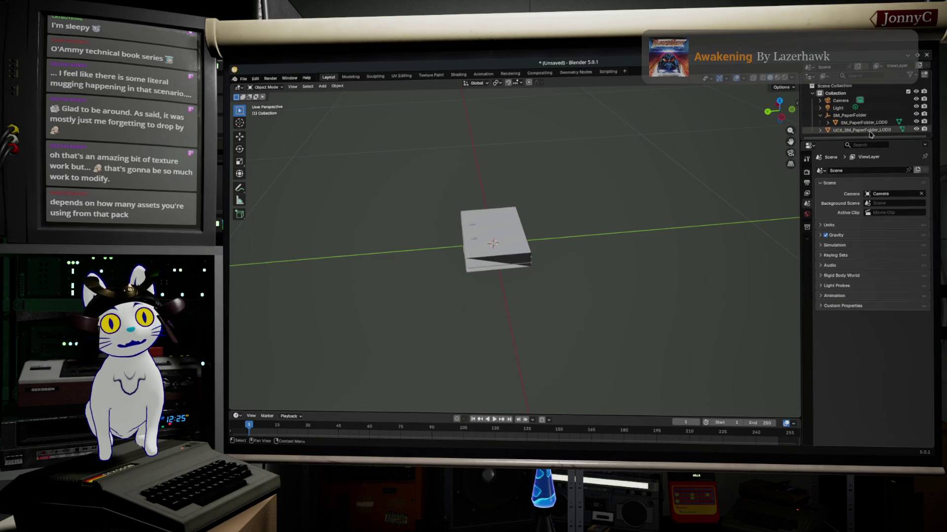
pyautogui.click(870, 131)
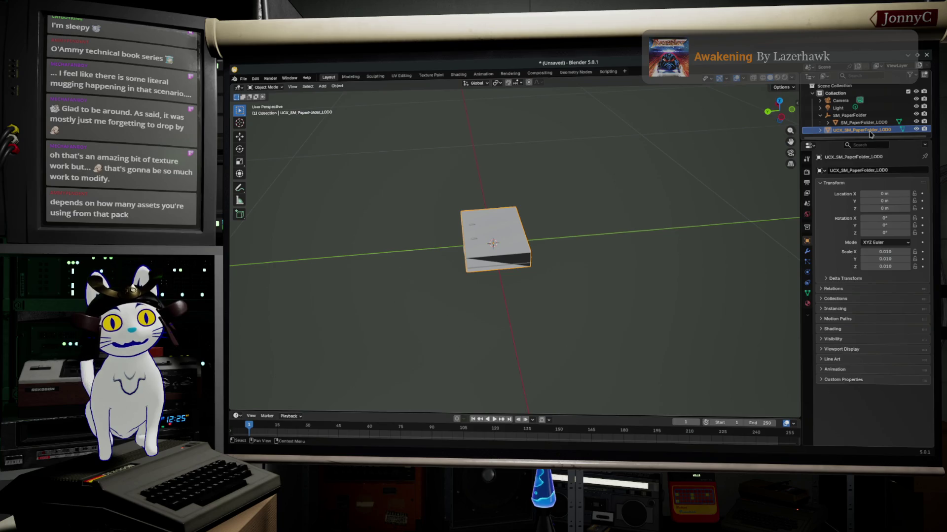
pyautogui.press('Delete')
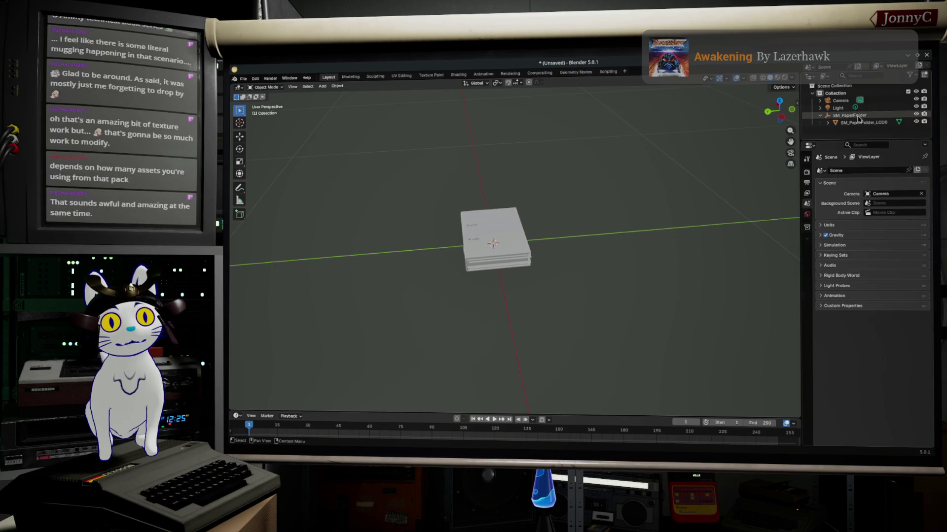
pyautogui.click(859, 124)
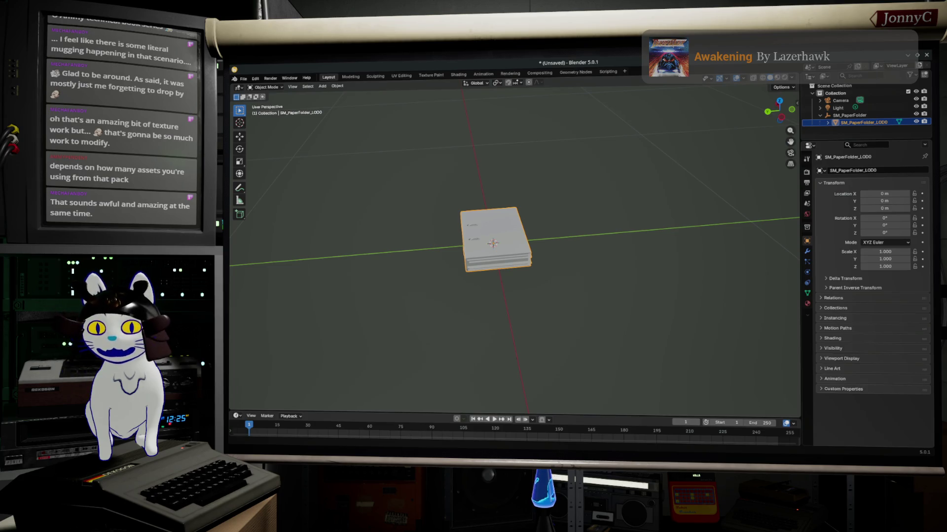
pyautogui.hotkey('alt', 'Tab')
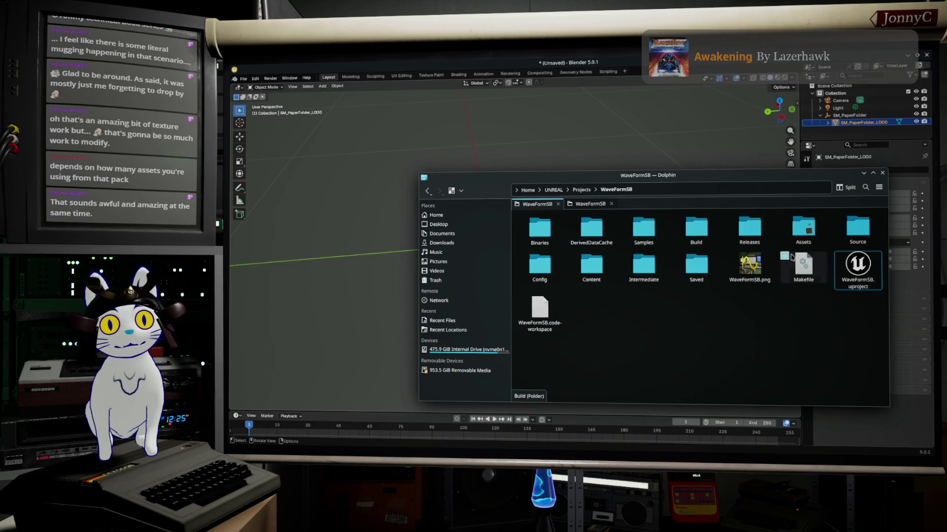
# Trash the lowercase SM_PaperFolder.fbx in Assets/ExportedAssets/Office, keeping SM_PaperFolder.FBX, then close Dolphin
pyautogui.click(803, 234)
pyautogui.doubleClick(803, 233)
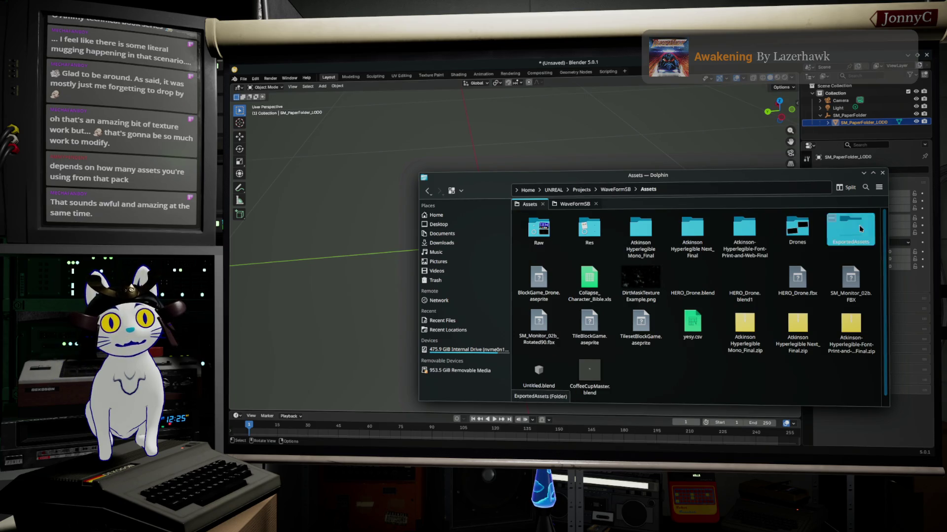
pyautogui.doubleClick(850, 228)
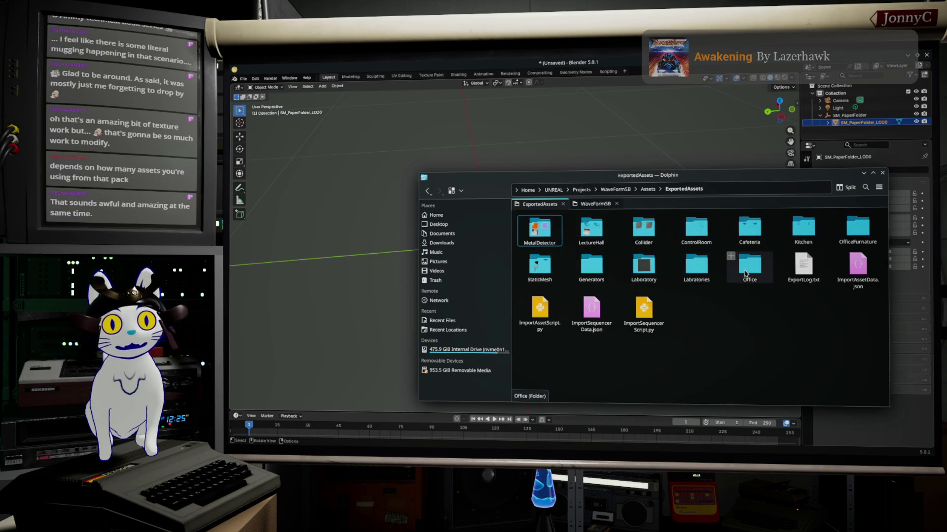
pyautogui.doubleClick(749, 266)
pyautogui.click(585, 245)
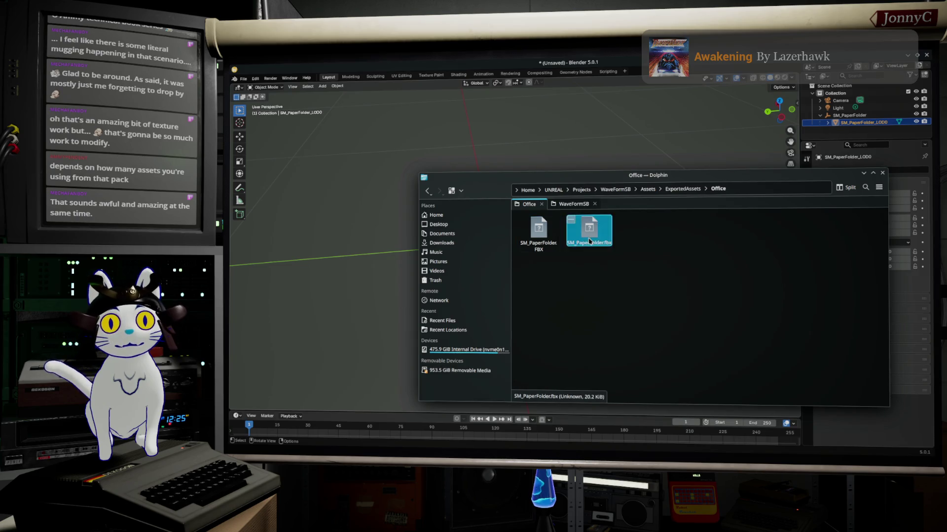
pyautogui.press('Delete')
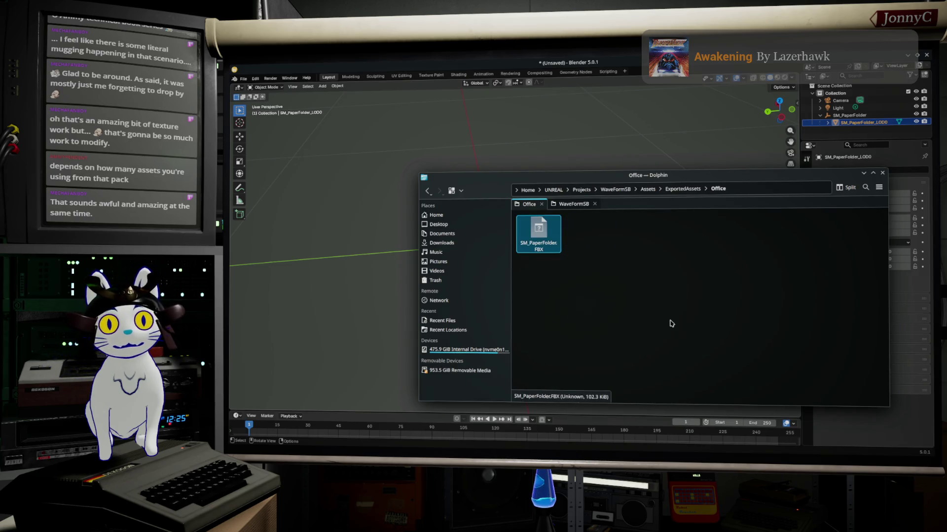
pyautogui.click(640, 64)
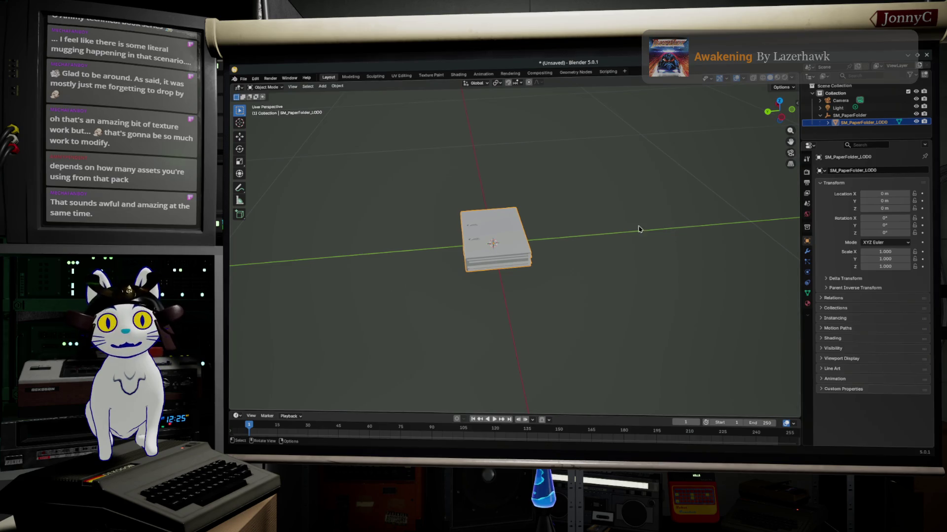
# Zoom in on the paper folder and switch to the UV Editing workspace
pyautogui.scroll(3, 547, 266)
pyautogui.moveTo(547, 266)
pyautogui.mouseDown(button='middle')
pyautogui.moveTo(551, 275)
pyautogui.moveTo(584, 239)
pyautogui.moveTo(557, 257)
pyautogui.moveTo(566, 249)
pyautogui.mouseUp(button='middle')
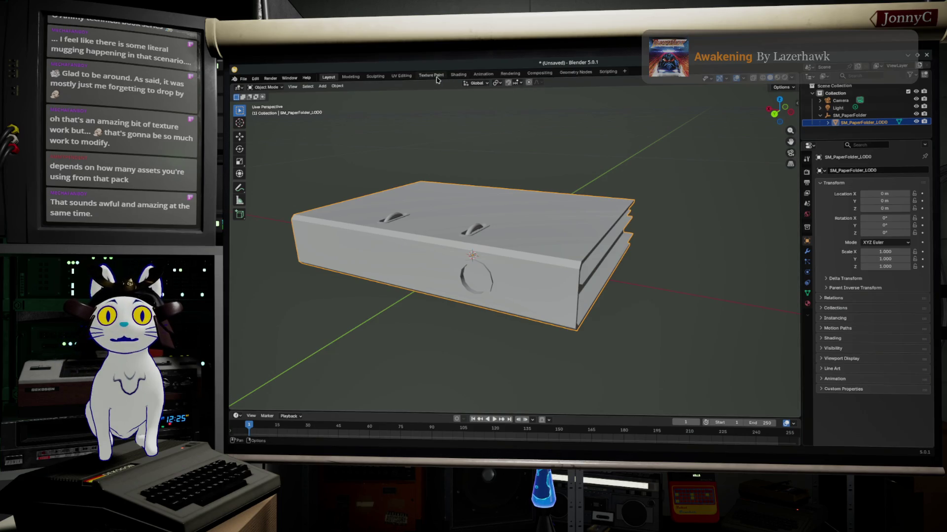
pyautogui.click(403, 76)
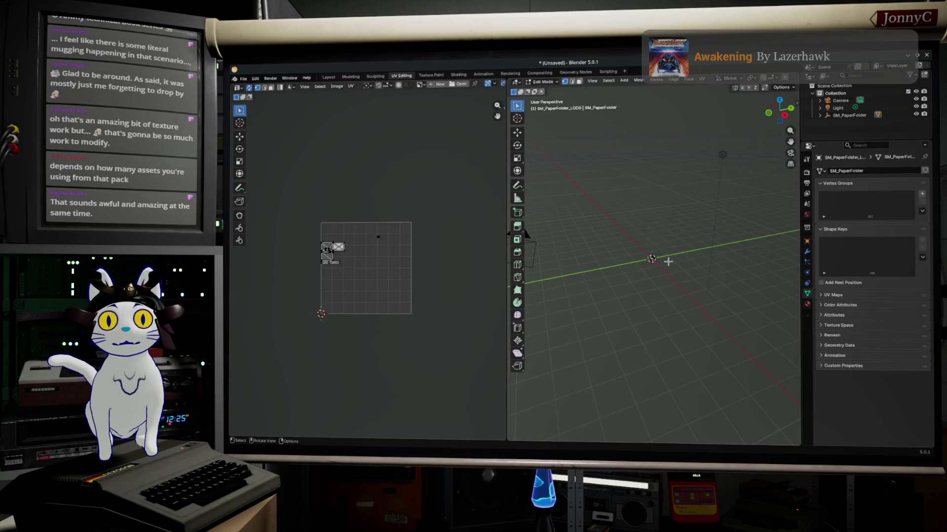
# Zoom and pan the UV layout, then select the circular loop around the side hole
pyautogui.scroll(10, 661, 266)
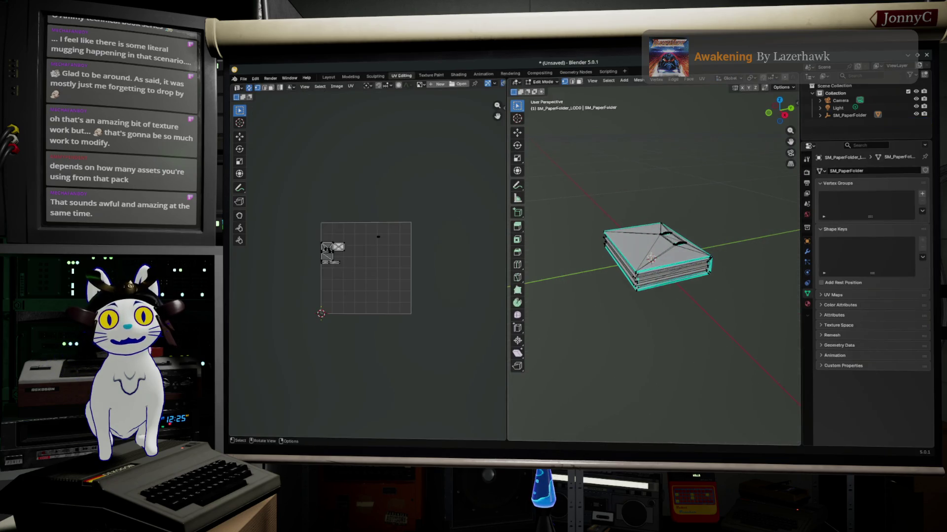
pyautogui.moveTo(660, 266)
pyautogui.mouseDown(button='middle')
pyautogui.moveTo(643, 249)
pyautogui.moveTo(690, 258)
pyautogui.mouseUp(button='middle')
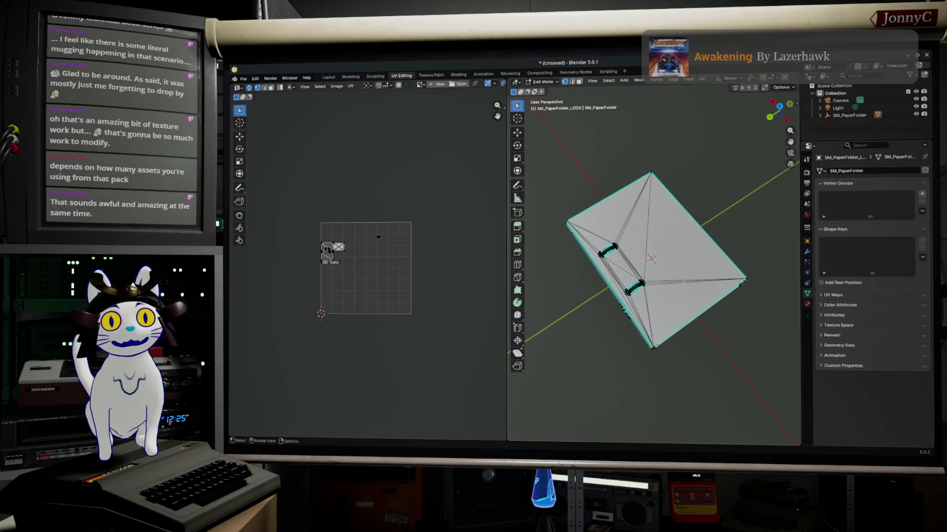
pyautogui.scroll(5, 320, 250)
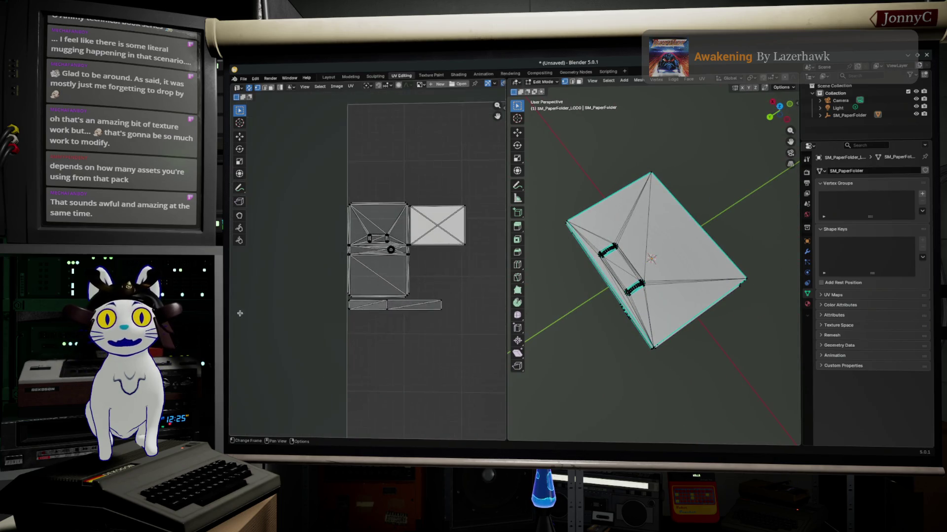
pyautogui.scroll(2, 231, 240)
pyautogui.scroll(4, 534, 274)
pyautogui.scroll(4, 463, 278)
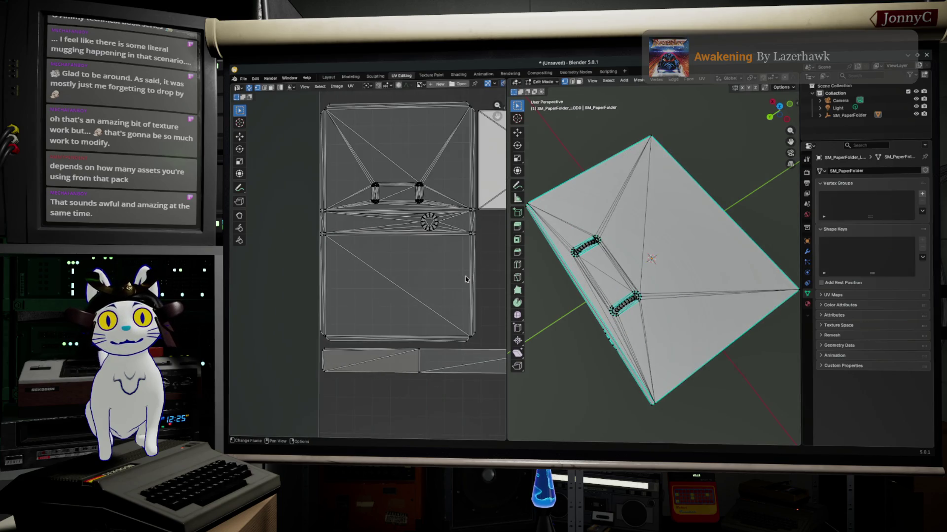
pyautogui.scroll(-6, 461, 278)
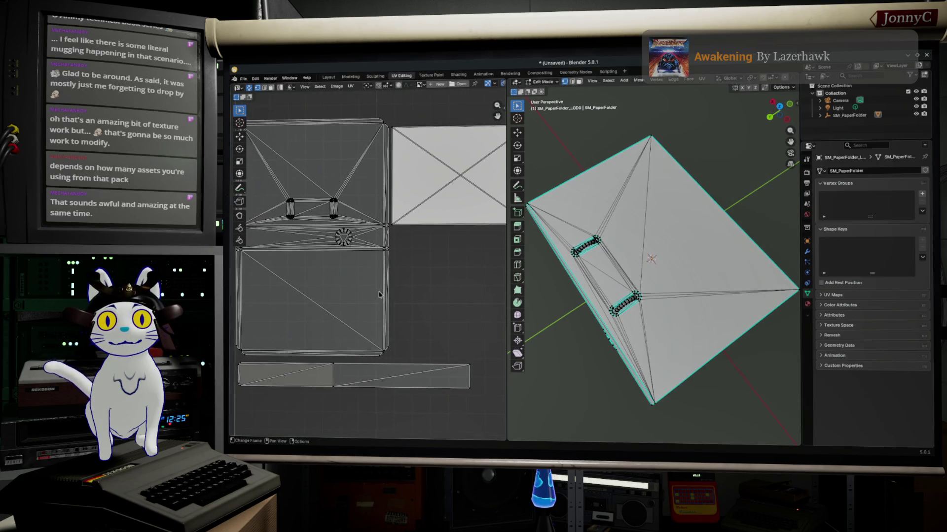
pyautogui.scroll(-6, 395, 297)
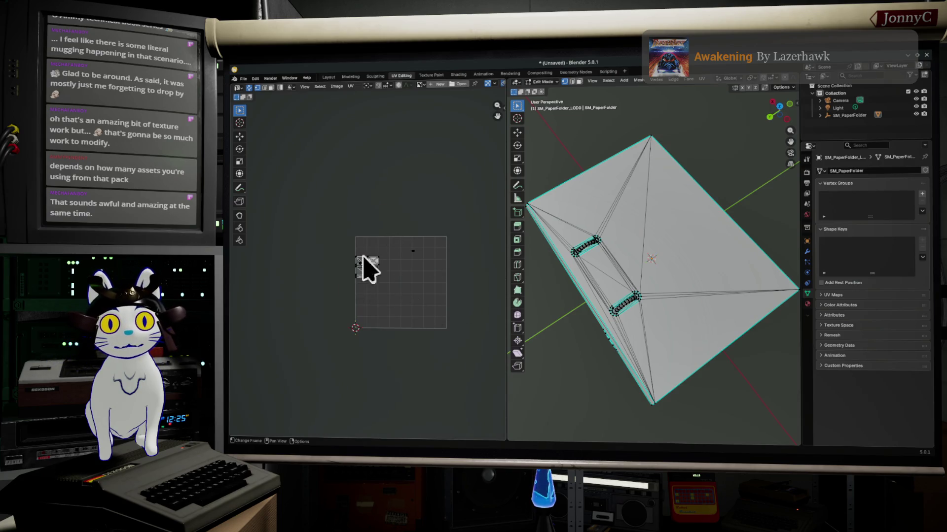
pyautogui.scroll(6, 387, 278)
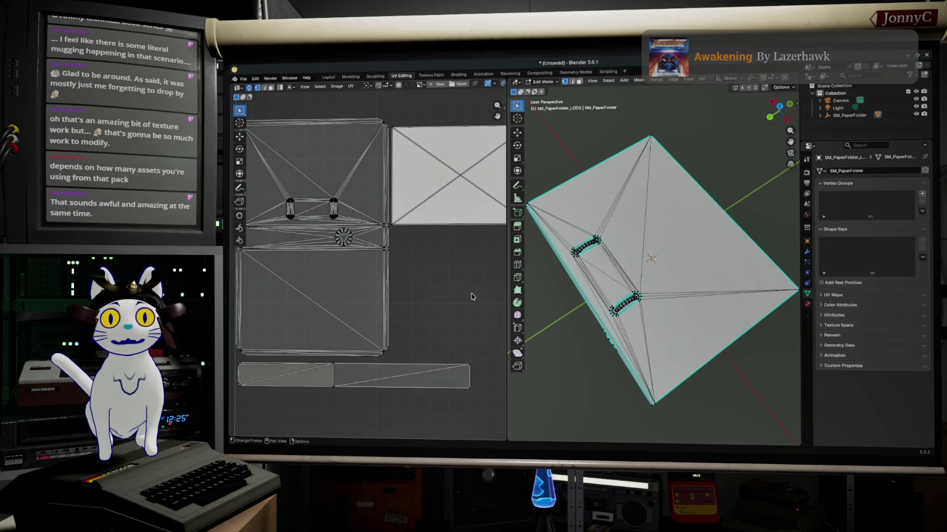
pyautogui.scroll(4, 348, 219)
pyautogui.moveTo(344, 194)
pyautogui.mouseDown(button='middle')
pyautogui.moveTo(500, 340)
pyautogui.moveTo(229, 285)
pyautogui.mouseUp(button='middle')
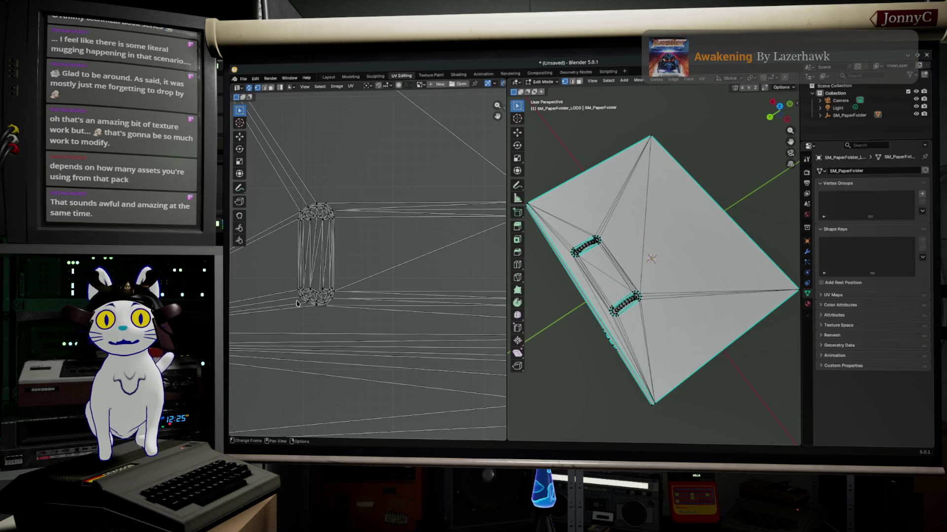
pyautogui.scroll(2, 356, 309)
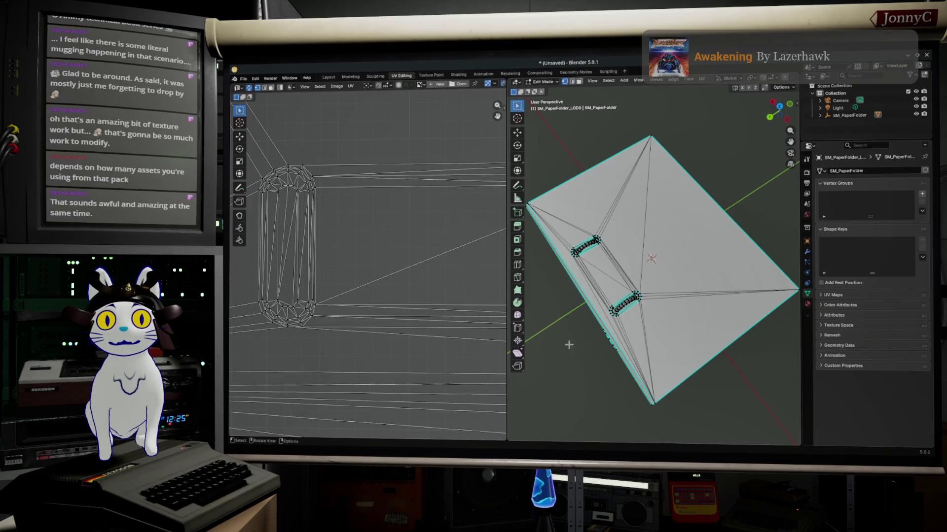
pyautogui.hotkey('ctrl', 'z')
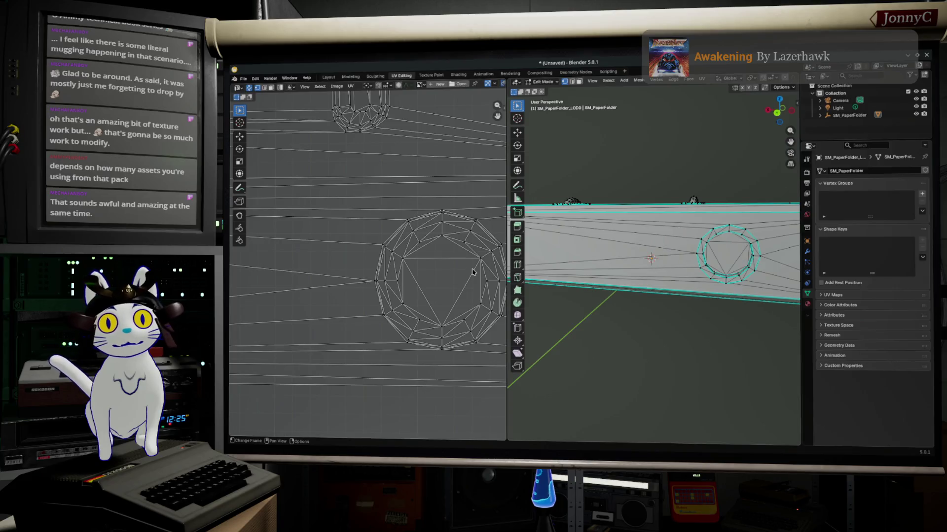
pyautogui.moveTo(764, 256)
pyautogui.mouseDown(button='middle')
pyautogui.moveTo(760, 265)
pyautogui.moveTo(711, 271)
pyautogui.mouseUp(button='middle')
# Switch to Edge select mode and widen the 3D view for a close-up of the hole
pyautogui.scroll(3, 711, 271)
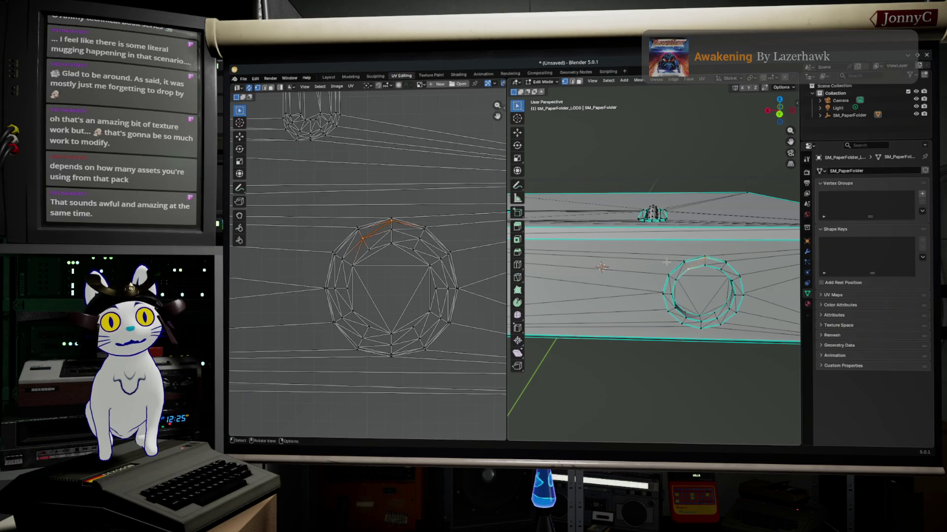
pyautogui.click(572, 82)
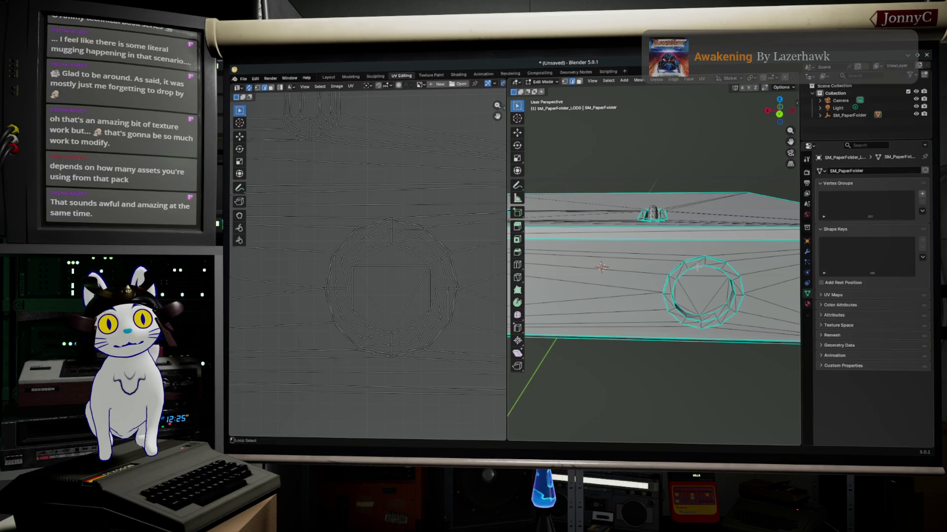
pyautogui.moveTo(699, 267); pyautogui.dragTo(691, 254, button='middle')
pyautogui.moveTo(602, 266); pyautogui.dragTo(578, 230, button='middle')
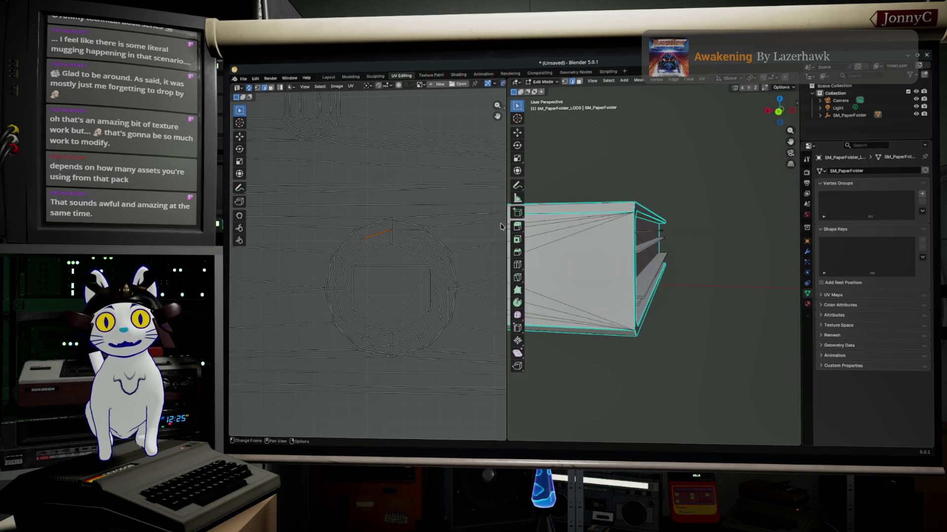
pyautogui.moveTo(507, 226); pyautogui.dragTo(315, 225)
pyautogui.moveTo(434, 247); pyautogui.dragTo(468, 268, button='middle')
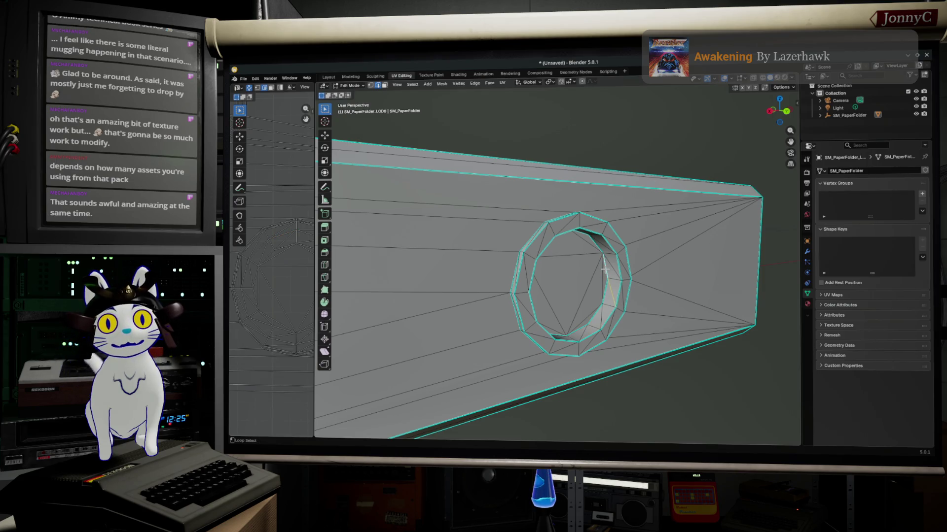
# Select a shortest-path chain of edges up the hole's inner wall
pyautogui.click(614, 286)
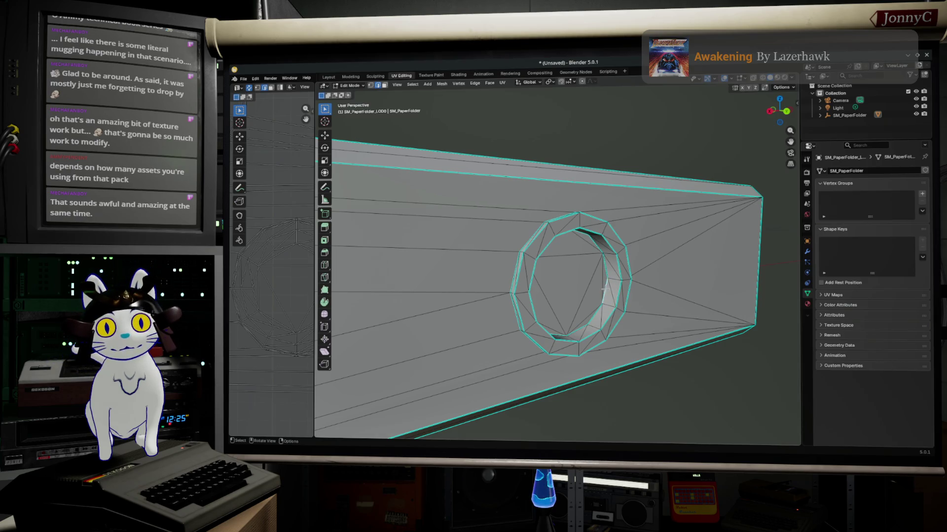
pyautogui.keyDown('ctrl'); pyautogui.click(593, 239); pyautogui.keyUp('ctrl')
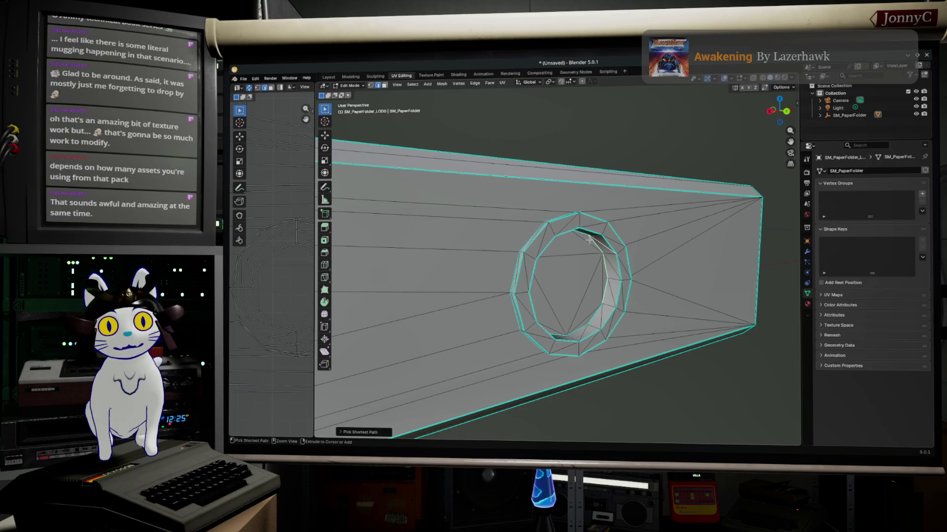
pyautogui.moveTo(588, 240)
pyautogui.mouseDown(button='middle')
pyautogui.moveTo(551, 241)
pyautogui.moveTo(604, 258)
pyautogui.moveTo(572, 249)
pyautogui.mouseUp(button='middle')
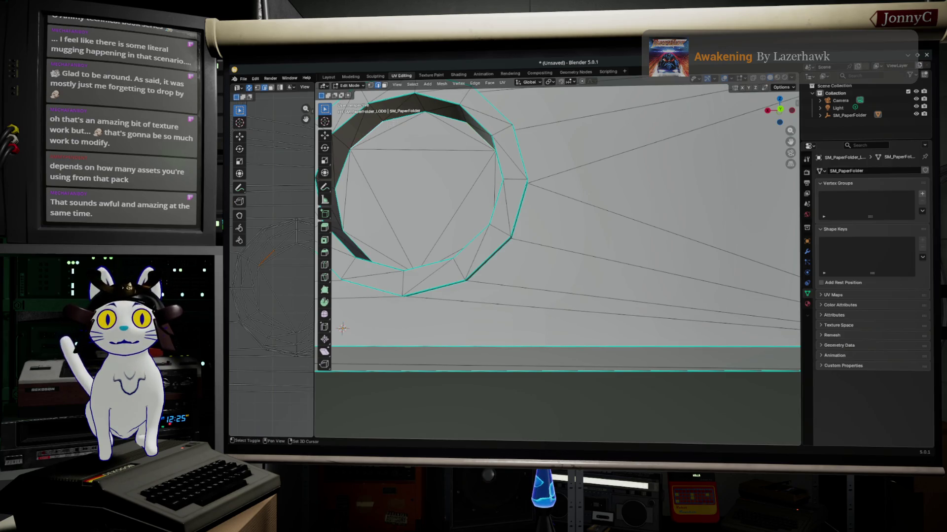
pyautogui.moveTo(400, 113)
pyautogui.keyDown('shift'); pyautogui.mouseDown(button='middle')
pyautogui.moveTo(563, 146)
pyautogui.moveTo(385, 213)
pyautogui.mouseUp(button='middle'); pyautogui.keyUp('shift')
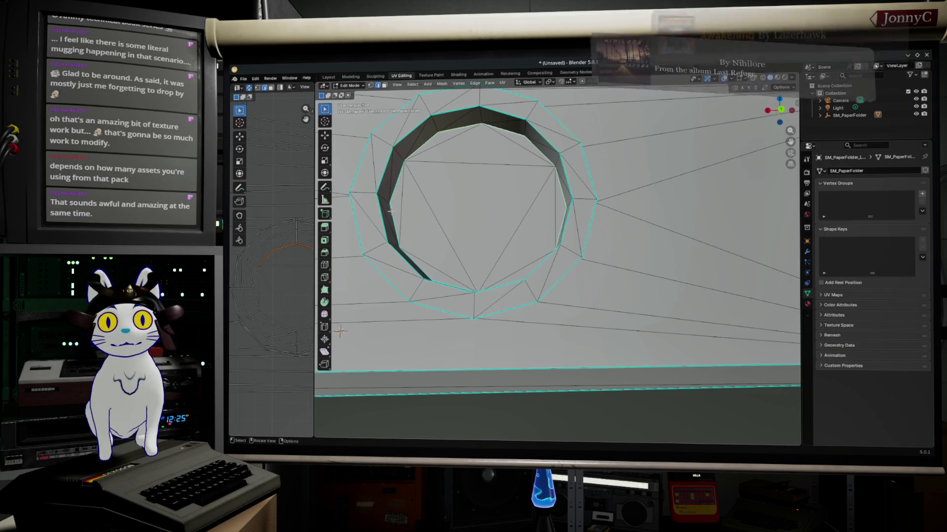
# Select the whole mesh, run Face > Triangles to Quads, then deselect everything
pyautogui.press('a')
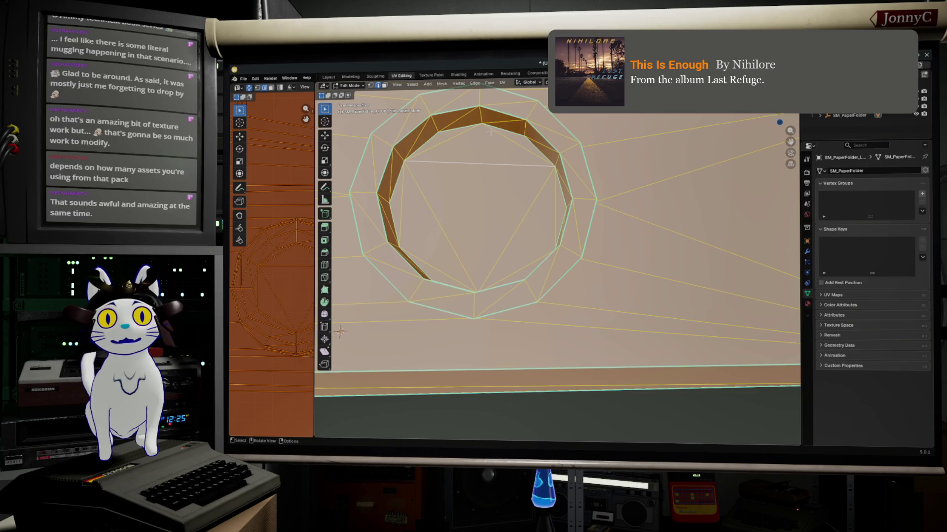
pyautogui.click(503, 85)
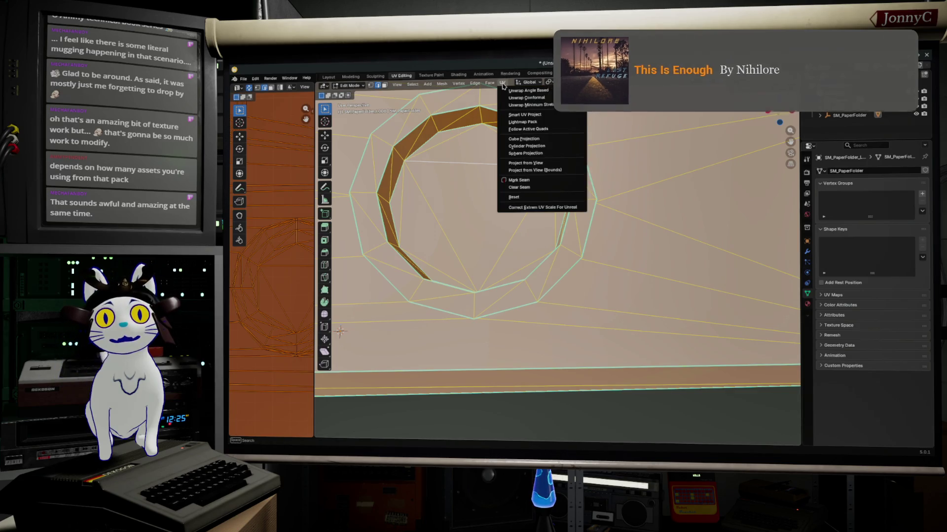
pyautogui.moveTo(489, 83)
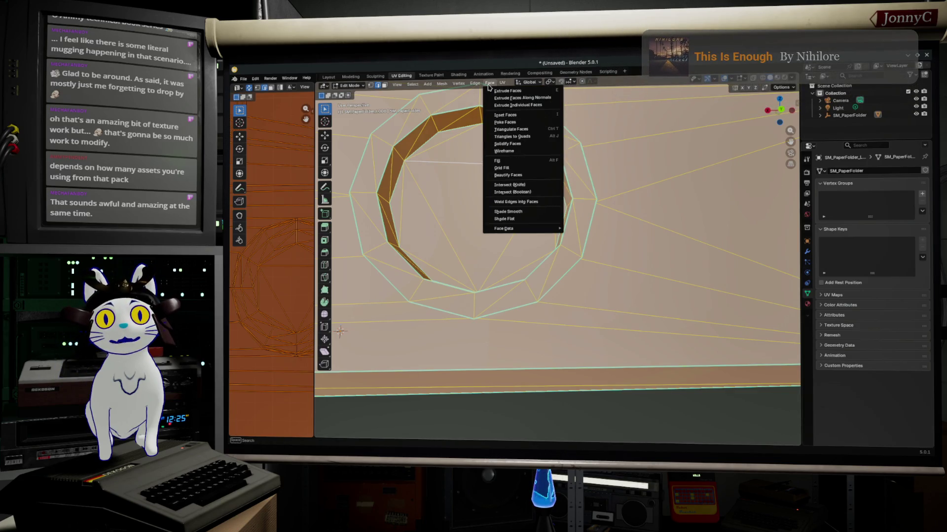
pyautogui.click(536, 136)
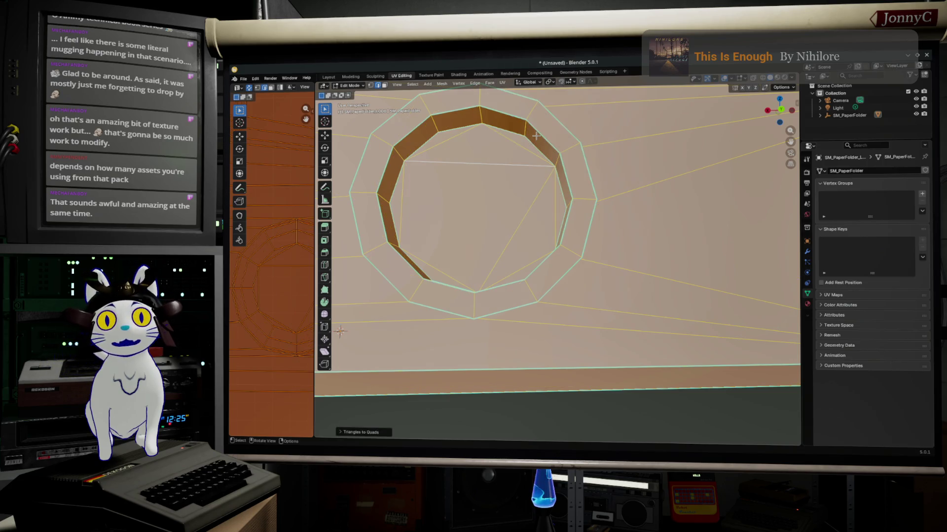
pyautogui.hotkey('alt', 'a')
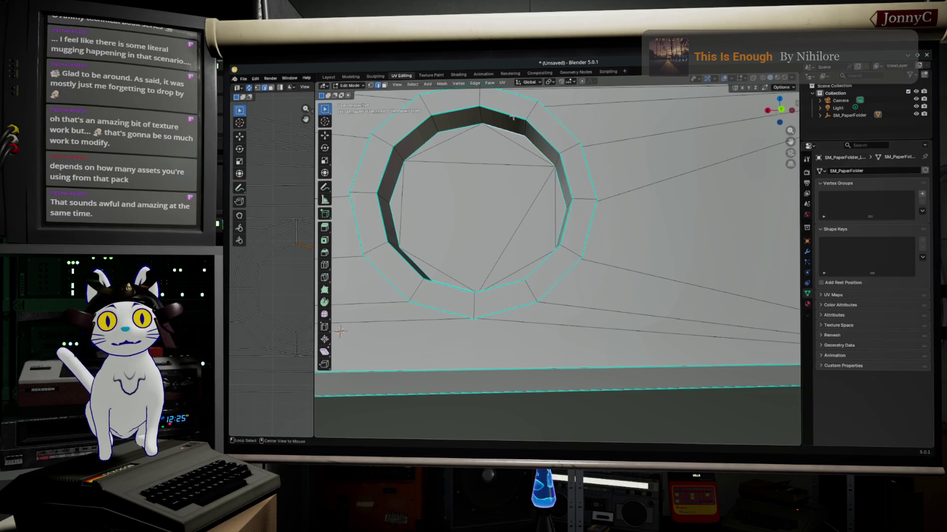
# Grow the selection over the whole ring and move its UV island right of the page panels
pyautogui.moveTo(513, 124); pyautogui.dragTo(512, 156, button='middle')
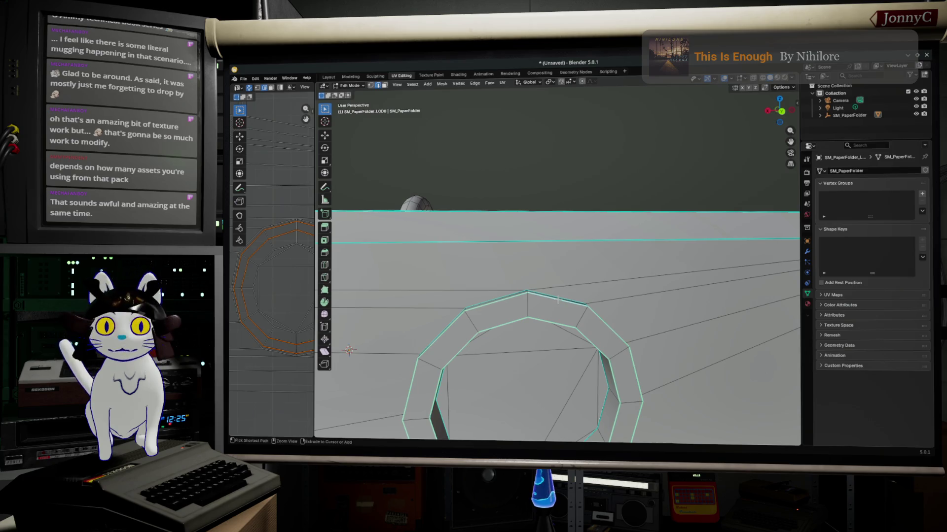
pyautogui.press('ctrl+KP_Add')
pyautogui.moveTo(557, 300); pyautogui.dragTo(494, 332, button='middle')
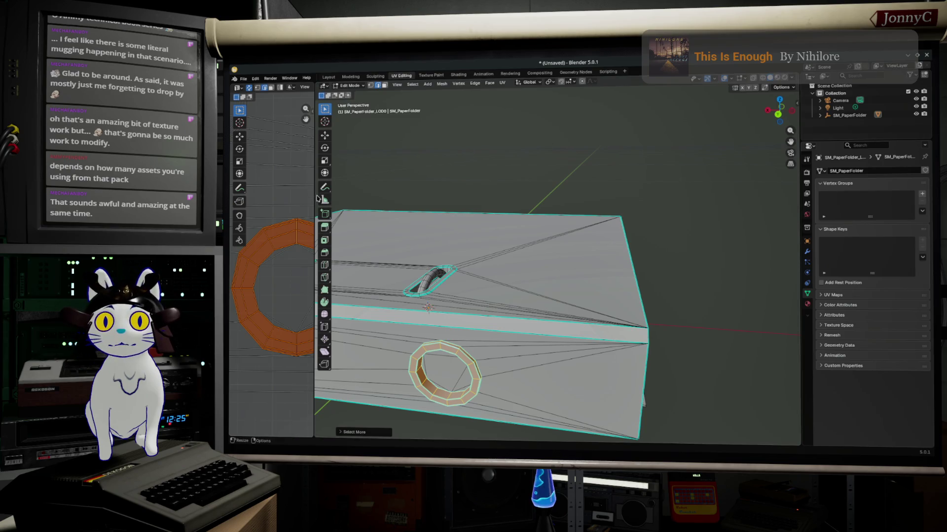
pyautogui.moveTo(312, 196); pyautogui.dragTo(682, 197)
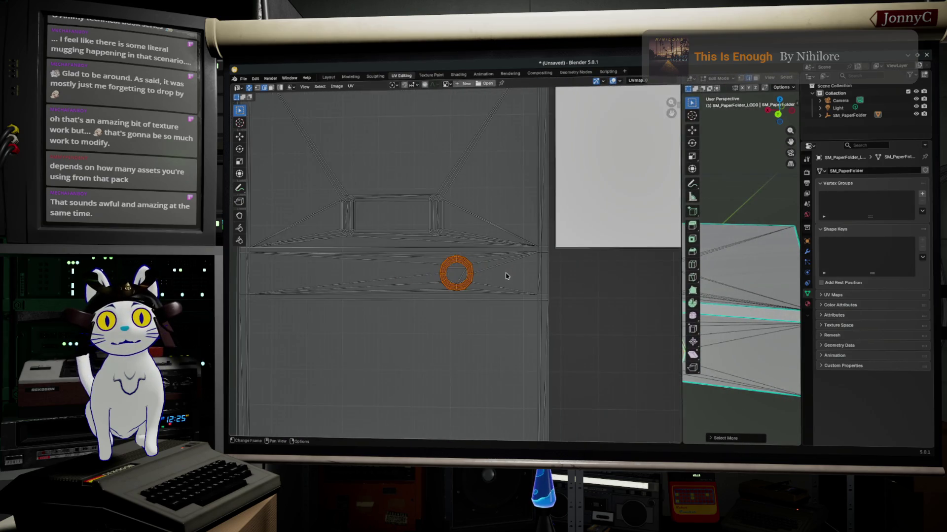
pyautogui.scroll(2, 444, 274)
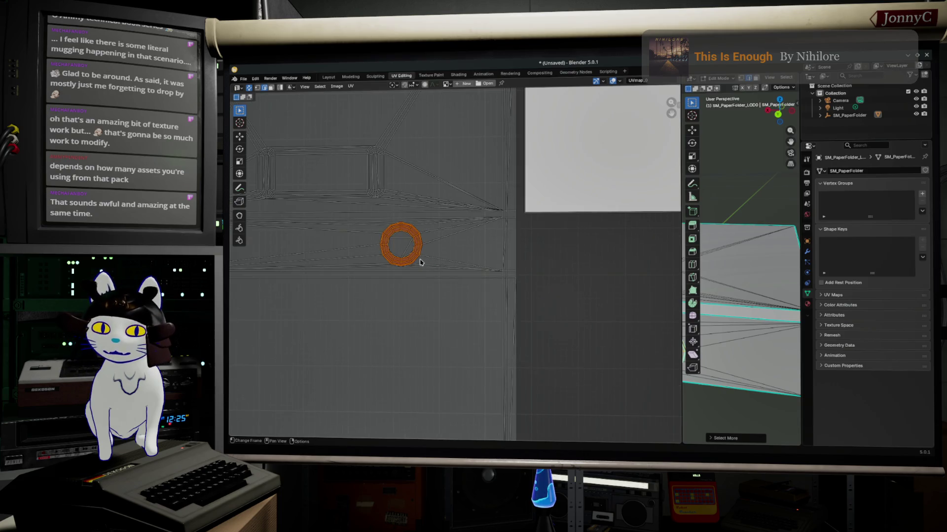
pyautogui.press('g')
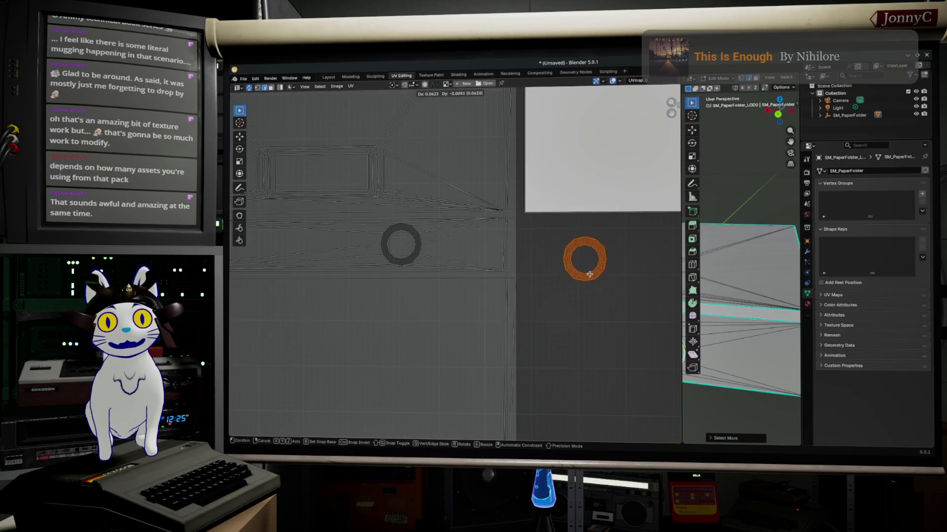
pyautogui.click(562, 259)
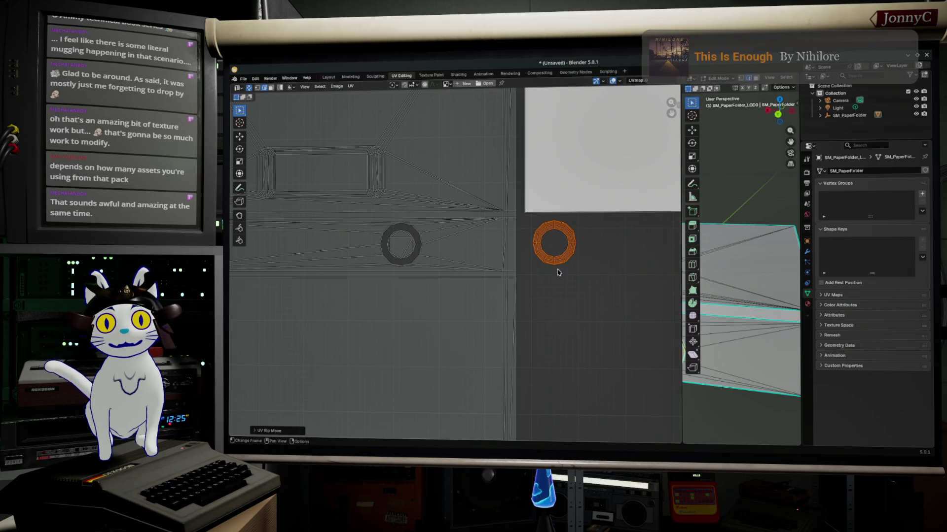
# Select a shortest edge path along the ring, then a single UV edge instead
pyautogui.scroll(-1, 412, 279)
pyautogui.moveTo(412, 279); pyautogui.dragTo(473, 310, button='middle')
pyautogui.scroll(5, 386, 247)
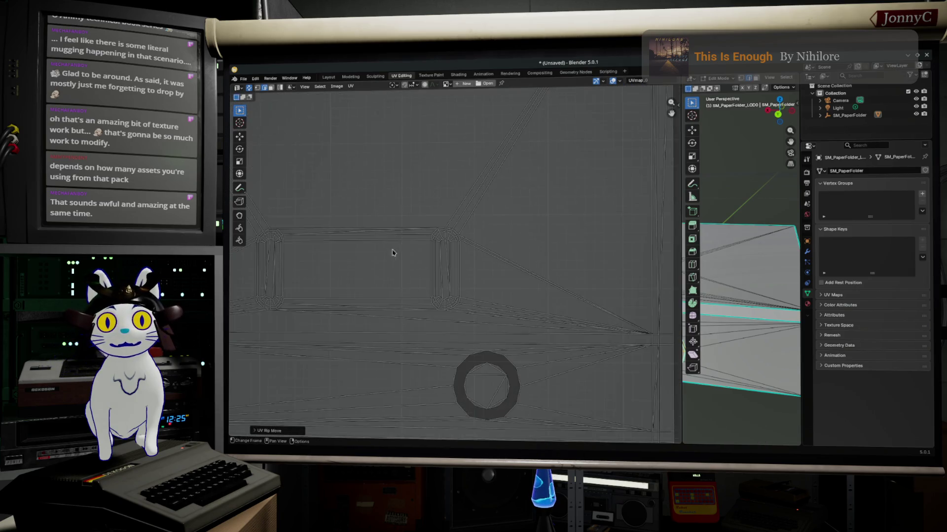
pyautogui.moveTo(737, 276); pyautogui.dragTo(698, 280, button='middle')
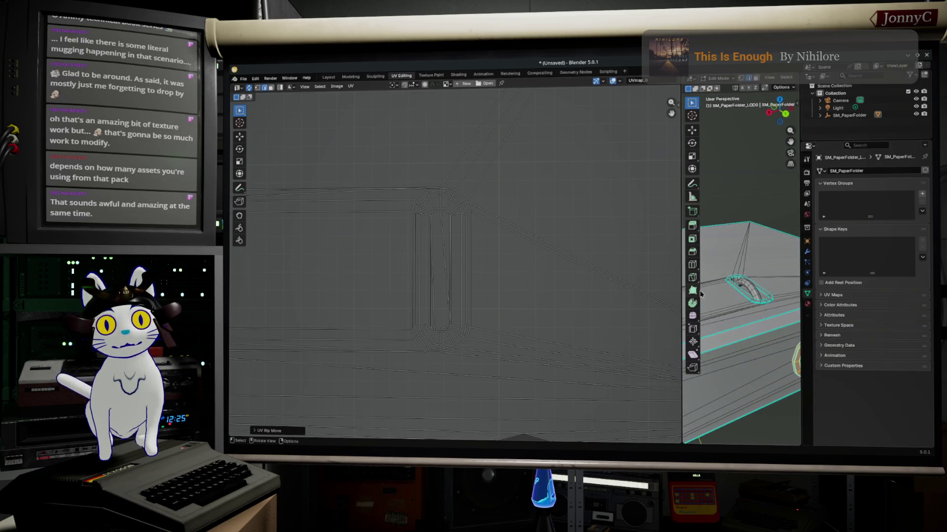
pyautogui.scroll(2, 757, 303)
pyautogui.scroll(2, 757, 311)
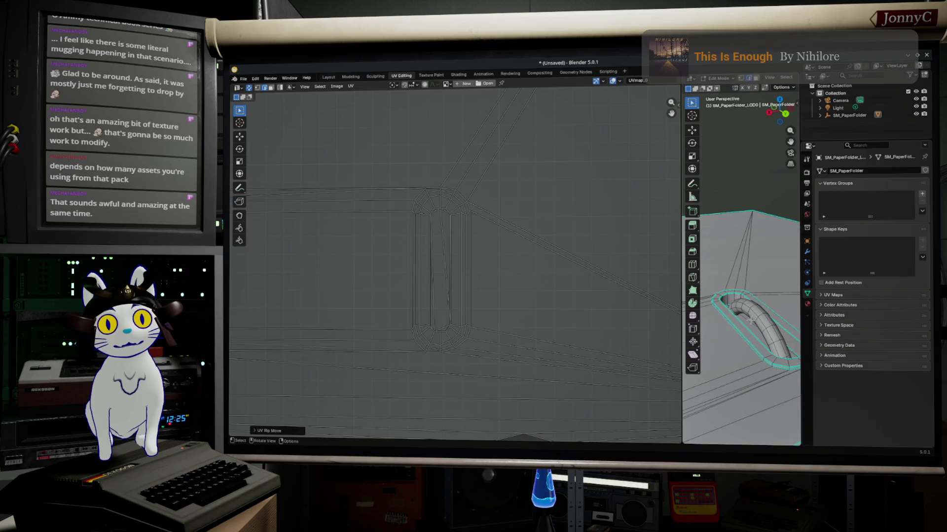
pyautogui.moveTo(750, 323); pyautogui.dragTo(746, 321, button='middle')
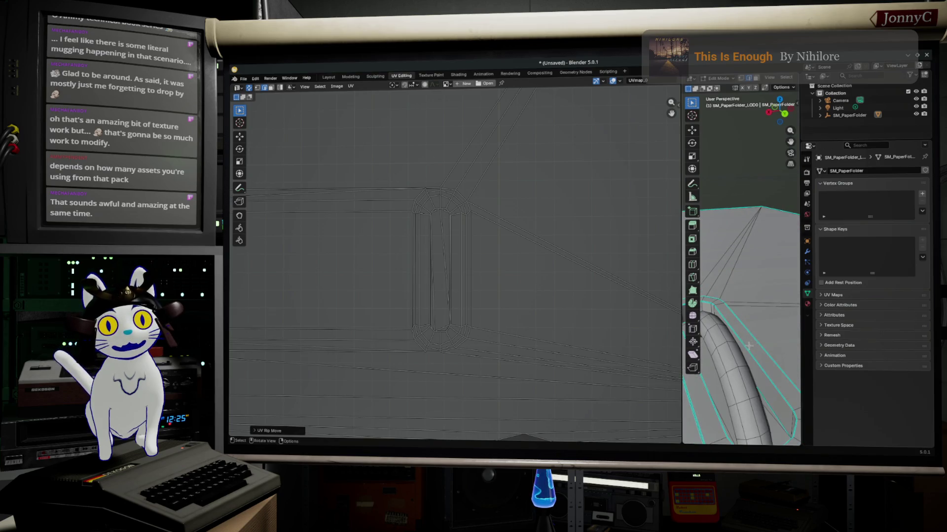
pyautogui.keyDown('ctrl'); pyautogui.click(753, 356); pyautogui.keyUp('ctrl')
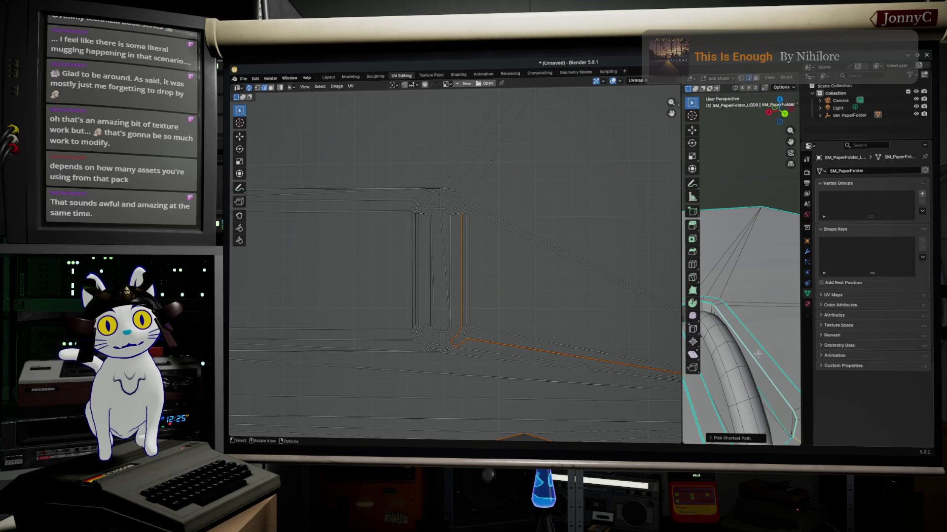
pyautogui.click(466, 277)
# Widen the 3D viewport so the UV layout shrinks to a narrow side strip
pyautogui.moveTo(767, 379); pyautogui.dragTo(769, 377, button='middle')
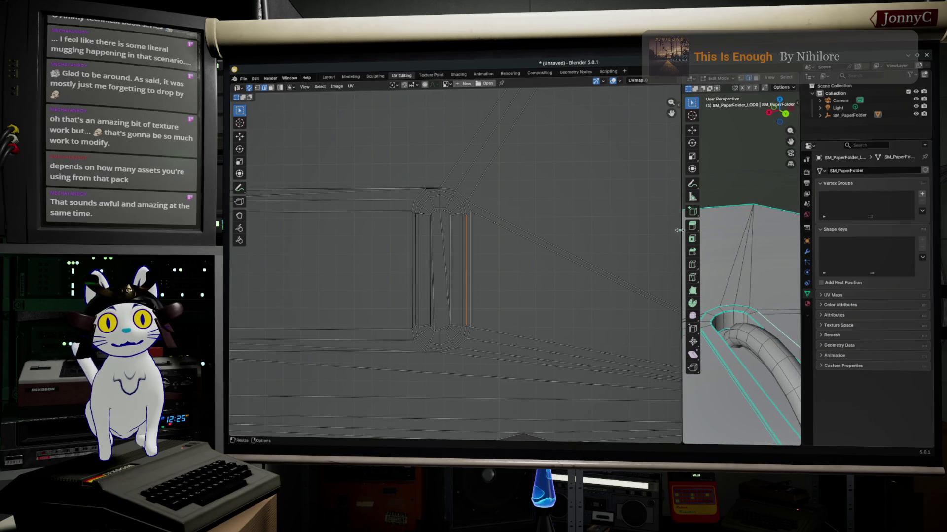
pyautogui.moveTo(680, 231); pyautogui.dragTo(351, 231)
pyautogui.scroll(3, 571, 333)
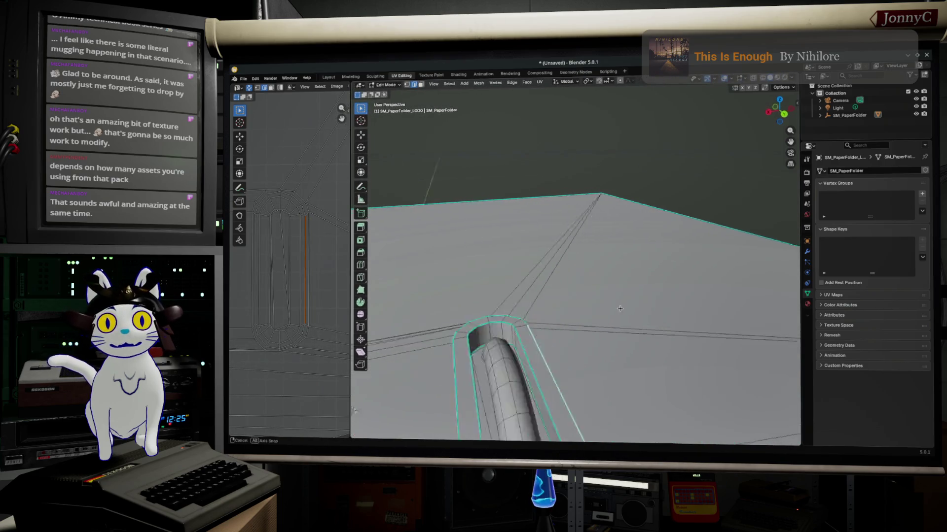
# Select the inner and outer sloped strip face loops beside the tube as one UV island
pyautogui.moveTo(571, 332); pyautogui.dragTo(643, 290, button='middle')
pyautogui.keyDown('alt'); pyautogui.click(623, 292); pyautogui.keyUp('alt')
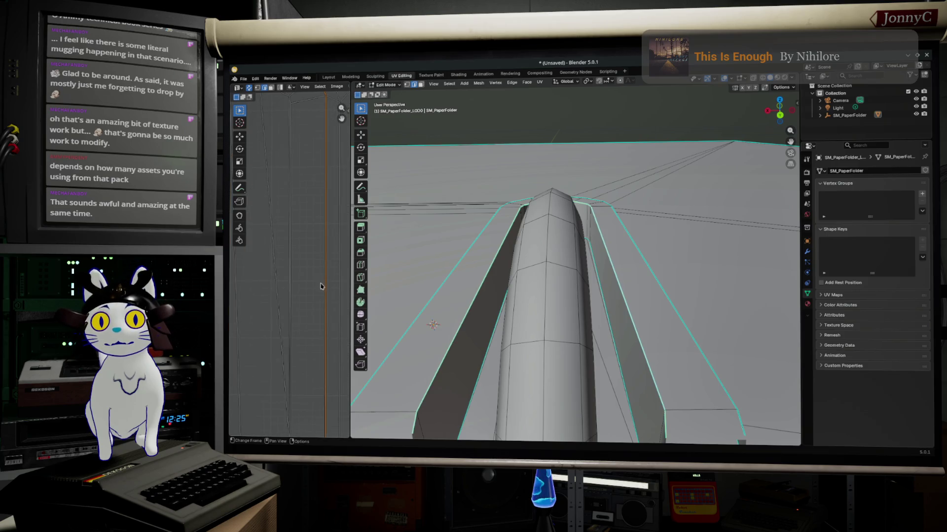
pyautogui.scroll(-5, 567, 365)
pyautogui.scroll(5, 662, 393)
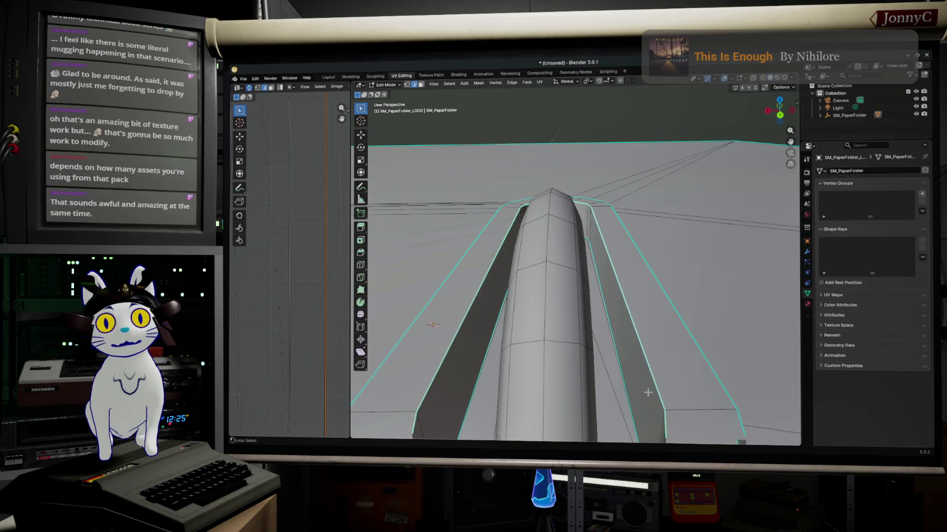
pyautogui.keyDown('alt'); pyautogui.keyDown('shift'); pyautogui.click(629, 384); pyautogui.keyUp('shift'); pyautogui.keyUp('alt')
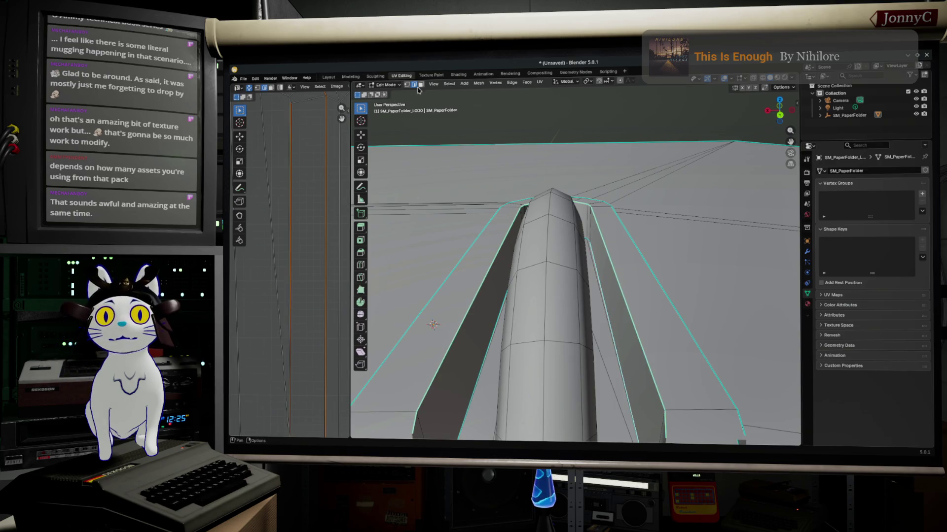
pyautogui.keyDown('alt'); pyautogui.click(476, 147); pyautogui.keyUp('alt')
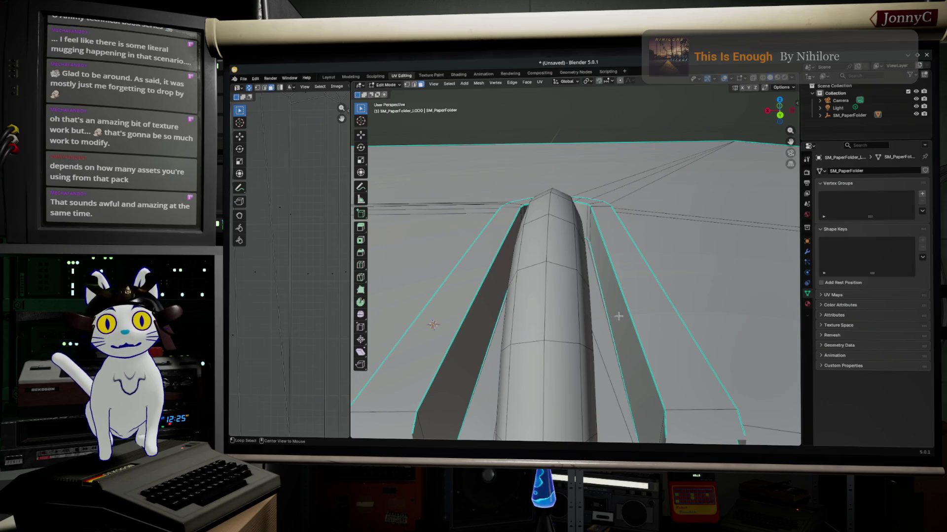
pyautogui.keyDown('alt'); pyautogui.click(586, 219); pyautogui.keyUp('alt')
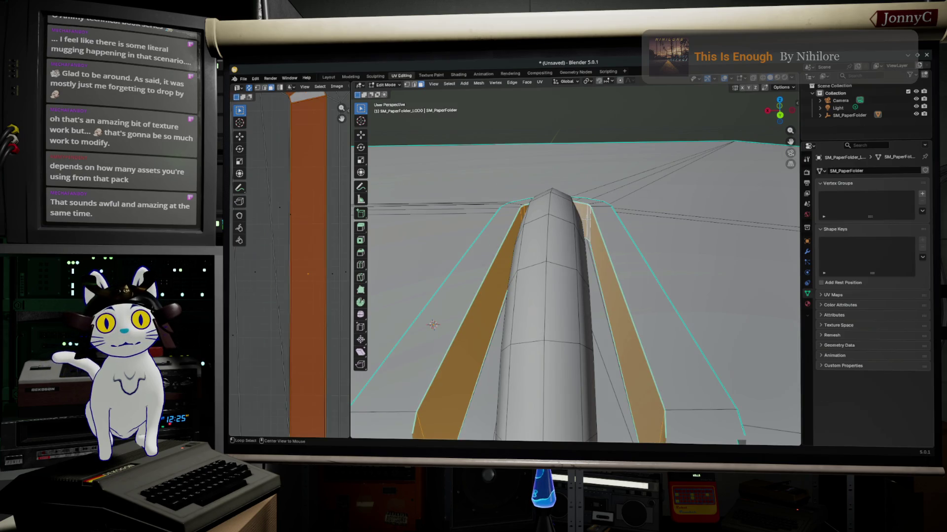
pyautogui.keyDown('alt'); pyautogui.keyDown('shift'); pyautogui.click(595, 219); pyautogui.keyUp('shift'); pyautogui.keyUp('alt')
pyautogui.moveTo(596, 219); pyautogui.dragTo(591, 225, button='middle')
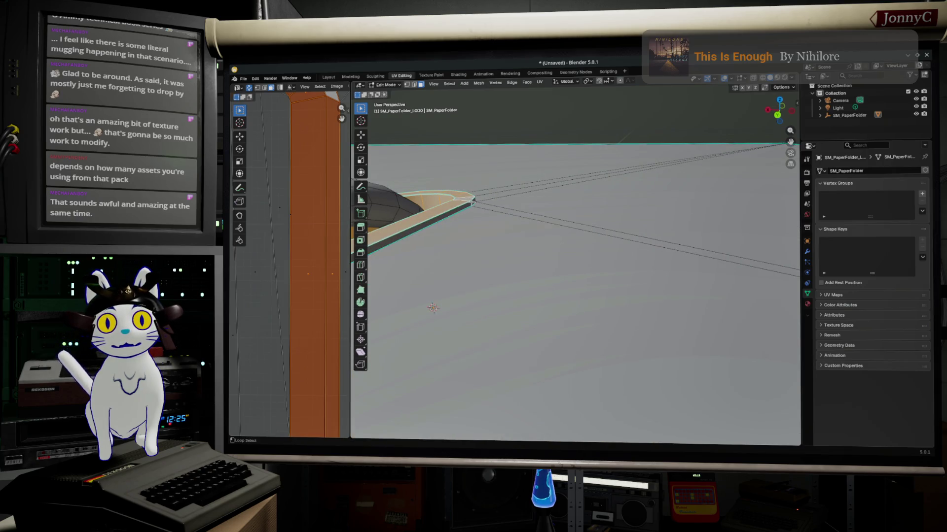
# Adjust the flap's face loop selection and frame the selected strips
pyautogui.keyDown('alt'); pyautogui.click(458, 237); pyautogui.keyUp('alt')
pyautogui.press('KP_Decimal')
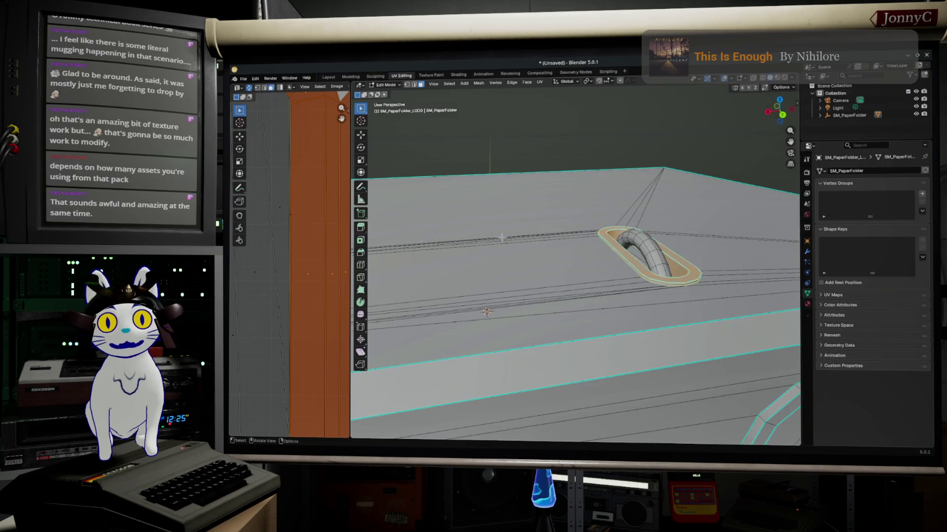
pyautogui.scroll(-6, 287, 268)
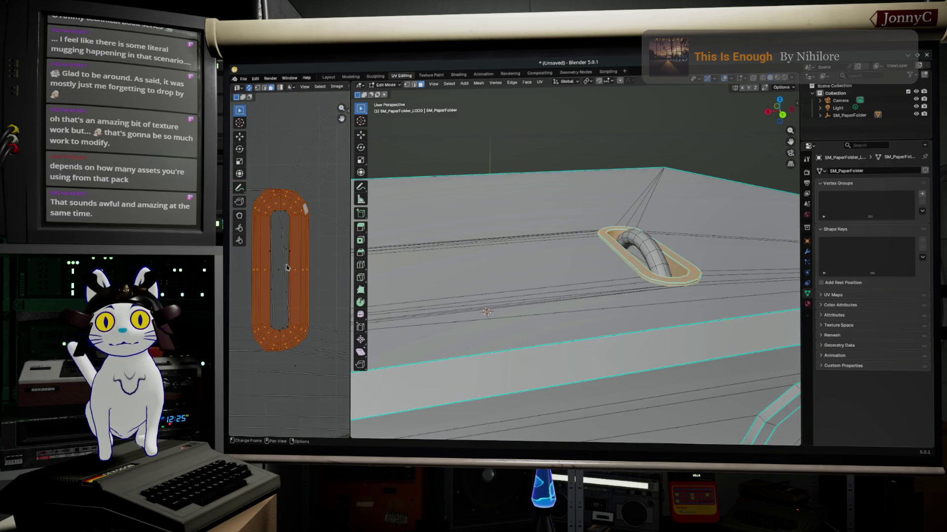
pyautogui.scroll(-6, 287, 268)
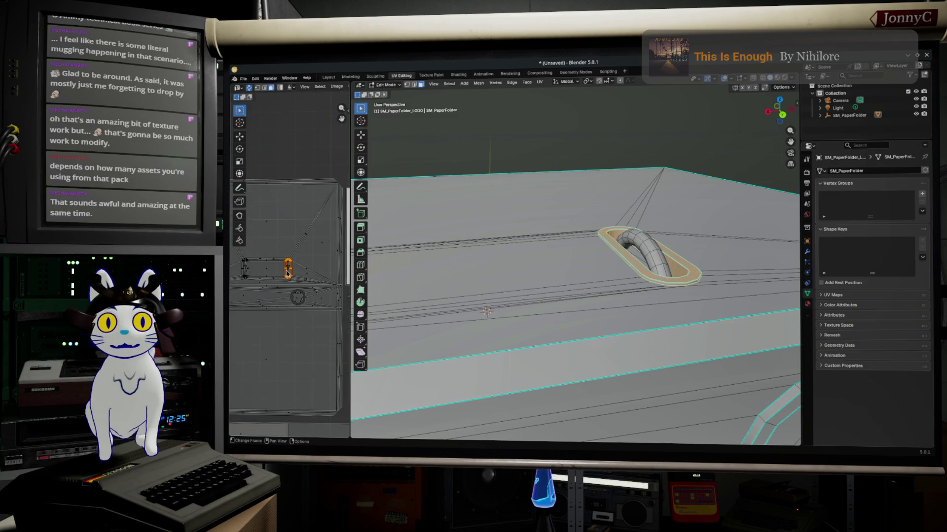
pyautogui.moveTo(567, 281)
pyautogui.mouseDown(button='middle')
pyautogui.moveTo(627, 279)
pyautogui.moveTo(586, 295)
pyautogui.mouseUp(button='middle')
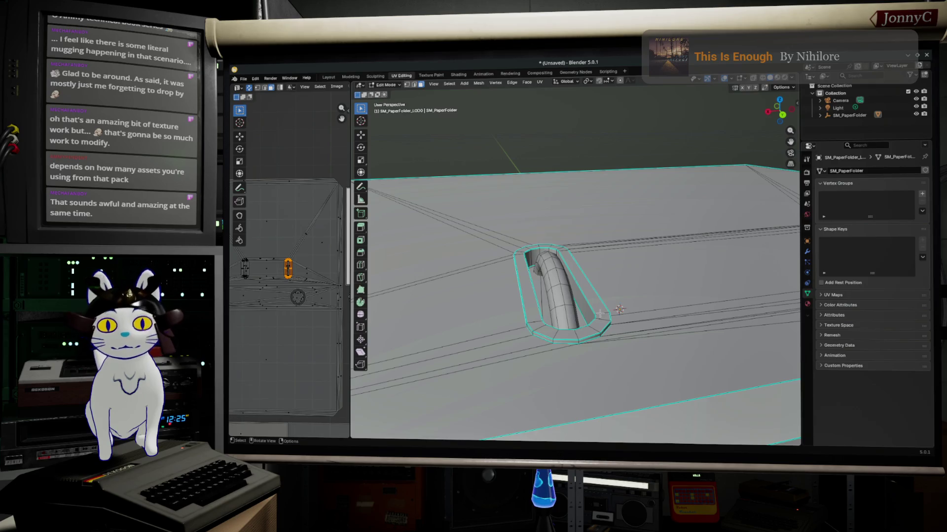
# Select both handle slots' rim face loops and inner wall faces, framing them in view
pyautogui.keyDown('alt'); pyautogui.click(601, 312); pyautogui.keyUp('alt')
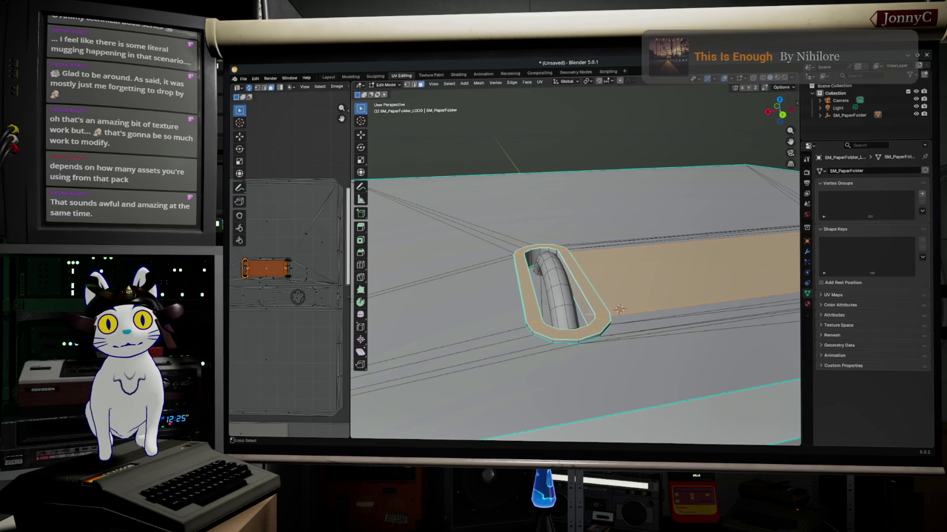
pyautogui.keyDown('alt'); pyautogui.keyDown('shift'); pyautogui.click(598, 312); pyautogui.keyUp('shift'); pyautogui.keyUp('alt')
pyautogui.keyDown('alt'); pyautogui.keyDown('shift'); pyautogui.click(597, 312); pyautogui.keyUp('shift'); pyautogui.keyUp('alt')
pyautogui.moveTo(598, 313); pyautogui.dragTo(673, 391, button='middle')
pyautogui.keyDown('alt'); pyautogui.keyDown('shift'); pyautogui.click(691, 420); pyautogui.keyUp('shift'); pyautogui.keyUp('alt')
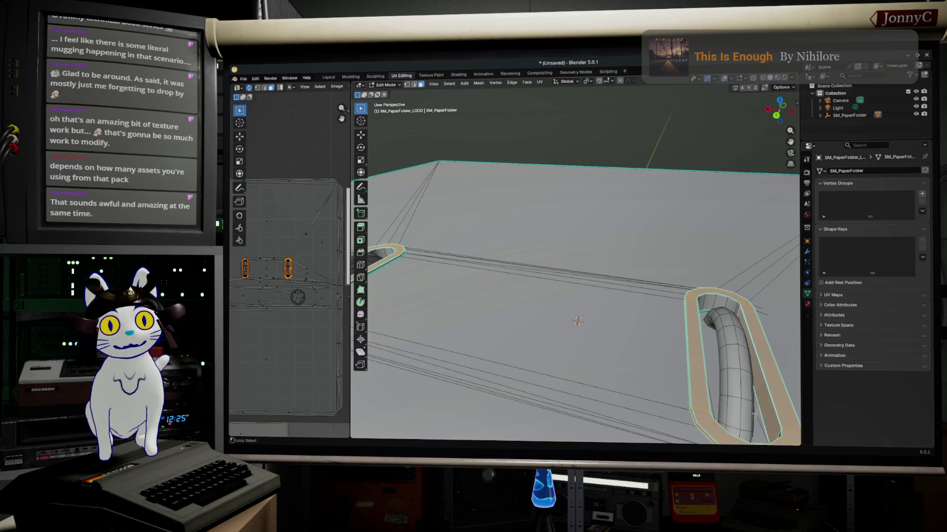
pyautogui.keyDown('alt'); pyautogui.keyDown('shift'); pyautogui.click(736, 309); pyautogui.keyUp('shift'); pyautogui.keyUp('alt')
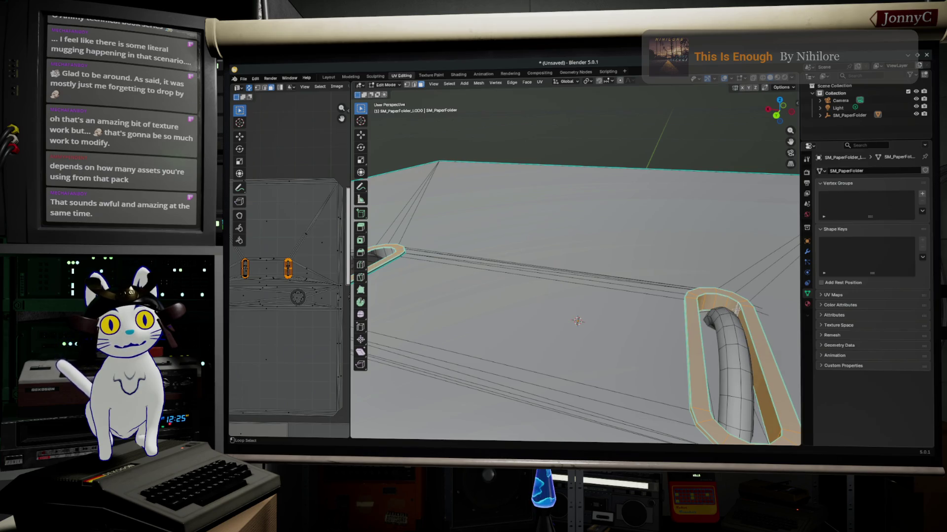
pyautogui.press('KP_Decimal')
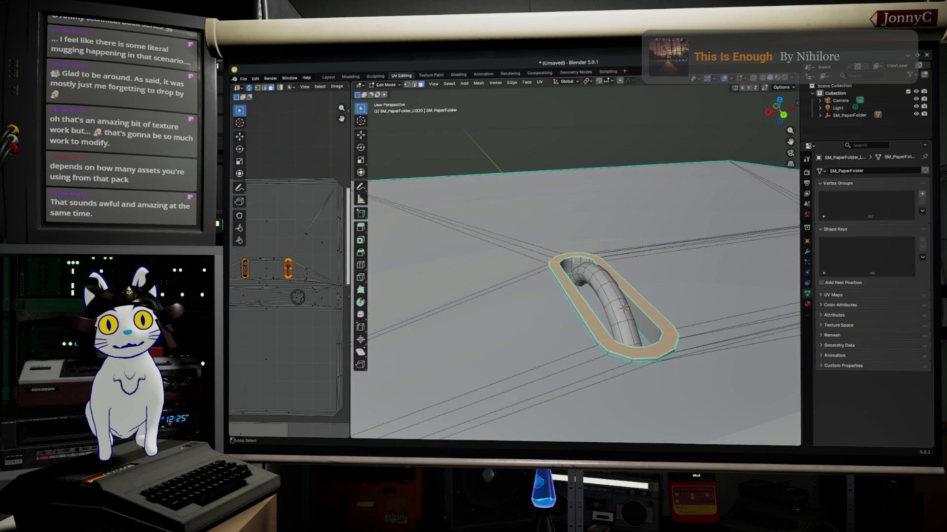
pyautogui.keyDown('alt'); pyautogui.keyDown('shift'); pyautogui.click(574, 260); pyautogui.keyUp('shift'); pyautogui.keyUp('alt')
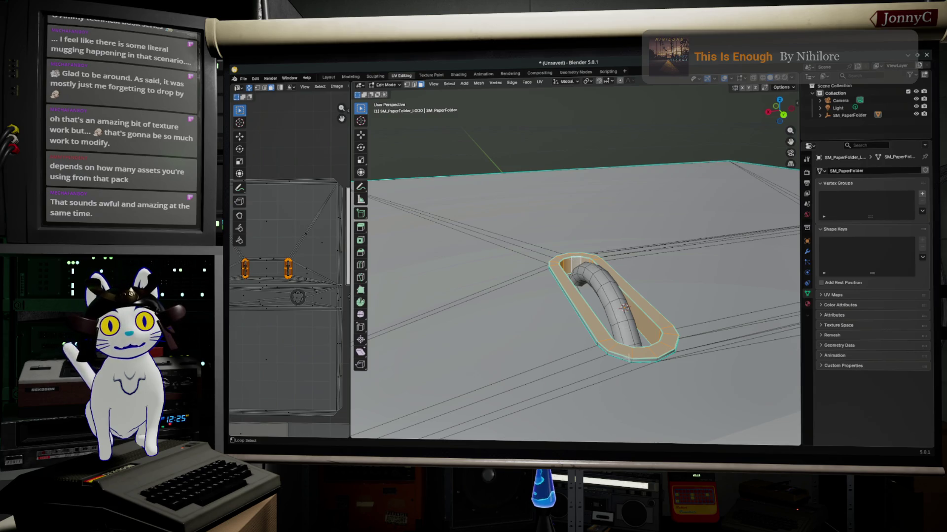
pyautogui.scroll(-6, 631, 363)
pyautogui.moveTo(631, 363); pyautogui.dragTo(639, 334, button='middle')
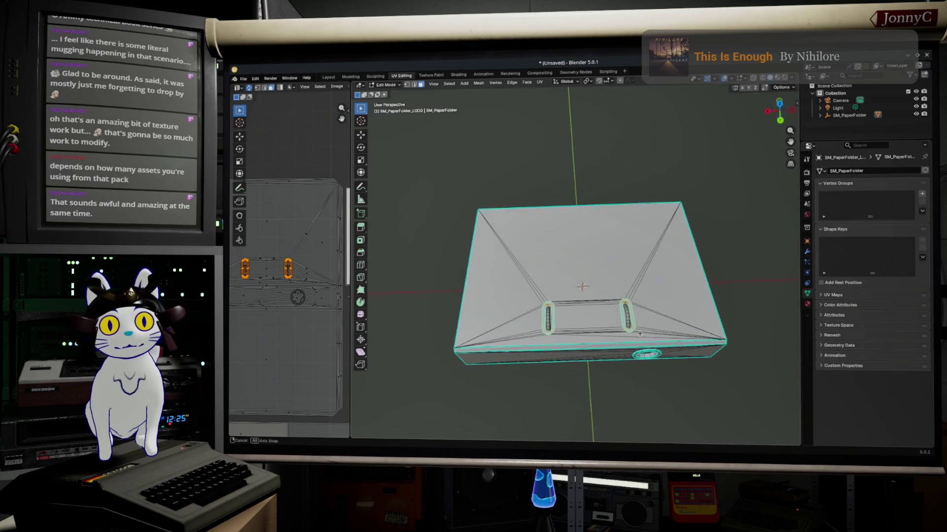
# Move the selected slot UV islands and confirm their new position
pyautogui.scroll(-3, 276, 296)
pyautogui.press('g')
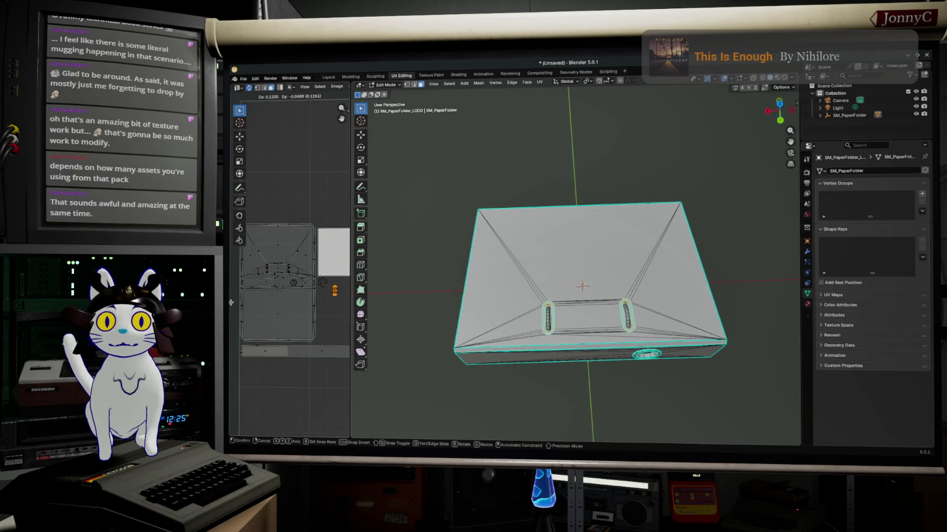
pyautogui.press('Return')
pyautogui.moveTo(543, 276)
pyautogui.mouseDown(button='middle')
pyautogui.moveTo(570, 240)
pyautogui.moveTo(549, 260)
pyautogui.mouseUp(button='middle')
pyautogui.scroll(4, 570, 239)
# Clear the selection, grow a new selection into the slot interiors, and frame the two slots
pyautogui.hotkey('alt', 'a')
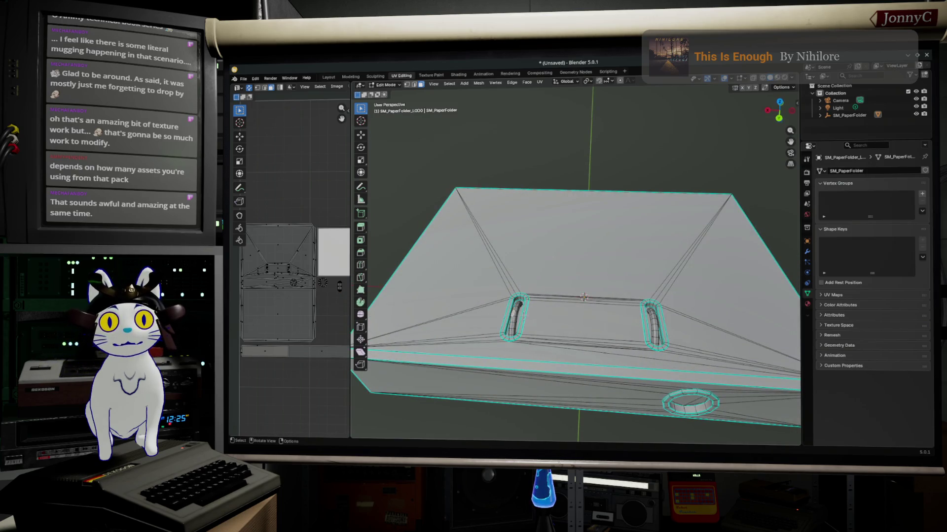
pyautogui.press('shift')
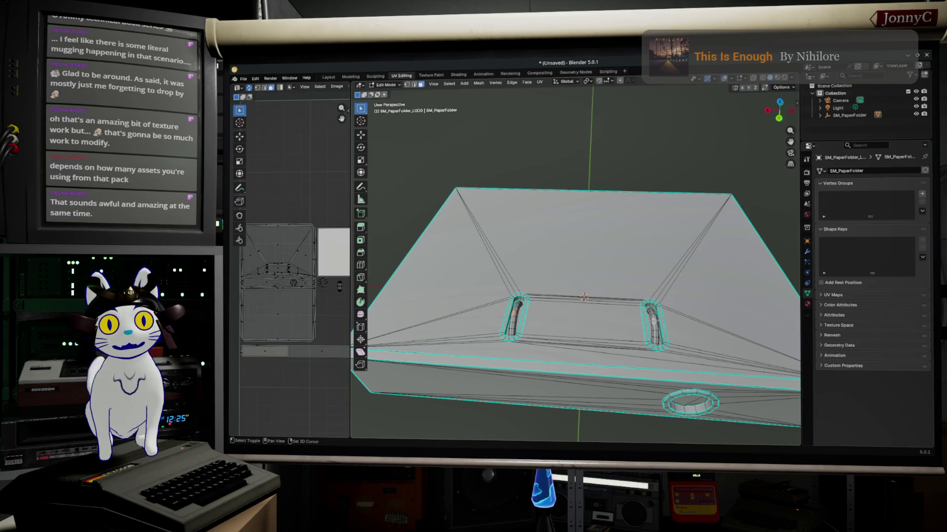
pyautogui.press('ctrl+KP_Add')
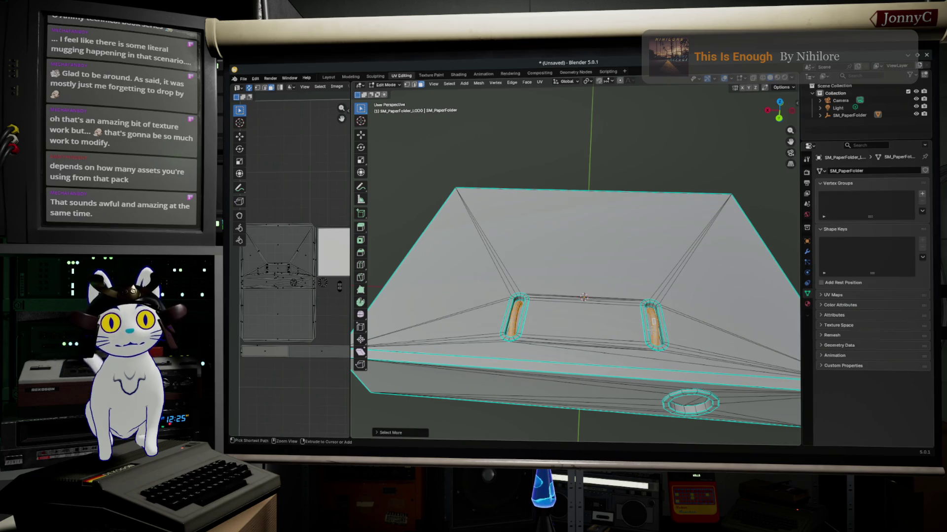
pyautogui.scroll(-2, 329, 363)
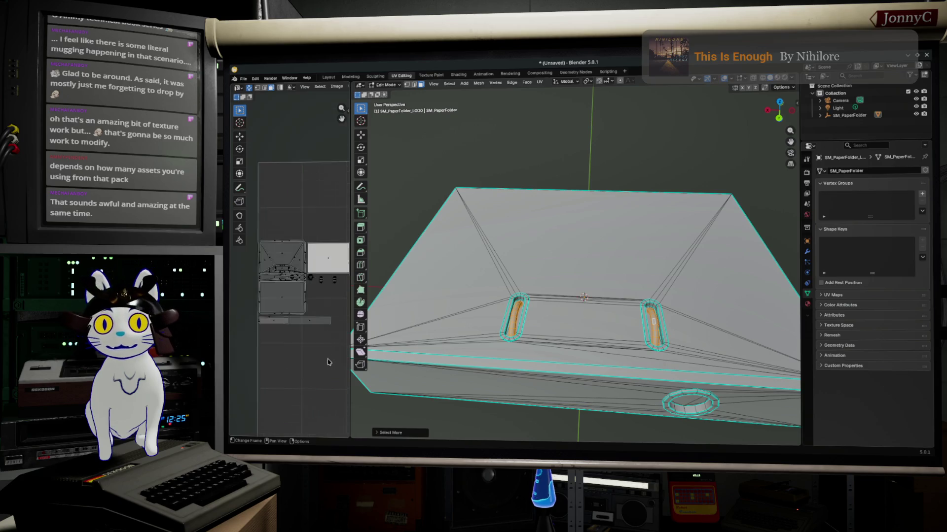
pyautogui.scroll(-4, 329, 362)
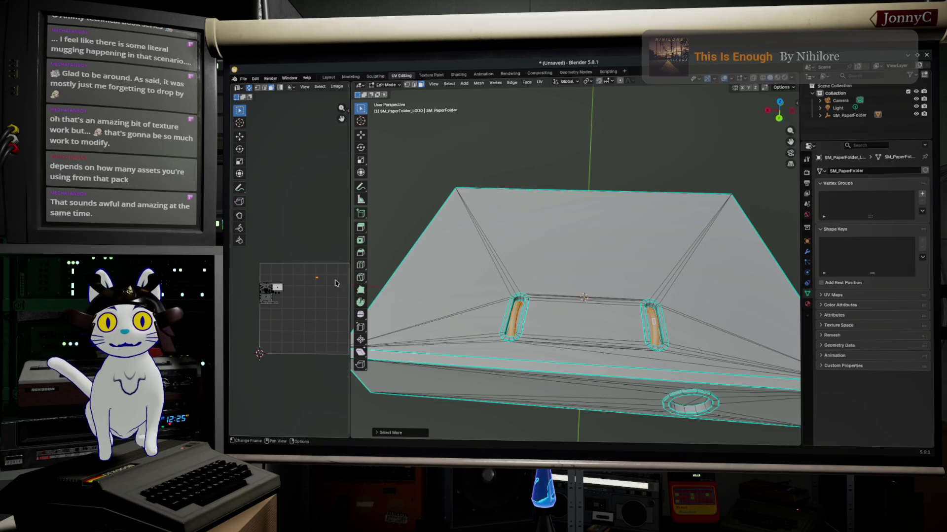
pyautogui.press('KP_Decimal')
pyautogui.scroll(3, 232, 330)
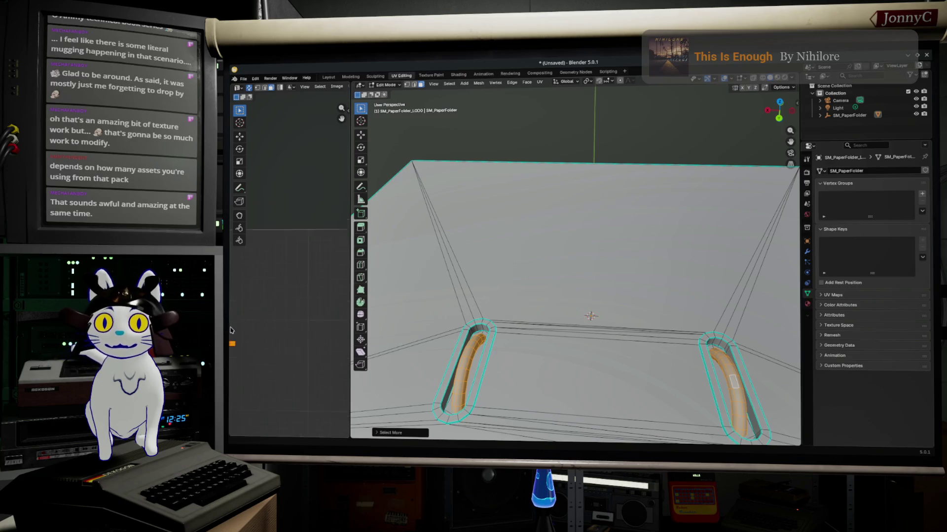
# Move the selected UV islands onto the office atlas and widen the UV editor
pyautogui.moveTo(281, 275); pyautogui.dragTo(274, 266, button='middle')
pyautogui.scroll(3, 275, 325)
pyautogui.scroll(-6, 274, 325)
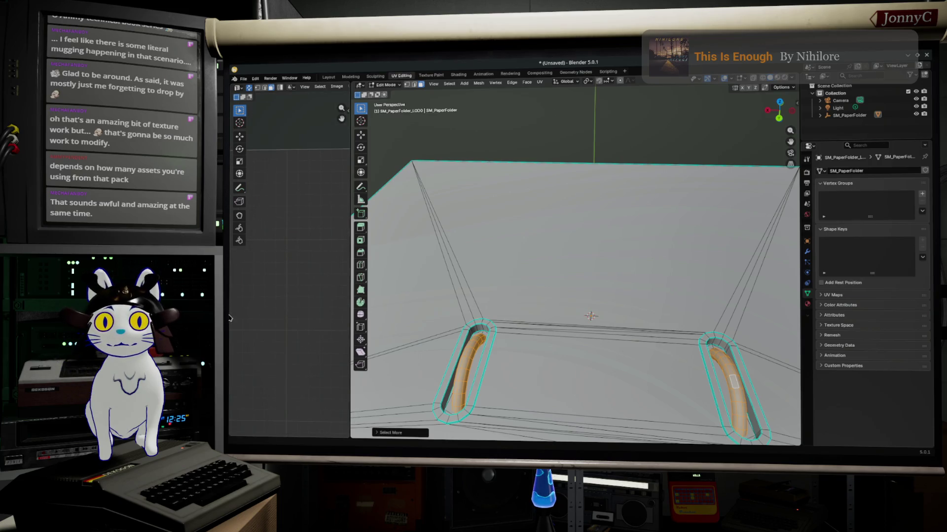
pyautogui.scroll(-3, 283, 315)
pyautogui.press('g')
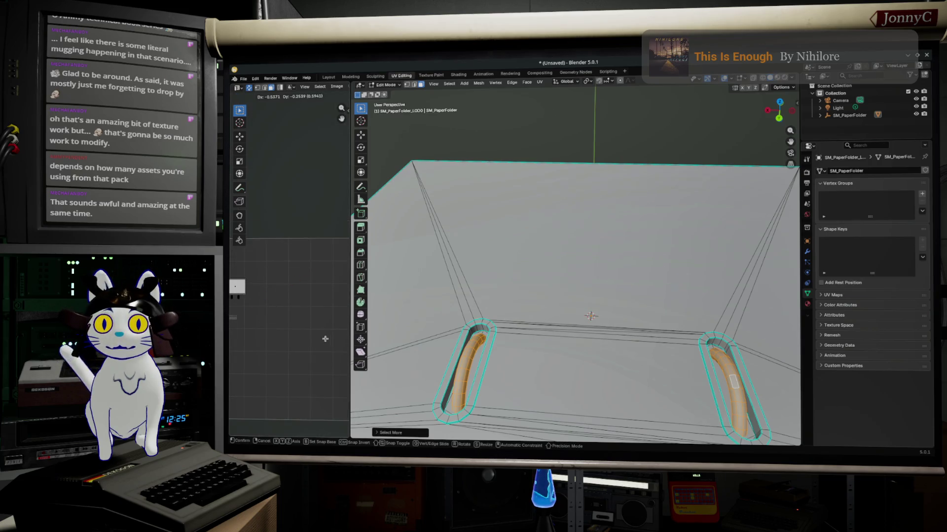
pyautogui.click(343, 329)
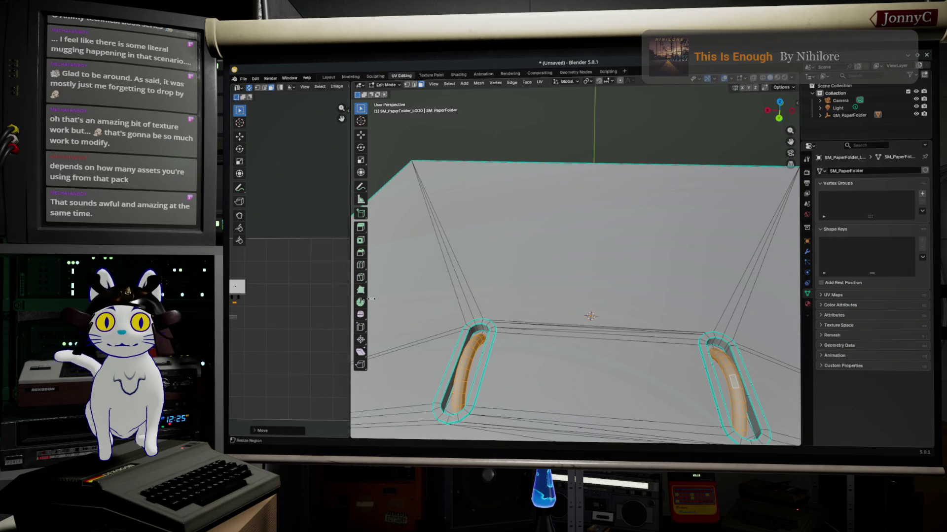
pyautogui.moveTo(348, 295); pyautogui.dragTo(494, 296)
pyautogui.scroll(6, 431, 314)
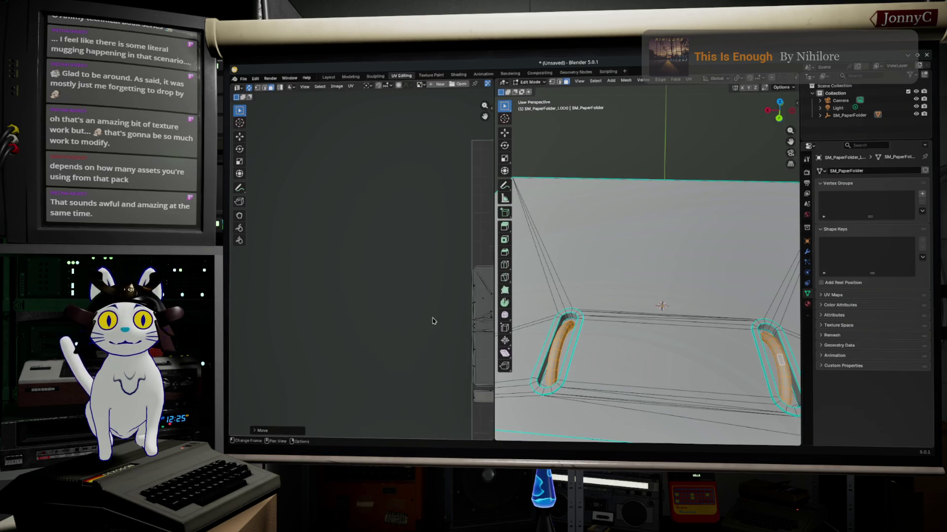
# Zoom the UV layout and select the right strip island to locate its mesh faces
pyautogui.scroll(2, 459, 298)
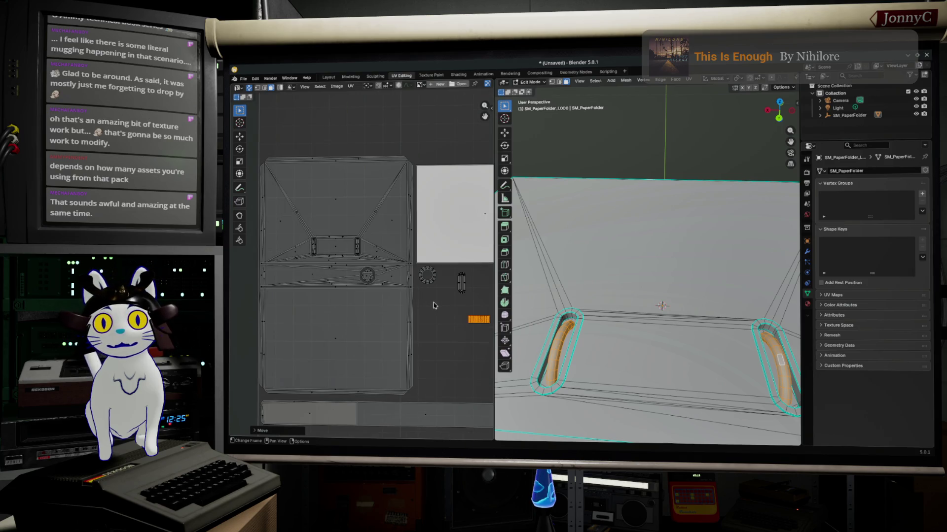
pyautogui.scroll(-1, 433, 305)
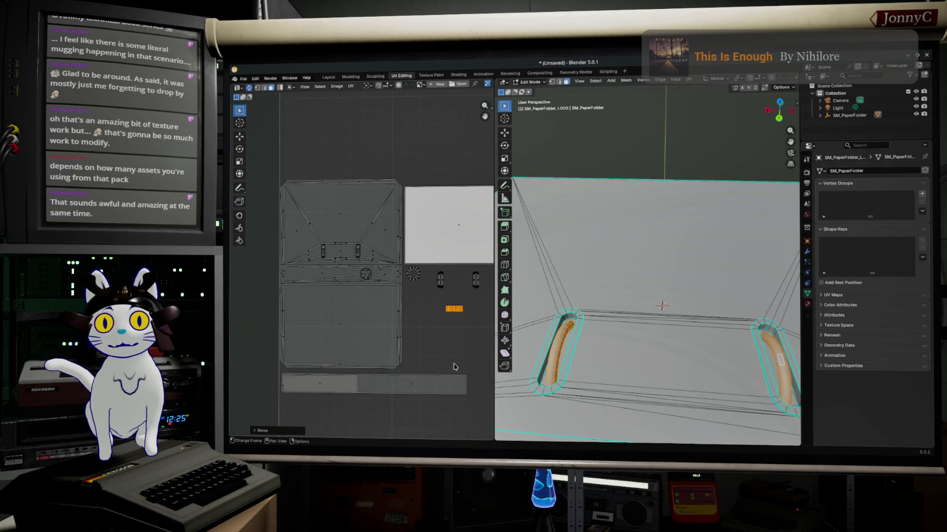
pyautogui.scroll(-2, 418, 260)
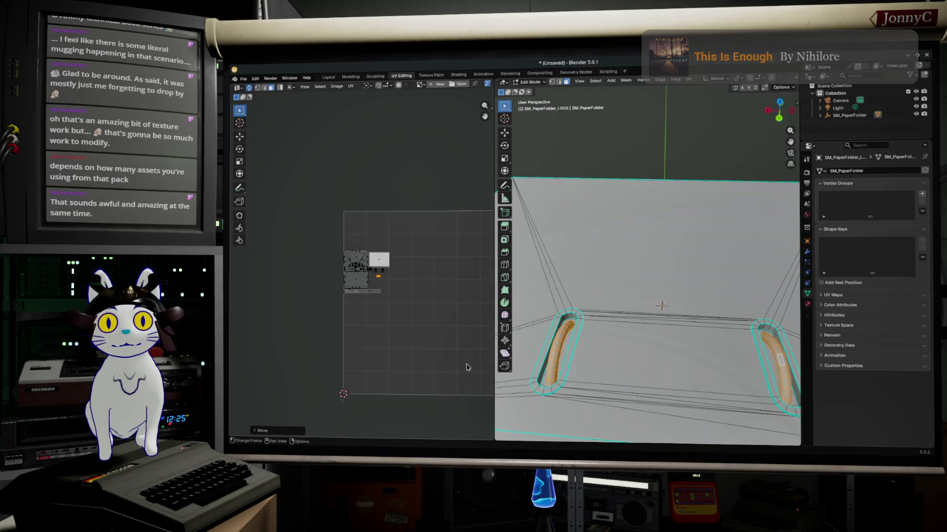
pyautogui.scroll(2, 406, 323)
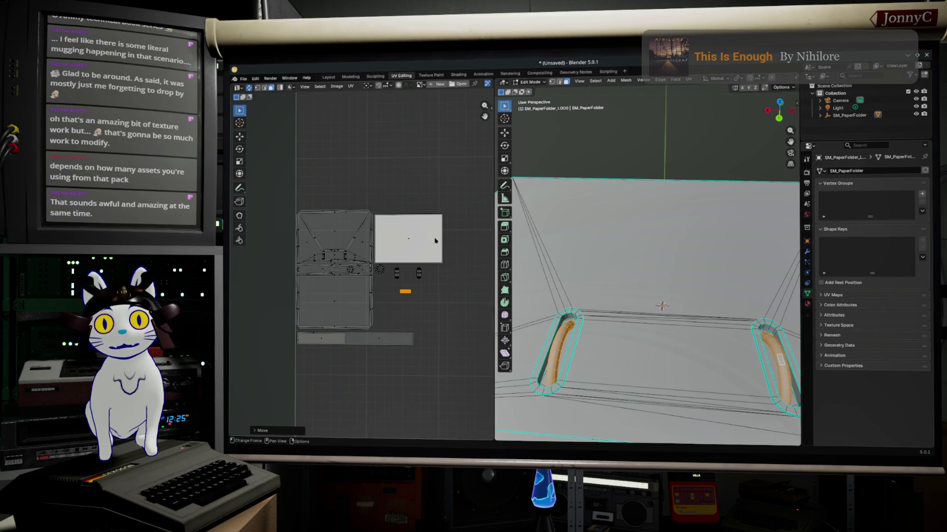
pyautogui.click(387, 345)
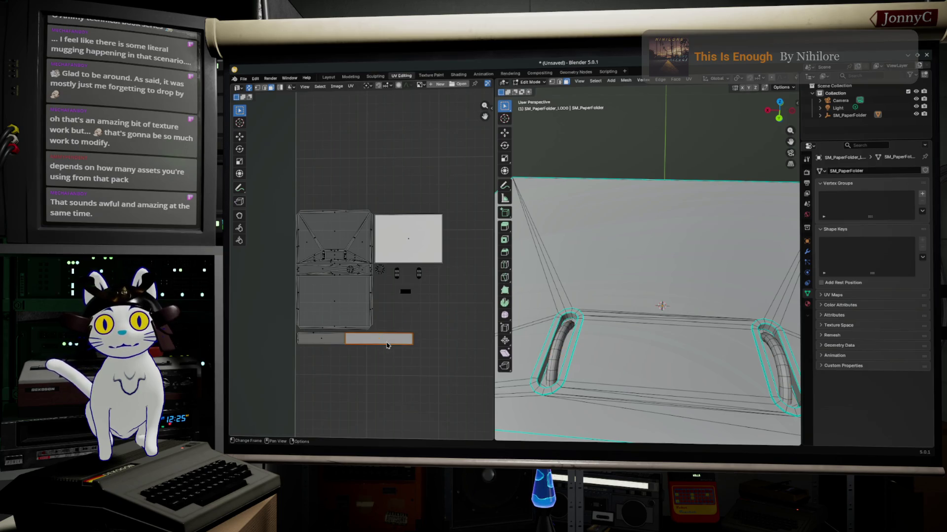
pyautogui.scroll(-5, 531, 324)
pyautogui.moveTo(530, 324)
pyautogui.mouseDown(button='middle')
pyautogui.moveTo(573, 306)
pyautogui.moveTo(531, 307)
pyautogui.moveTo(772, 310)
pyautogui.mouseUp(button='middle')
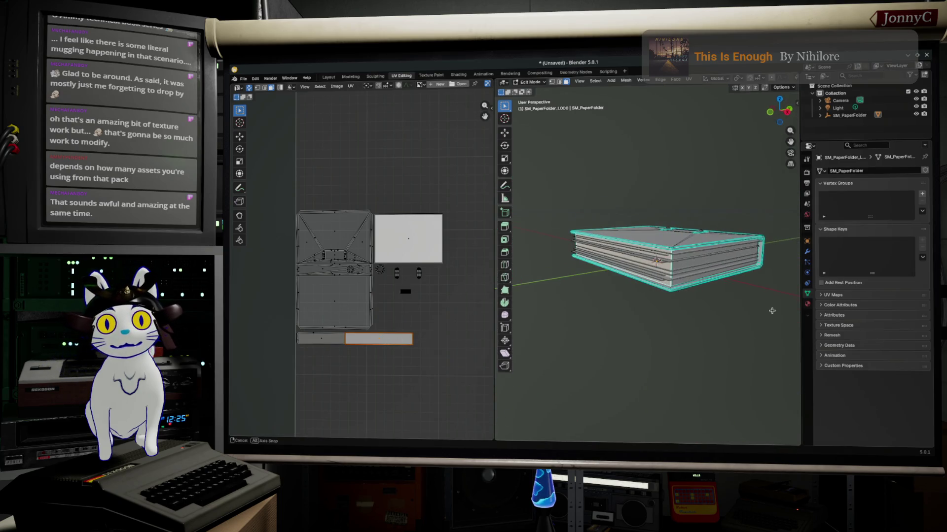
# Select the left strip island and orbit the folder to see its matching faces
pyautogui.click(329, 340)
pyautogui.moveTo(566, 316); pyautogui.dragTo(769, 284, button='middle')
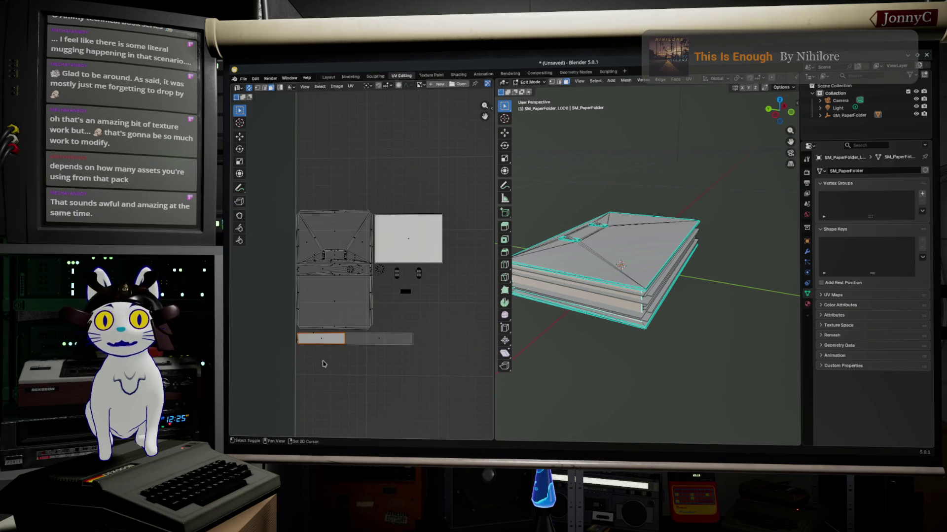
pyautogui.moveTo(701, 330)
pyautogui.mouseDown(button='middle')
pyautogui.moveTo(545, 317)
pyautogui.moveTo(570, 300)
pyautogui.moveTo(619, 296)
pyautogui.moveTo(672, 302)
pyautogui.moveTo(684, 316)
pyautogui.mouseUp(button='middle')
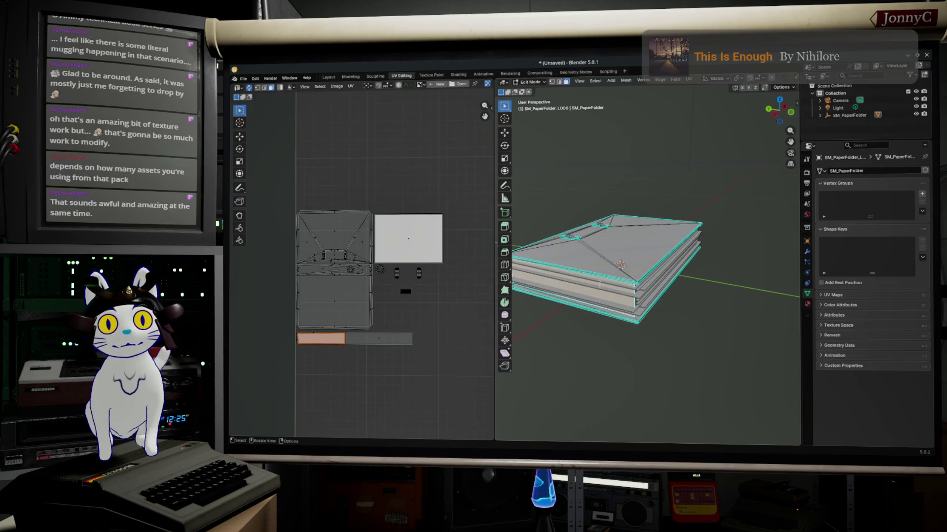
pyautogui.scroll(1, 307, 364)
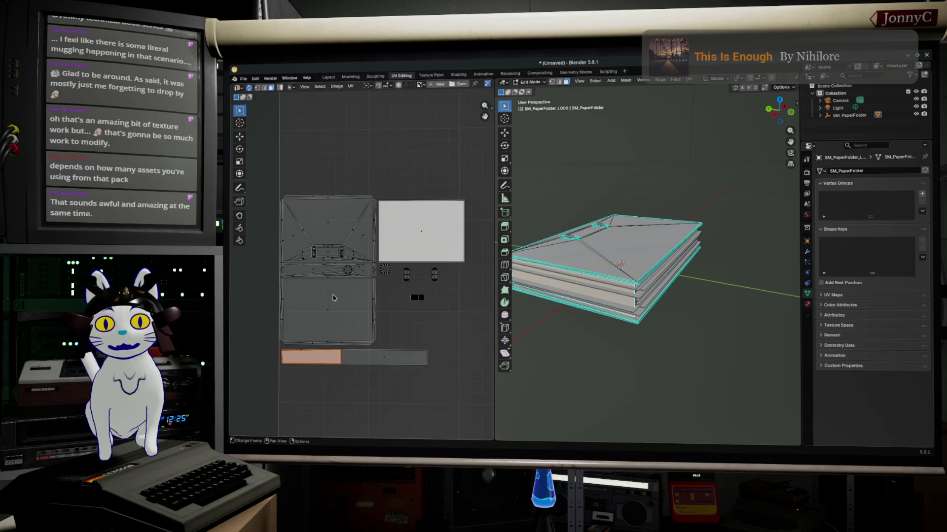
# Orbit under the folder mesh and select the large lower page panel island
pyautogui.scroll(4, 277, 233)
pyautogui.moveTo(543, 316)
pyautogui.mouseDown(button='middle')
pyautogui.moveTo(715, 302)
pyautogui.moveTo(712, 265)
pyautogui.moveTo(705, 323)
pyautogui.mouseUp(button='middle')
pyautogui.scroll(-3, 316, 321)
pyautogui.click(311, 339)
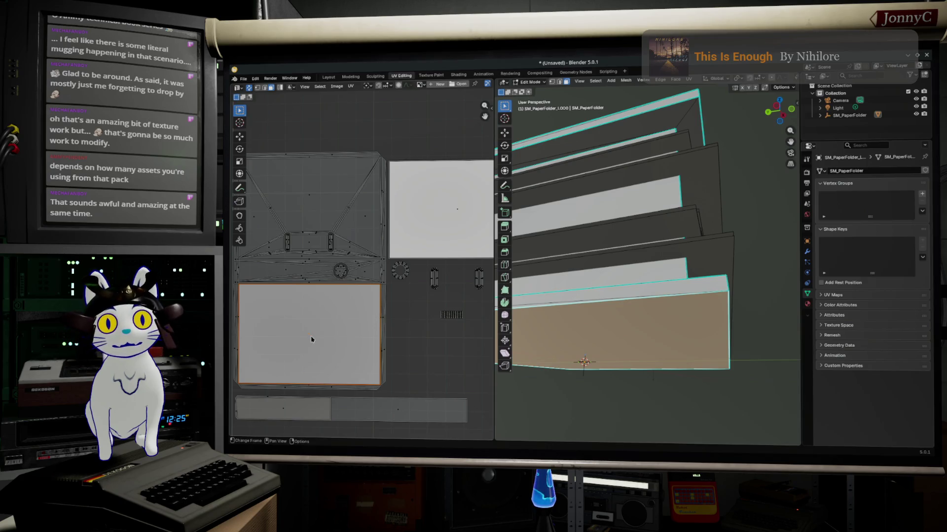
# Select the upper page panel island, view the folder stack from another angle, and widen the UV editor
pyautogui.scroll(-1, 311, 339)
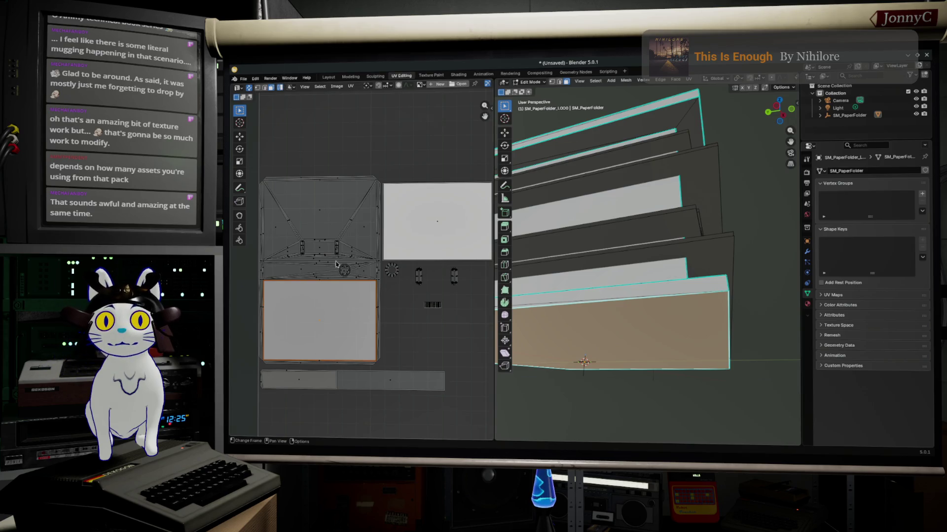
pyautogui.click(339, 228)
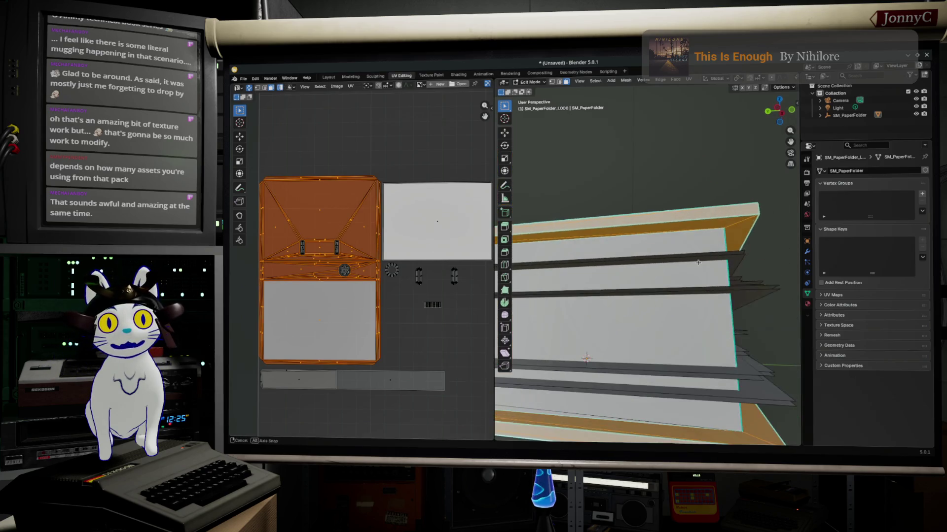
pyautogui.moveTo(640, 261)
pyautogui.mouseDown(button='middle')
pyautogui.moveTo(676, 262)
pyautogui.moveTo(522, 265)
pyautogui.moveTo(570, 263)
pyautogui.moveTo(687, 309)
pyautogui.moveTo(736, 281)
pyautogui.mouseUp(button='middle')
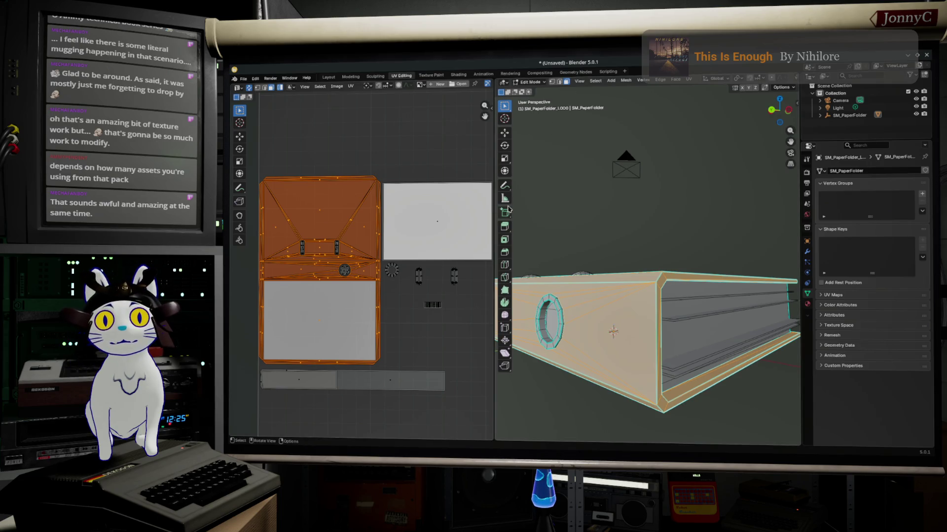
pyautogui.moveTo(493, 210); pyautogui.dragTo(659, 212)
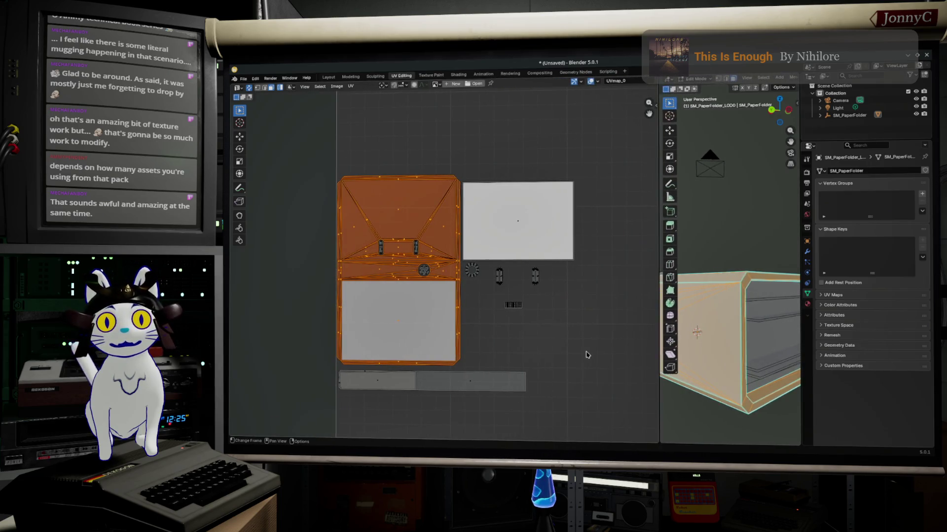
# Move the ring, tube and grid islands down and right, then zoom in on the tube islands
pyautogui.moveTo(584, 334)
pyautogui.mouseDown()
pyautogui.moveTo(453, 269)
pyautogui.moveTo(460, 265)
pyautogui.mouseUp()
pyautogui.press('g')
pyautogui.click(577, 314)
pyautogui.click(553, 217)
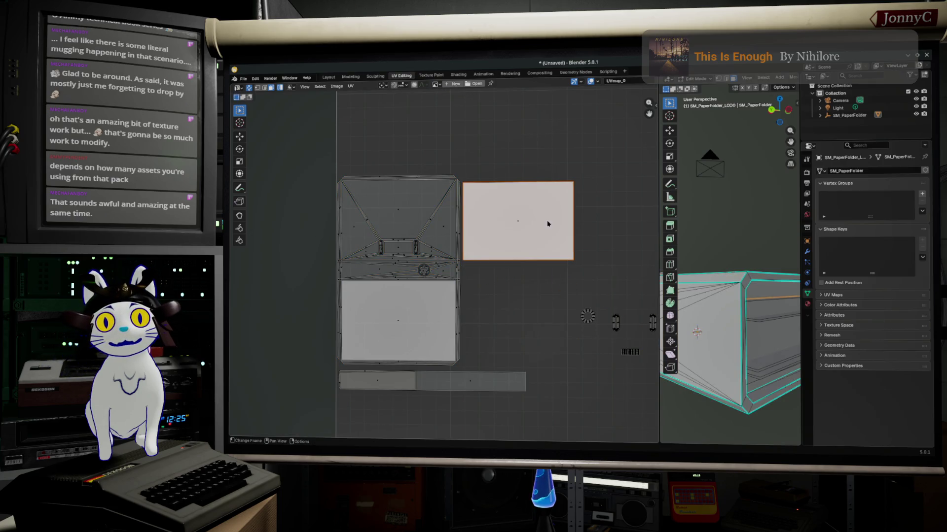
pyautogui.scroll(1, 571, 290)
pyautogui.moveTo(571, 290); pyautogui.dragTo(345, 205, button='middle')
pyautogui.scroll(1, 513, 290)
pyautogui.scroll(4, 621, 247)
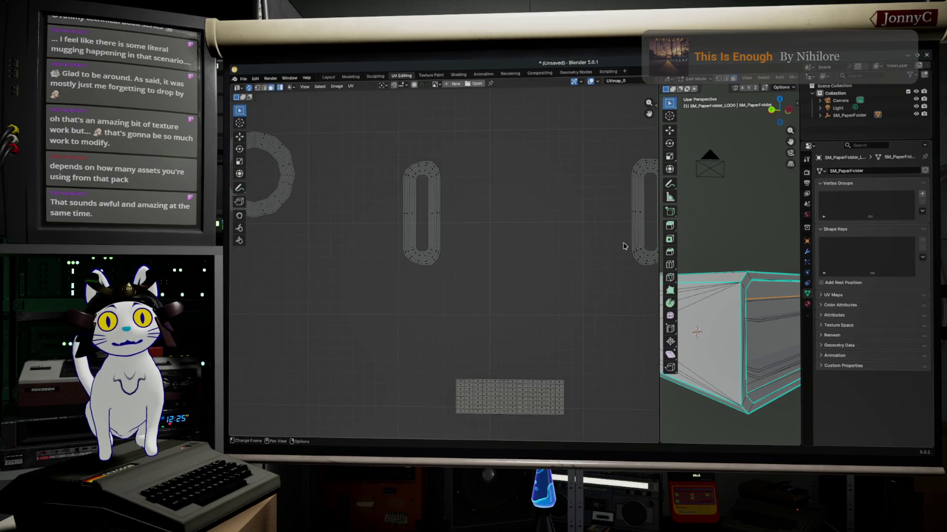
pyautogui.scroll(2, 497, 276)
pyautogui.scroll(2, 497, 277)
pyautogui.moveTo(483, 288)
pyautogui.mouseDown(button='middle')
pyautogui.moveTo(463, 276)
pyautogui.moveTo(538, 291)
pyautogui.mouseUp(button='middle')
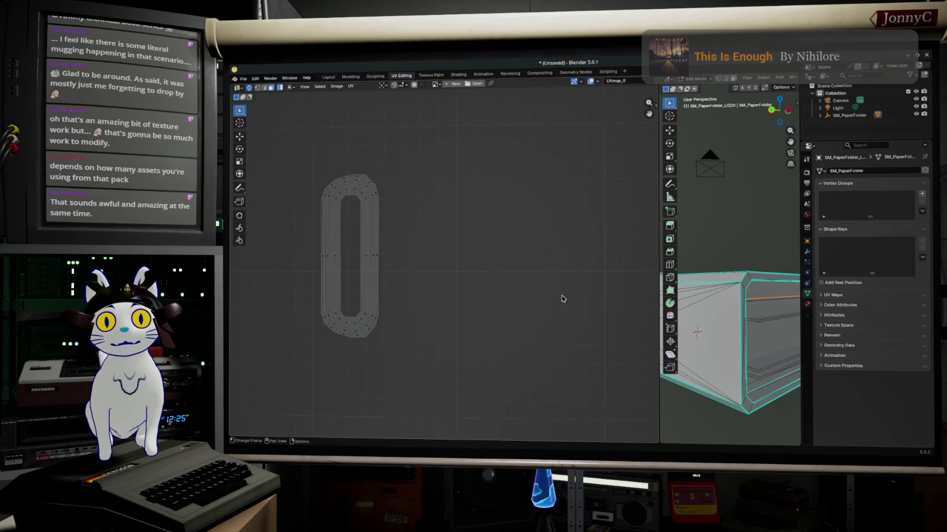
pyautogui.scroll(-3, 525, 290)
pyautogui.scroll(-2, 510, 285)
pyautogui.scroll(-3, 493, 295)
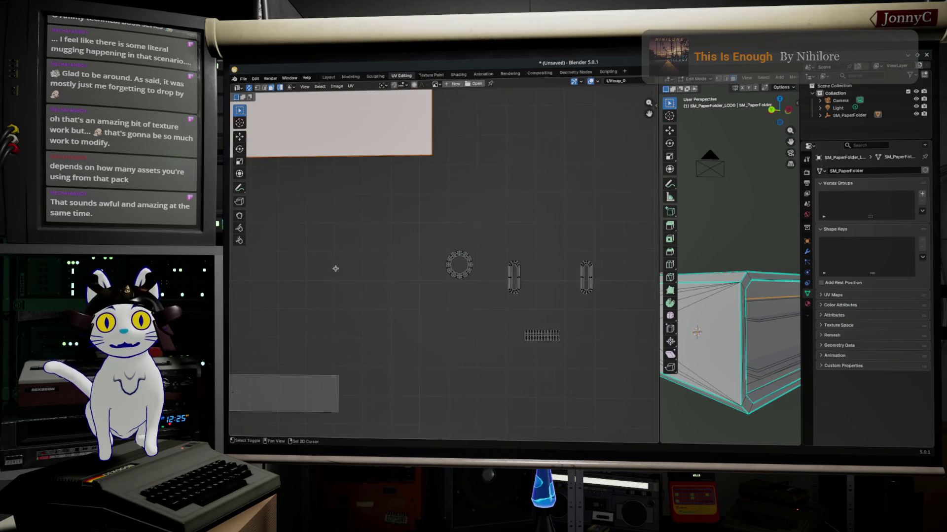
pyautogui.scroll(-2, 537, 241)
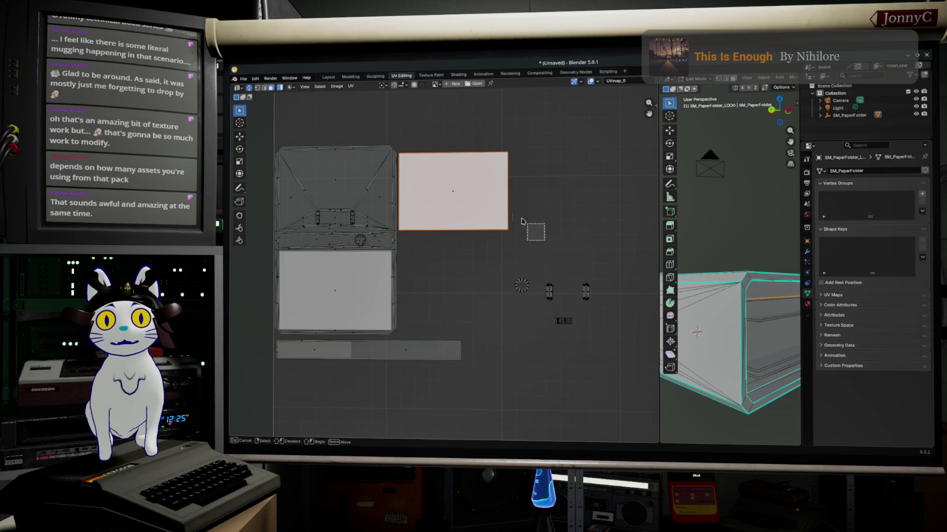
# Rotate the white panel island a quarter turn upright and move it beside the lower panel
pyautogui.click(535, 232)
pyautogui.press('r')
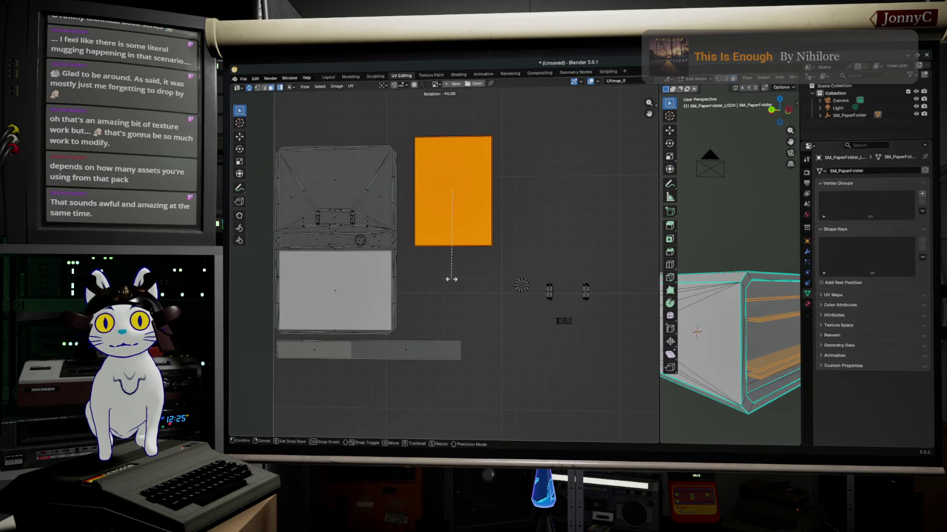
pyautogui.click(458, 281)
pyautogui.press('r')
pyautogui.click(470, 283)
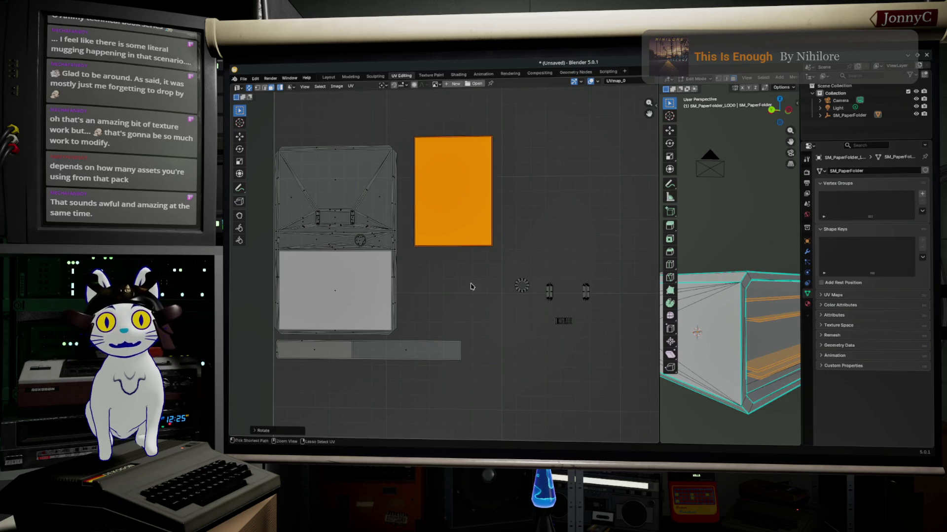
pyautogui.moveTo(479, 199)
pyautogui.mouseDown()
pyautogui.moveTo(462, 262)
pyautogui.moveTo(467, 290)
pyautogui.mouseUp()
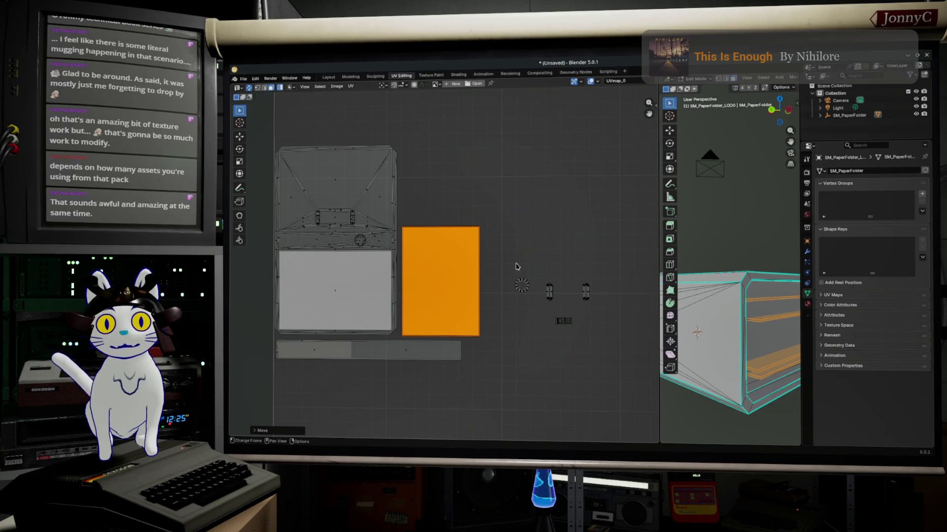
# Move the four small islands up above the page panels
pyautogui.moveTo(515, 250)
pyautogui.mouseDown()
pyautogui.moveTo(558, 317)
pyautogui.moveTo(624, 353)
pyautogui.mouseUp()
pyautogui.press('g')
pyautogui.click(495, 222)
pyautogui.scroll(3, 395, 174)
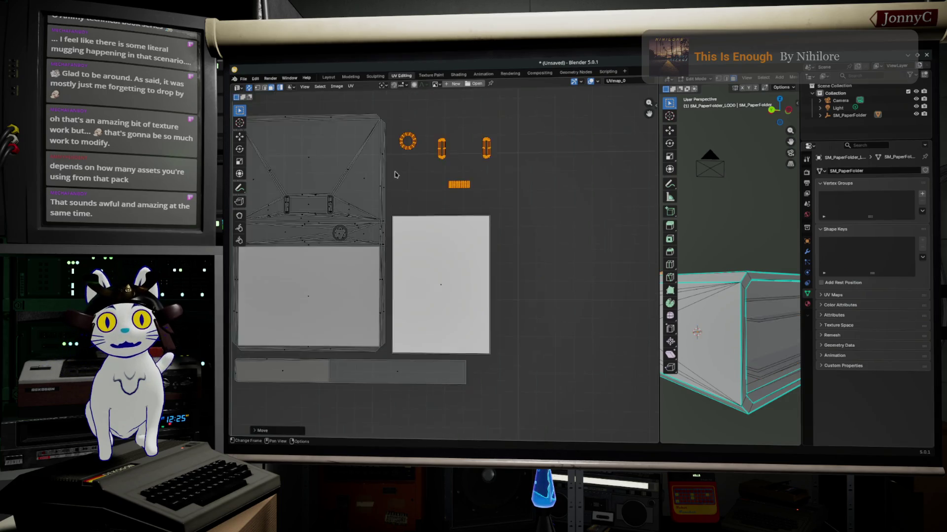
# Move the two oval tube islands closer to the ring and shift the grid island up and left
pyautogui.moveTo(395, 174); pyautogui.dragTo(448, 313, button='middle')
pyautogui.scroll(2, 539, 245)
pyautogui.scroll(-1, 538, 245)
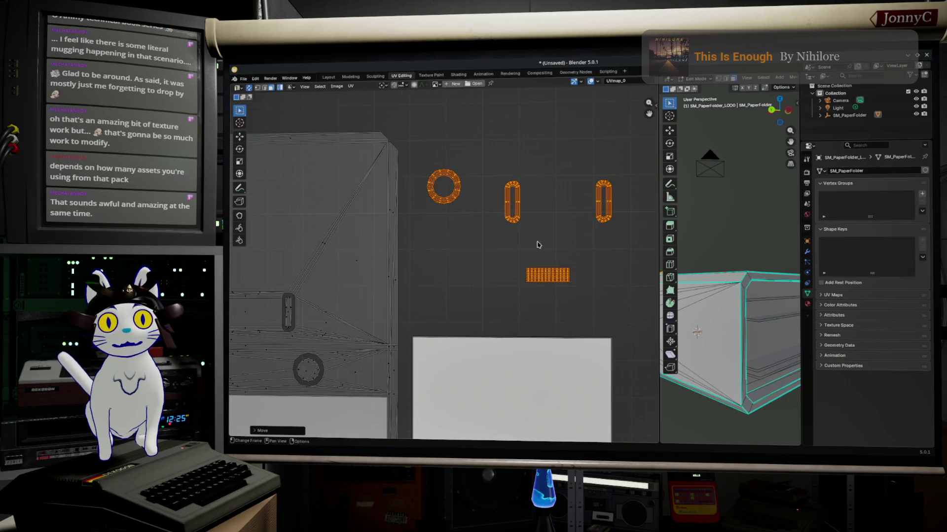
pyautogui.moveTo(484, 154); pyautogui.dragTo(553, 249)
pyautogui.press('g')
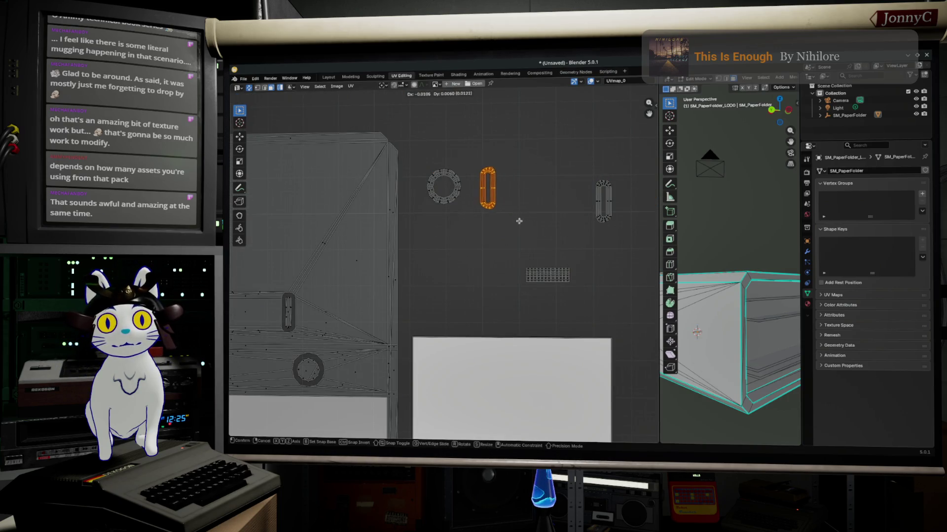
pyautogui.click(517, 224)
pyautogui.moveTo(571, 150); pyautogui.dragTo(646, 267)
pyautogui.press('g')
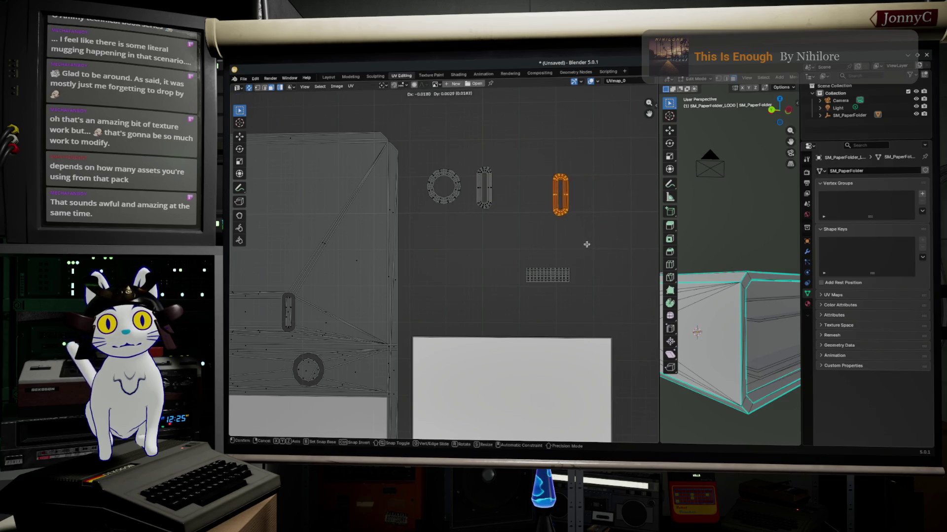
pyautogui.click(543, 238)
pyautogui.moveTo(487, 247); pyautogui.dragTo(624, 311)
pyautogui.press('g')
pyautogui.click(545, 260)
# Scale the four small islands up about 1.45× and place them above the page panel
pyautogui.moveTo(576, 262); pyautogui.dragTo(414, 134)
pyautogui.press('s')
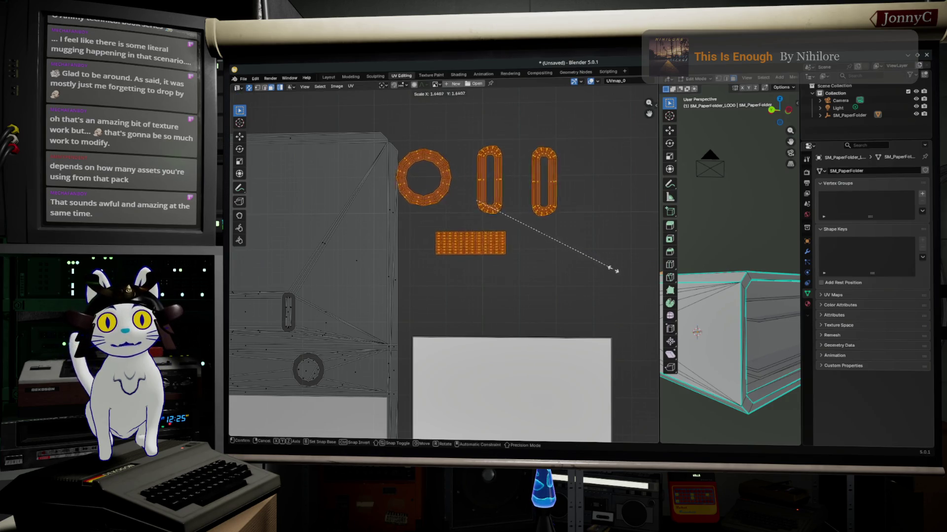
pyautogui.click(630, 281)
pyautogui.press('g')
pyautogui.click(232, 317)
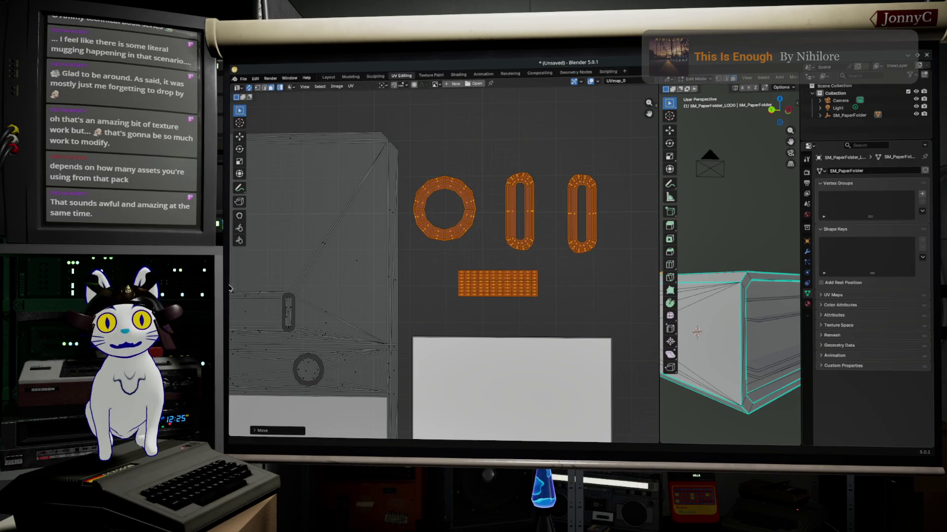
pyautogui.scroll(-5, 499, 287)
pyautogui.scroll(3, 495, 305)
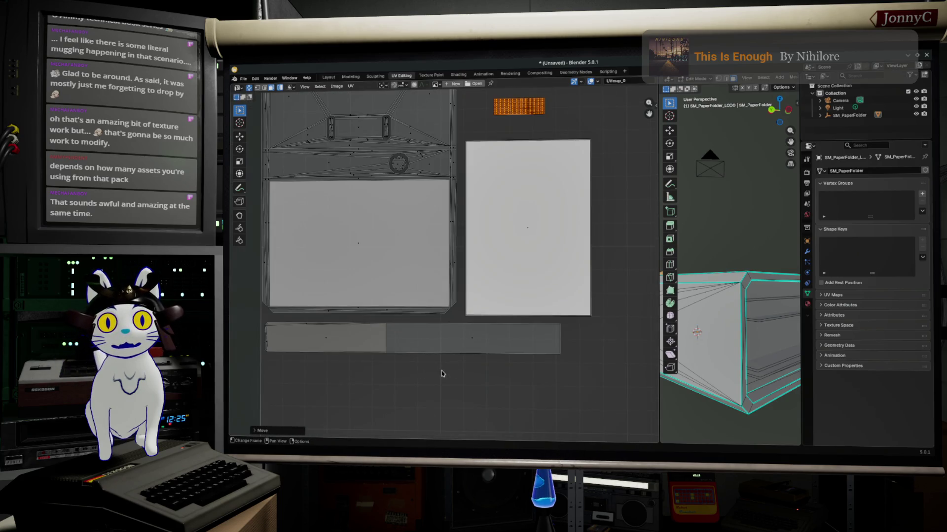
pyautogui.scroll(-2, 500, 330)
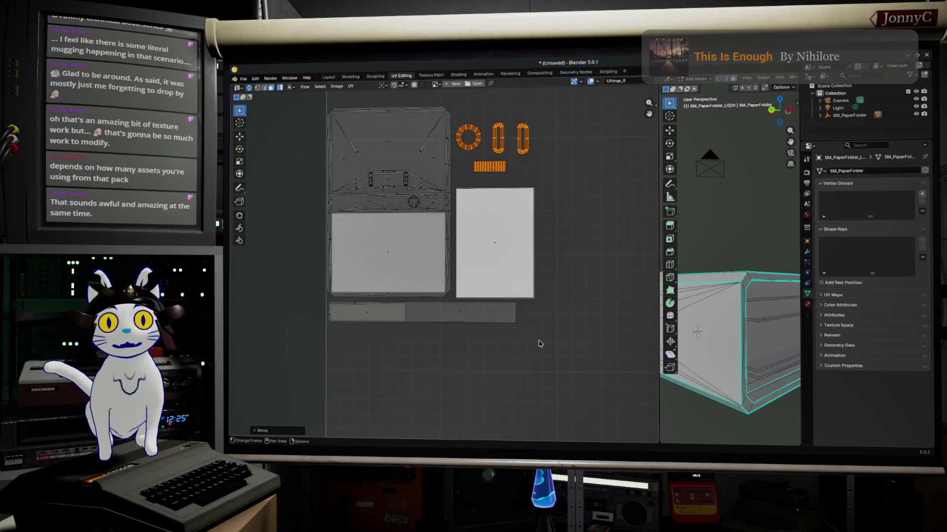
pyautogui.click(298, 308)
# Move the two-part rim strip island right toward the page panels
pyautogui.scroll(3, 429, 326)
pyautogui.press('g')
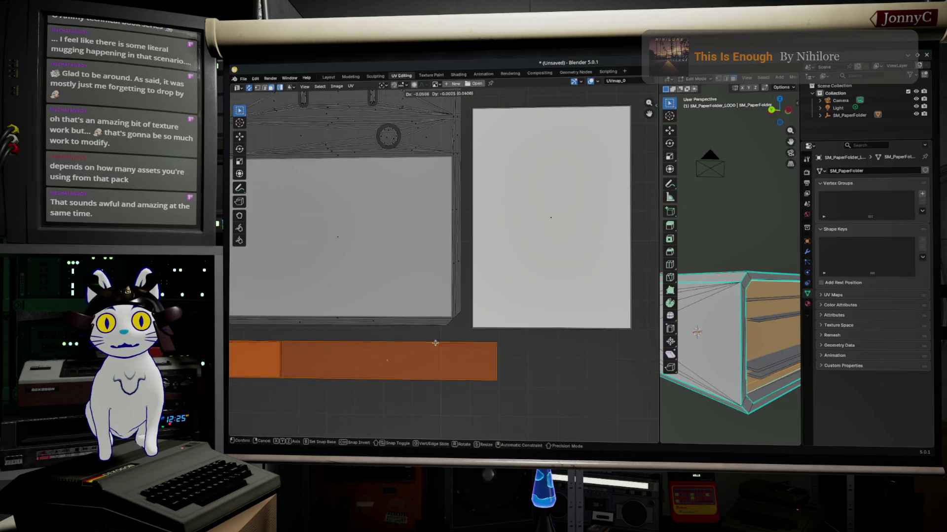
pyautogui.click(374, 329)
pyautogui.moveTo(463, 323)
pyautogui.mouseDown(button='middle')
pyautogui.moveTo(581, 319)
pyautogui.moveTo(569, 318)
pyautogui.mouseUp(button='middle')
pyautogui.press('g')
pyautogui.click(544, 342)
pyautogui.scroll(-2, 549, 345)
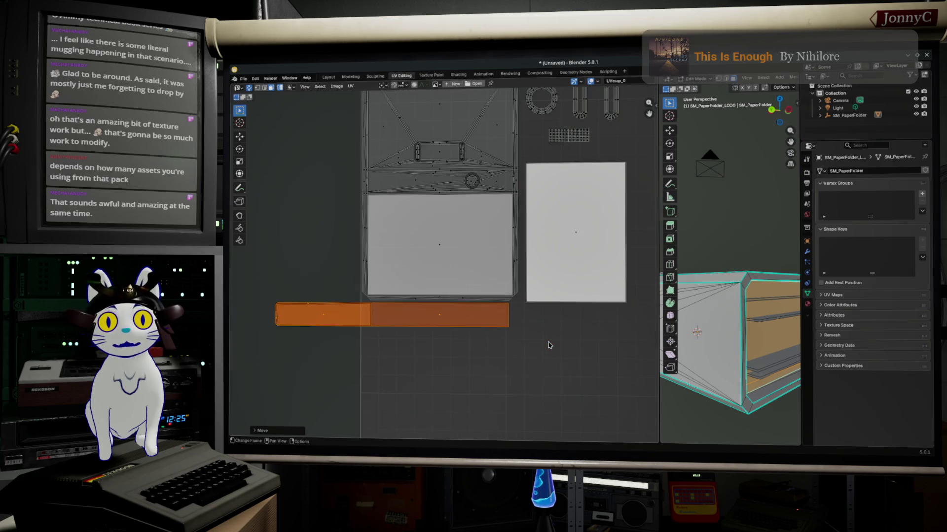
# Stretch the strip island slightly wider and line it up beneath the cover and page panel
pyautogui.press('g')
pyautogui.press('s')
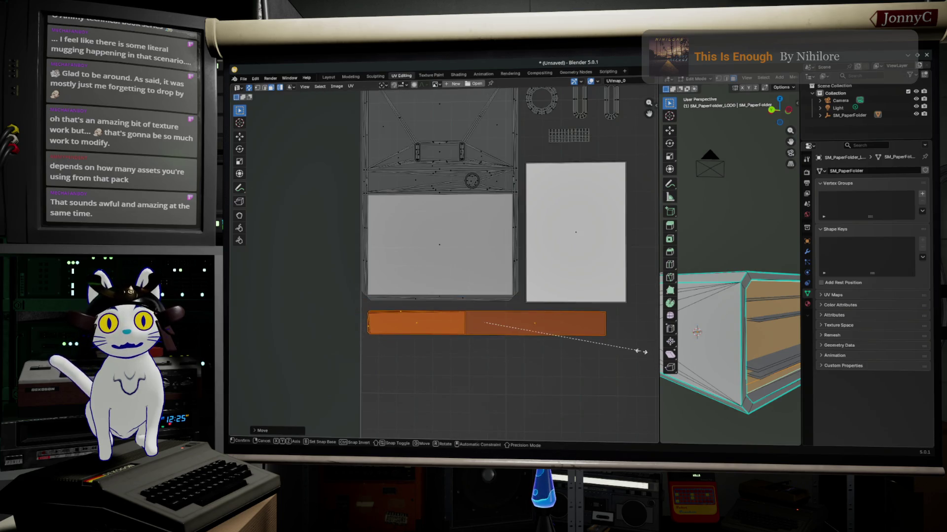
pyautogui.click(651, 354)
pyautogui.press('g')
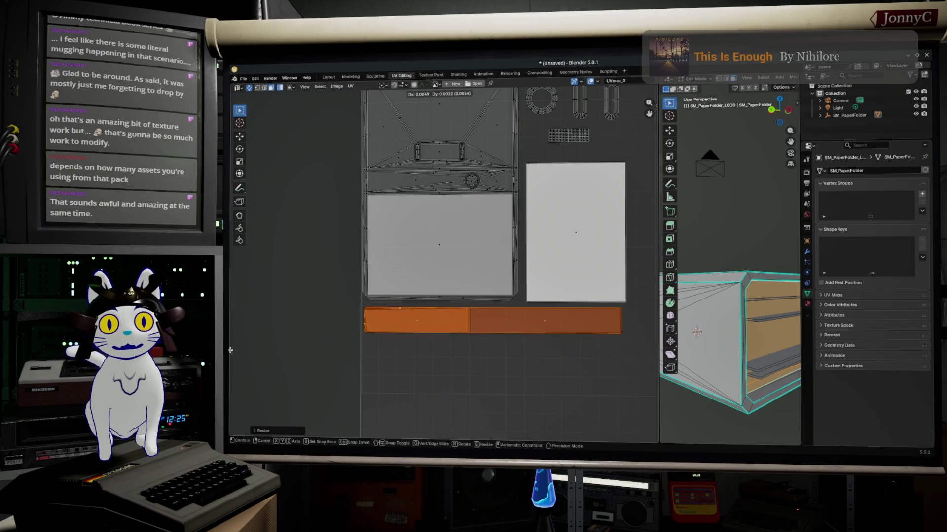
pyautogui.click(230, 349)
pyautogui.press('s')
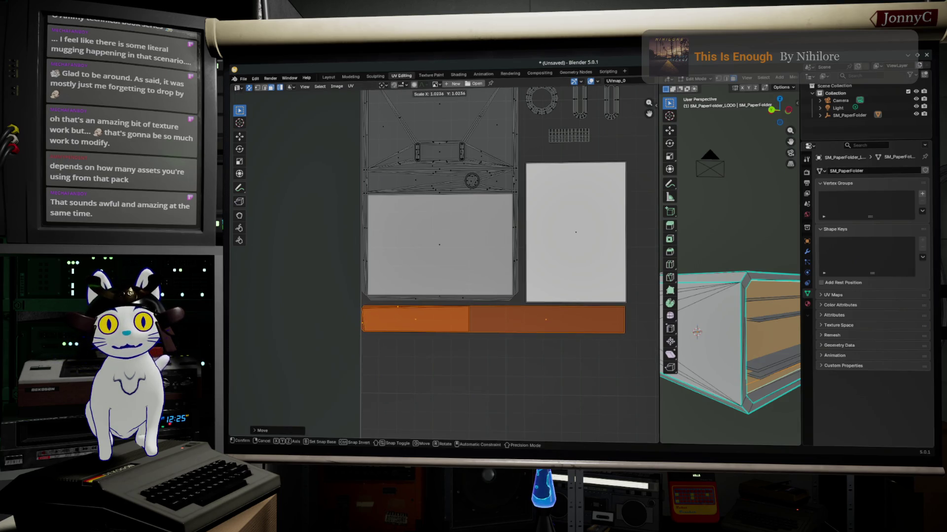
pyautogui.press('g')
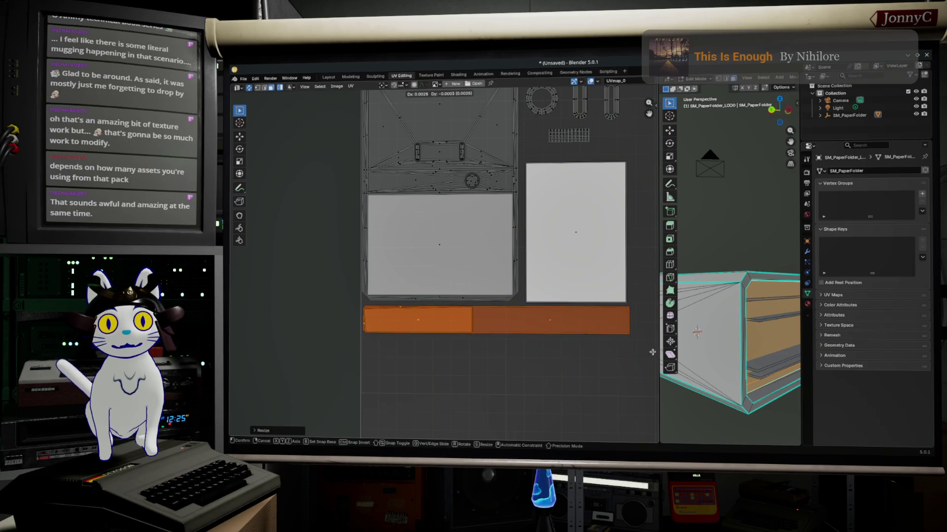
pyautogui.click(656, 351)
# Select the right page panel island and the large left folder cover island
pyautogui.moveTo(533, 146); pyautogui.dragTo(468, 240, button='middle')
pyautogui.press('b')
pyautogui.moveTo(548, 355); pyautogui.dragTo(548, 355)
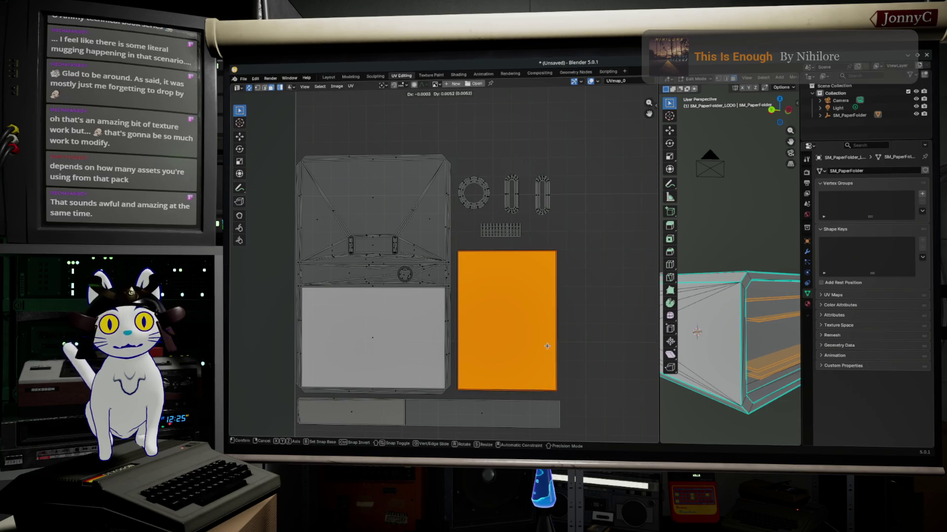
pyautogui.scroll(1, 496, 235)
pyautogui.moveTo(382, 314); pyautogui.dragTo(379, 347, button='middle')
pyautogui.click(363, 385)
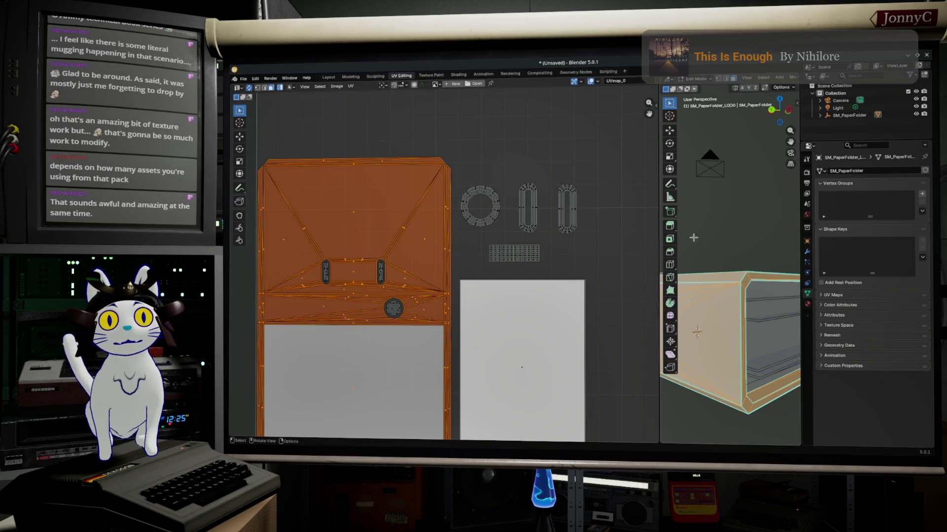
# Move the right tube island closer to its neighbour and shift the ring island left
pyautogui.scroll(2, 598, 222)
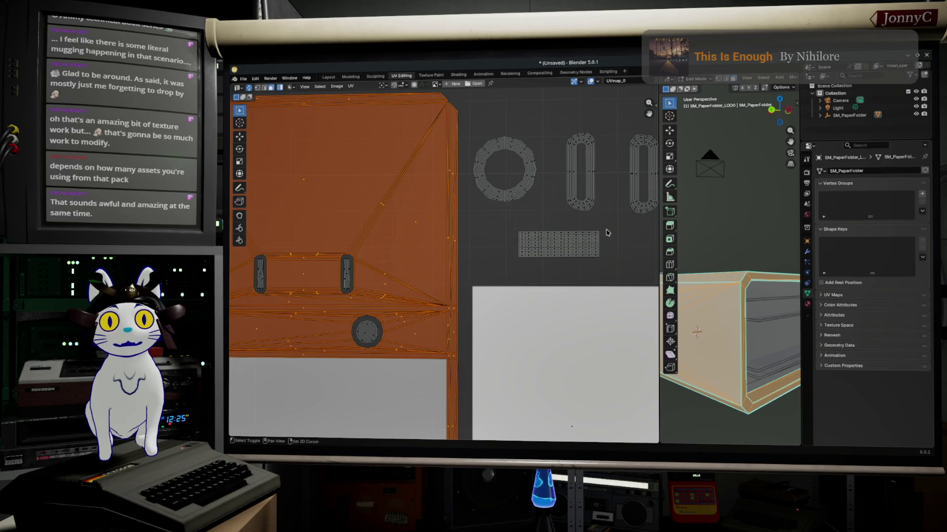
pyautogui.scroll(-2, 608, 233)
pyautogui.moveTo(588, 269); pyautogui.dragTo(524, 148)
pyautogui.press('g')
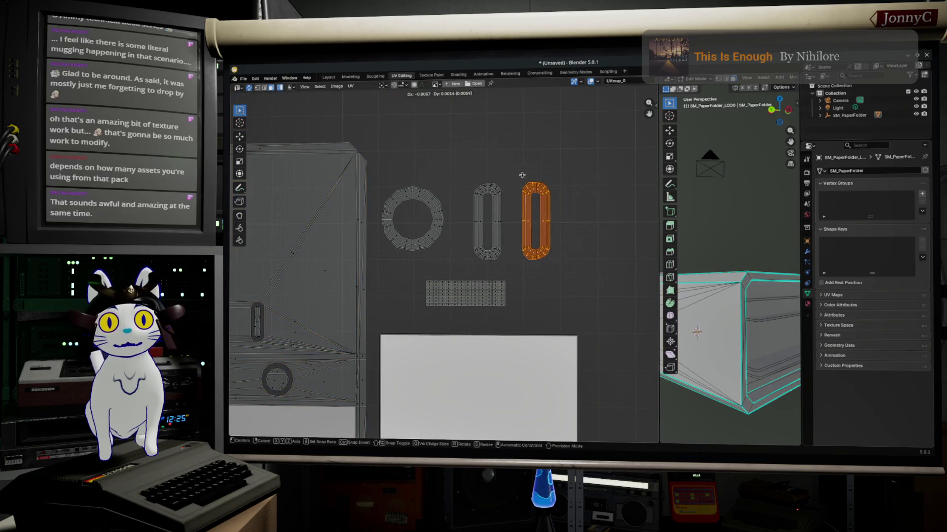
pyautogui.click(510, 180)
pyautogui.moveTo(374, 179)
pyautogui.mouseDown()
pyautogui.moveTo(439, 270)
pyautogui.moveTo(458, 271)
pyautogui.mouseUp()
pyautogui.press('g')
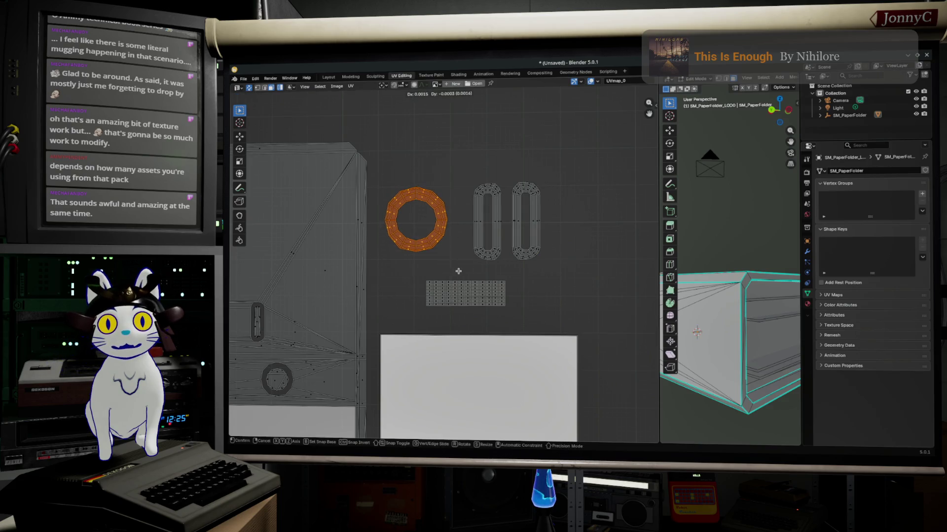
pyautogui.click(449, 271)
# Rotate the grid island 90 degrees and place it beside the ring
pyautogui.moveTo(401, 272); pyautogui.dragTo(568, 325)
pyautogui.press('r')
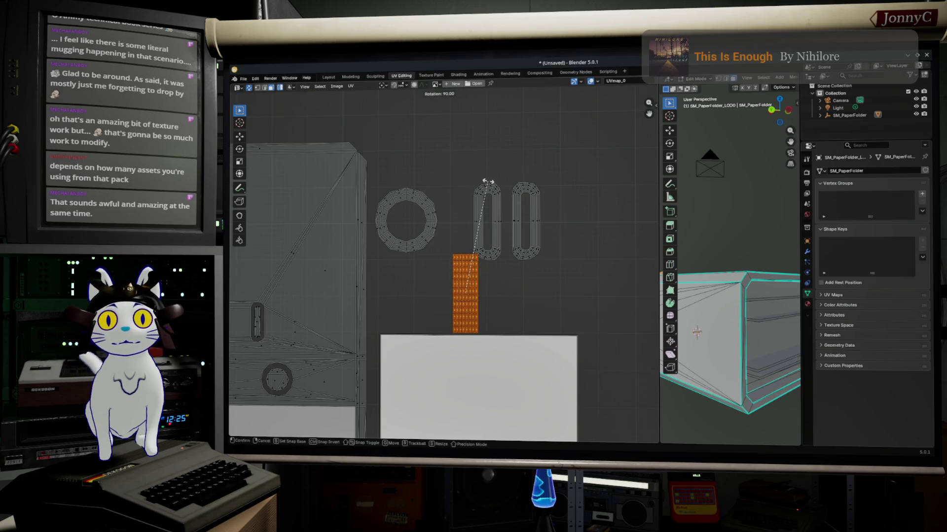
pyautogui.click(487, 182)
pyautogui.press('g')
pyautogui.click(450, 202)
# Scale the row of ring, grid and slot islands up about 1.07× and shift it right
pyautogui.moveTo(595, 287); pyautogui.dragTo(391, 160)
pyautogui.press('s')
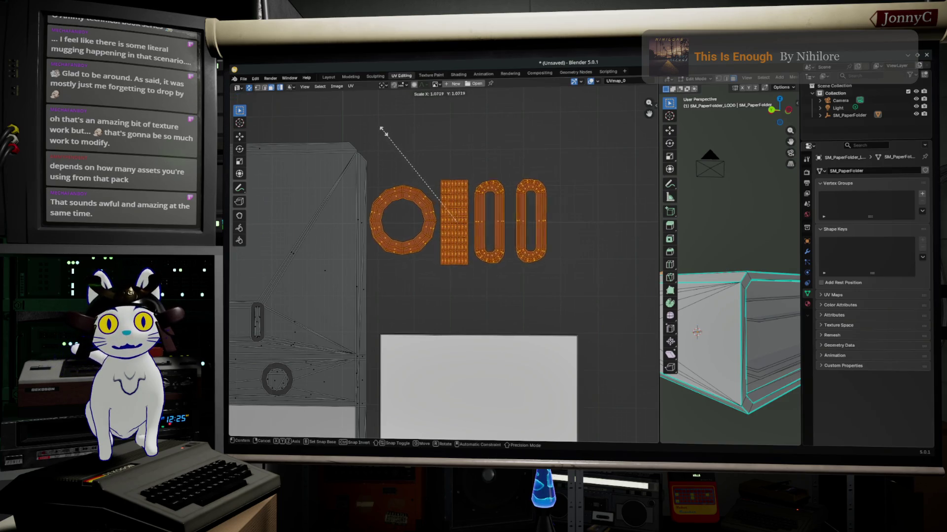
pyautogui.click(377, 117)
pyautogui.press('g')
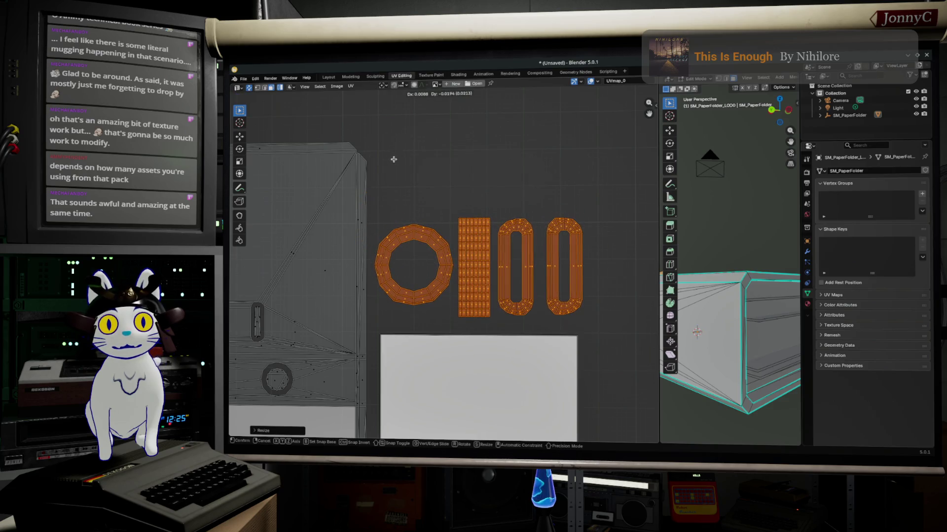
pyautogui.click(393, 159)
pyautogui.scroll(-2, 436, 261)
pyautogui.moveTo(237, 339); pyautogui.dragTo(367, 225, button='middle')
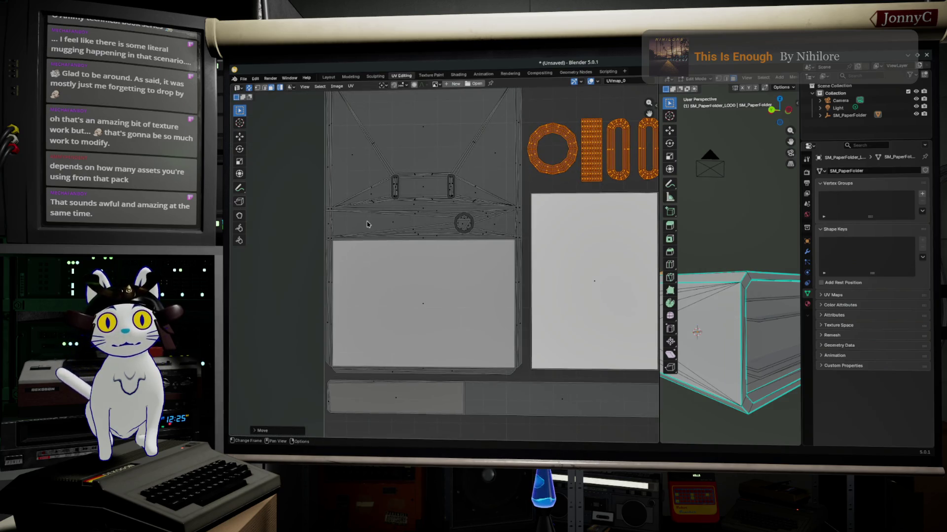
pyautogui.scroll(2, 367, 225)
pyautogui.moveTo(729, 321)
pyautogui.mouseDown(button='middle')
pyautogui.moveTo(768, 317)
pyautogui.moveTo(711, 288)
pyautogui.mouseUp(button='middle')
pyautogui.scroll(-3, 754, 310)
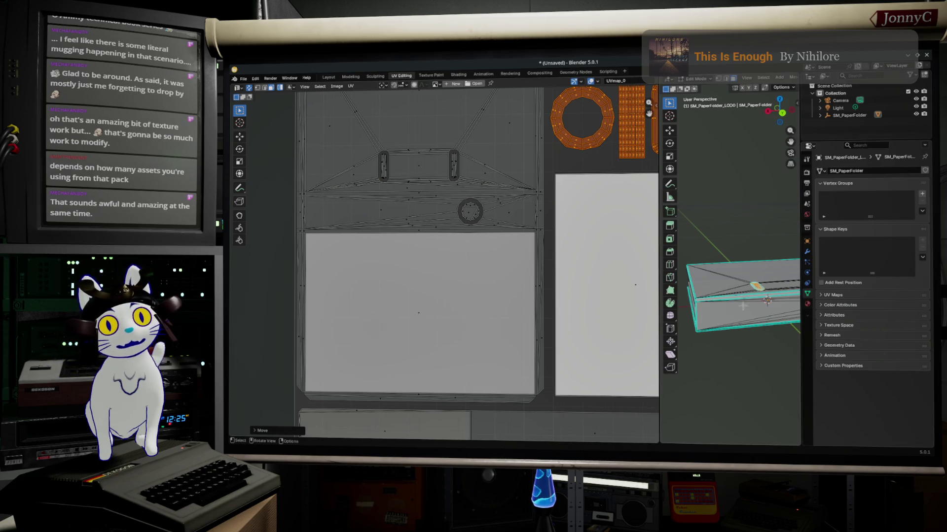
# Enlarge the 3D view beside the UV layout and orbit close to the folder's edge, tabs and ring
pyautogui.scroll(-2, 519, 269)
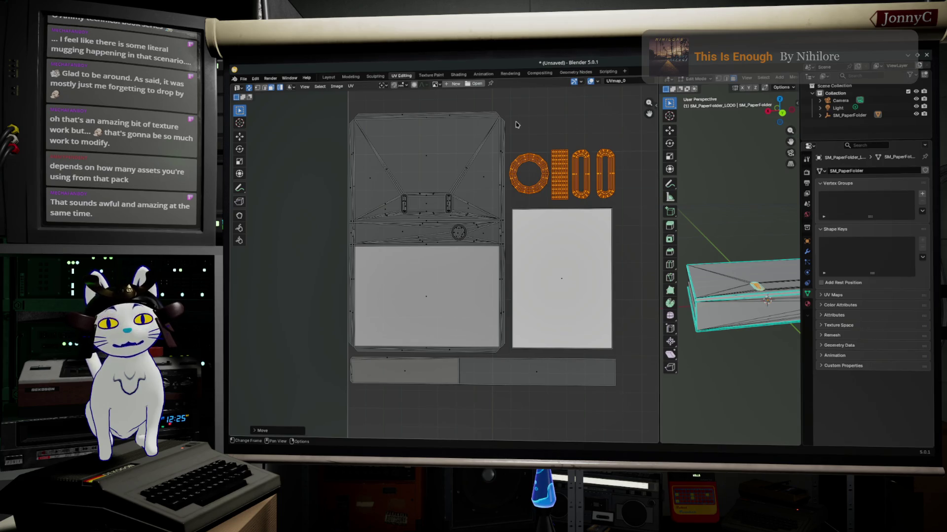
pyautogui.moveTo(748, 354); pyautogui.dragTo(745, 332, button='middle')
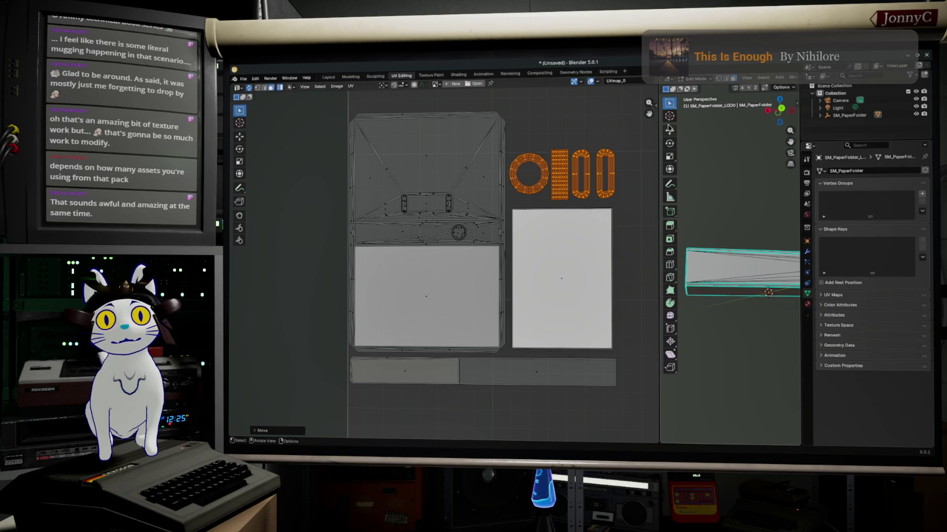
pyautogui.moveTo(657, 127); pyautogui.dragTo(420, 127)
pyautogui.moveTo(641, 276)
pyautogui.mouseDown(button='middle')
pyautogui.moveTo(639, 266)
pyautogui.moveTo(756, 353)
pyautogui.mouseUp(button='middle')
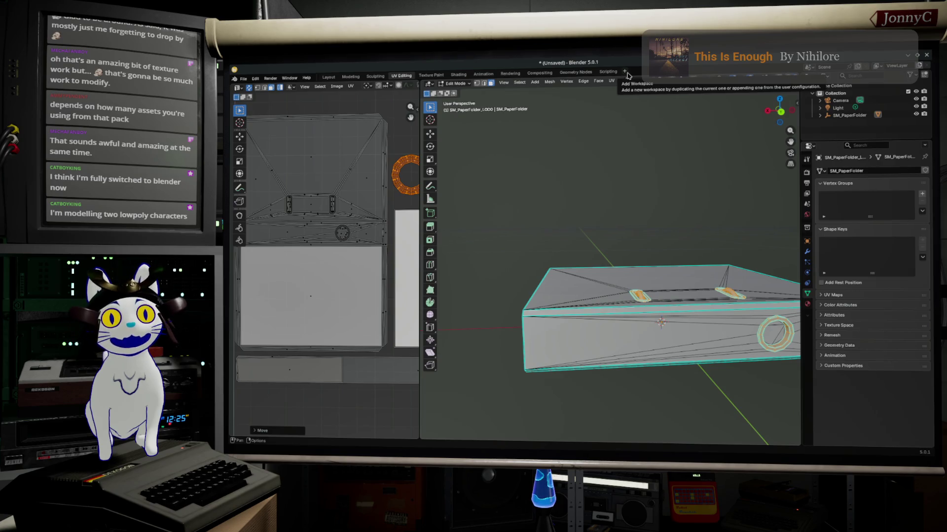
# Add a Rendering workspace from the Video Editing templates and enlarge its timeline area
pyautogui.click(623, 73)
pyautogui.moveTo(620, 119)
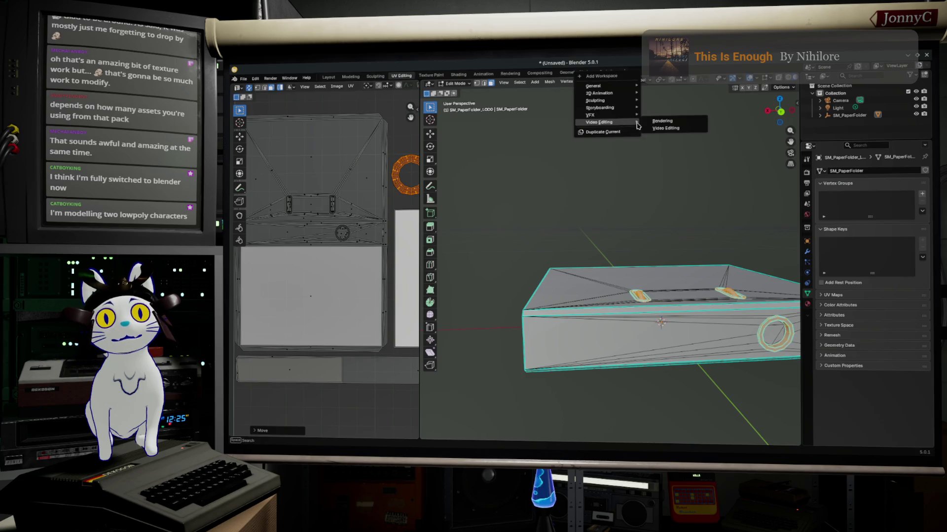
pyautogui.click(661, 121)
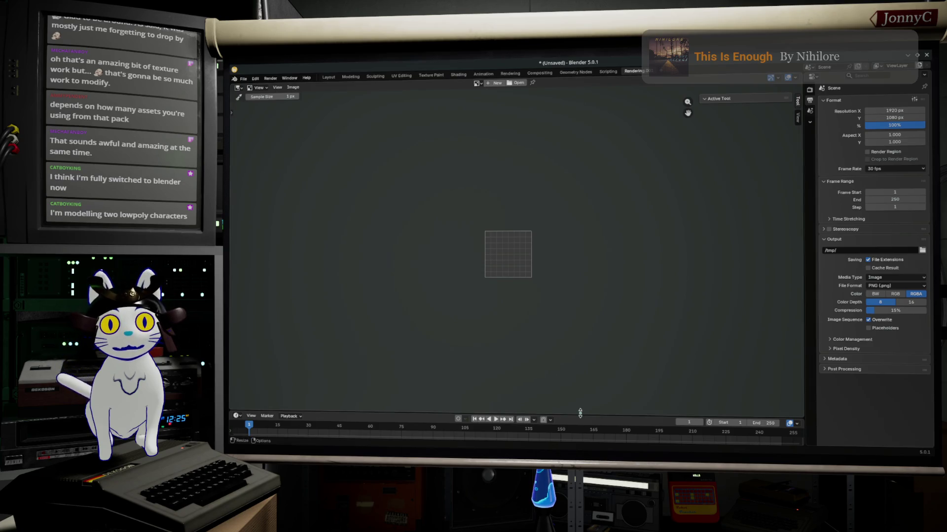
pyautogui.moveTo(574, 412); pyautogui.dragTo(575, 377)
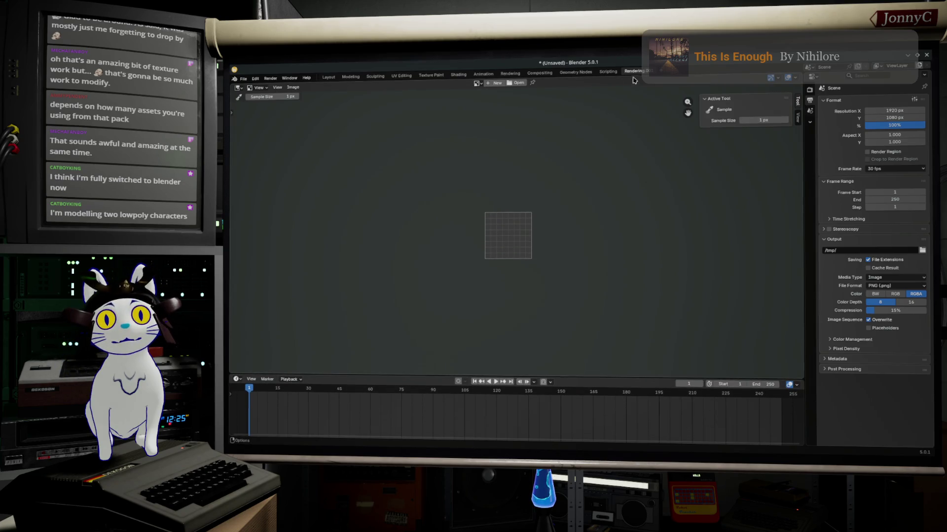
# Add a Video Editing workspace and browse the sequencer's strip editing menus
pyautogui.click(660, 72)
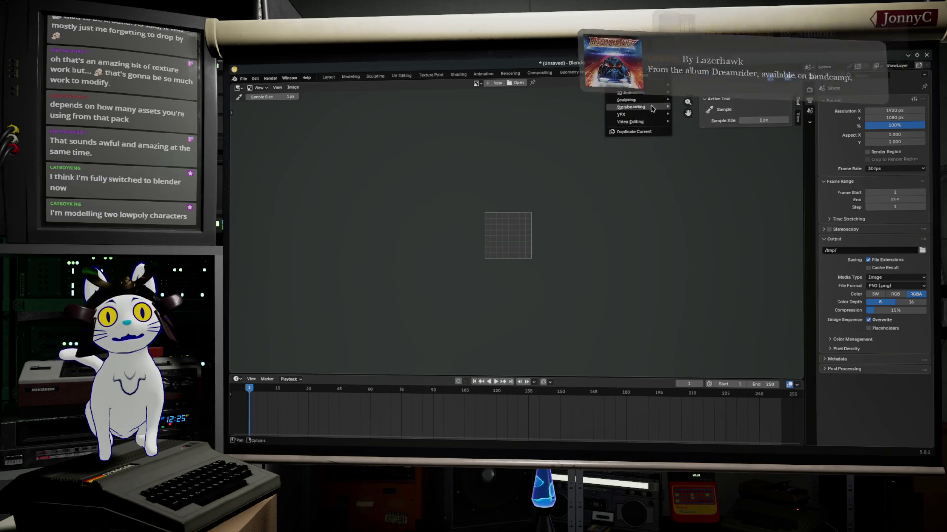
pyautogui.moveTo(655, 123)
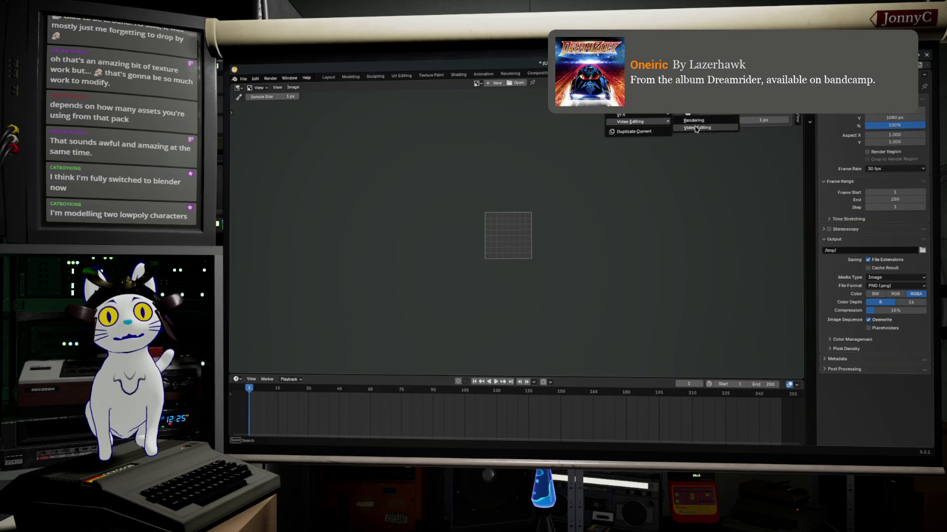
pyautogui.click(697, 128)
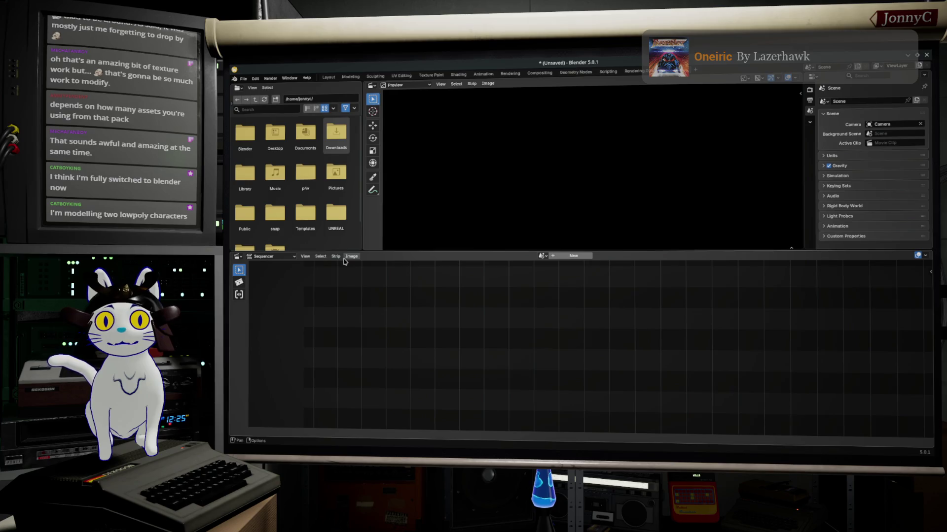
pyautogui.click(331, 268)
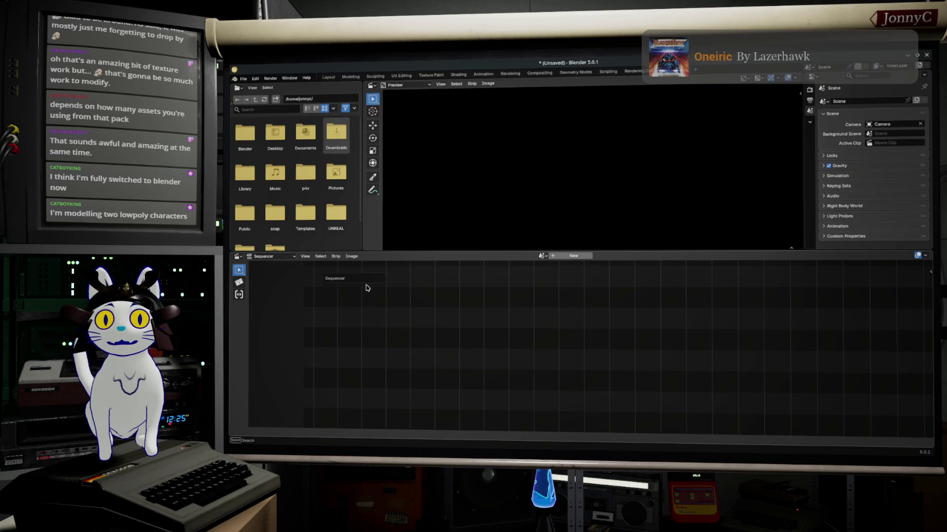
pyautogui.click(471, 85)
pyautogui.moveTo(489, 87)
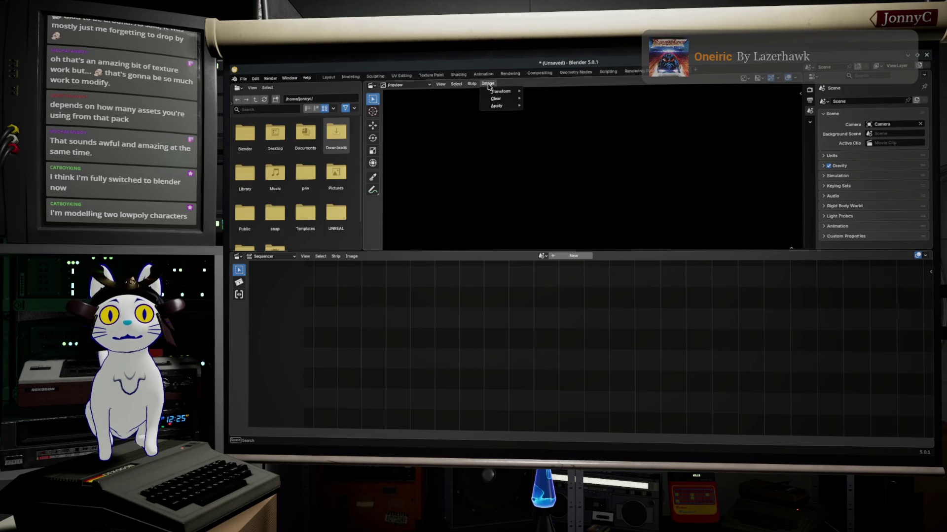
pyautogui.moveTo(458, 87)
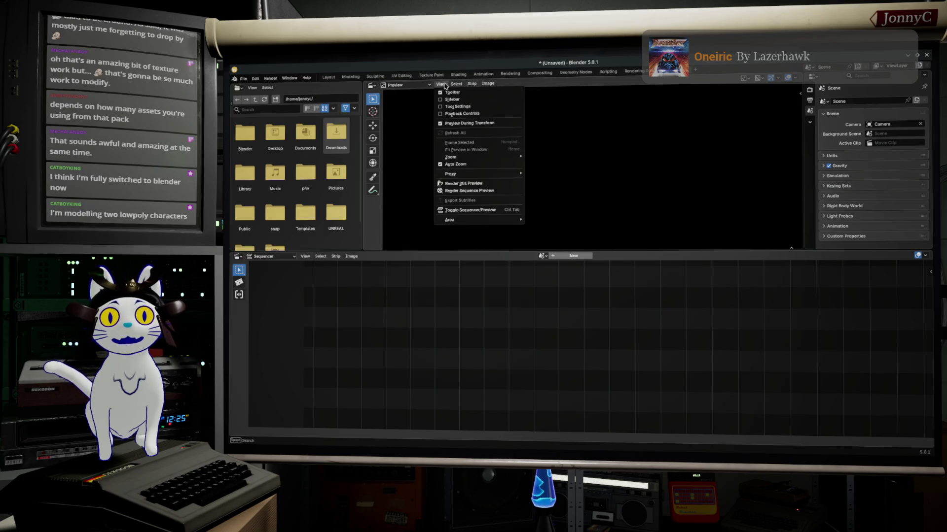
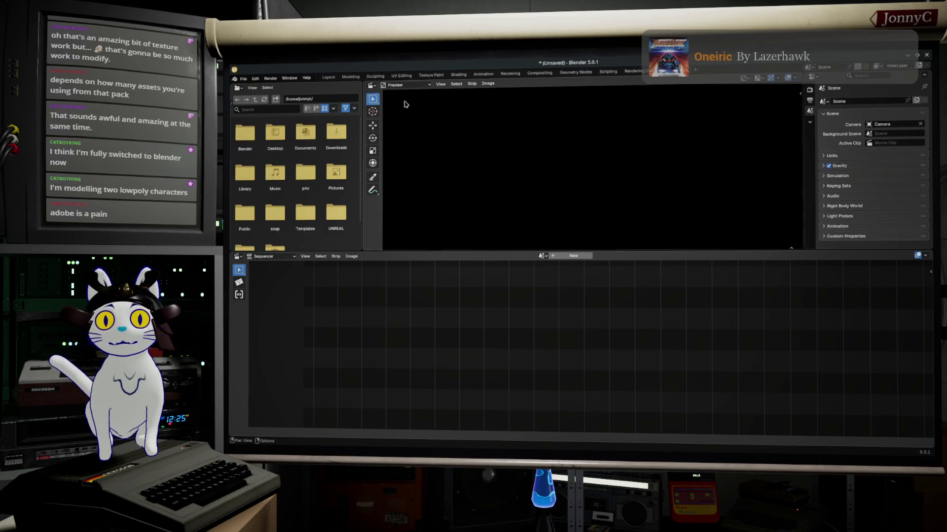
# Delete the Rendering.001 and Video Editing workspace tabs, then show the Texture Paint workspace
pyautogui.rightClick(627, 72)
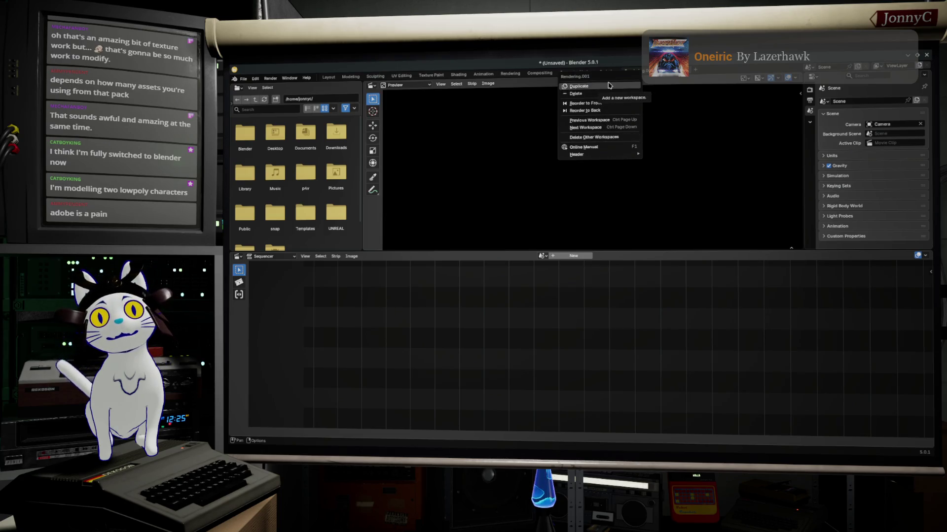
pyautogui.click(609, 85)
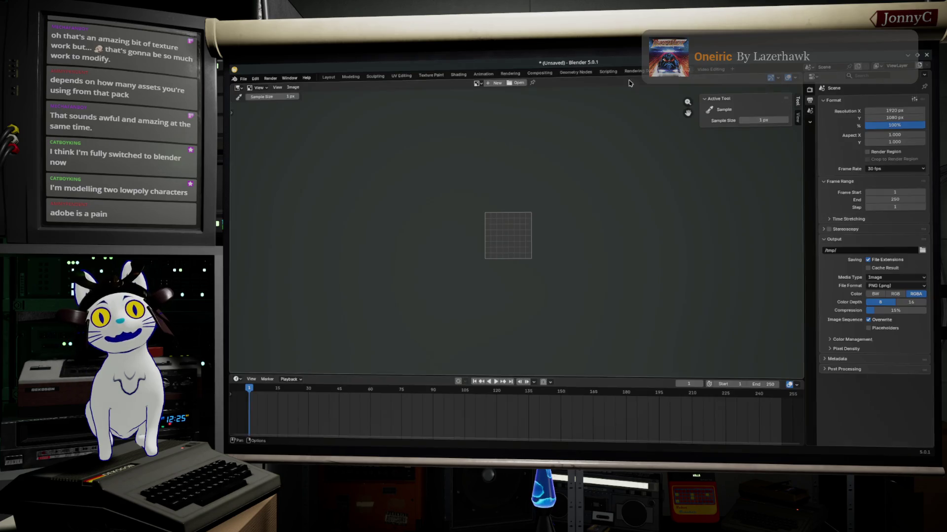
pyautogui.rightClick(700, 72)
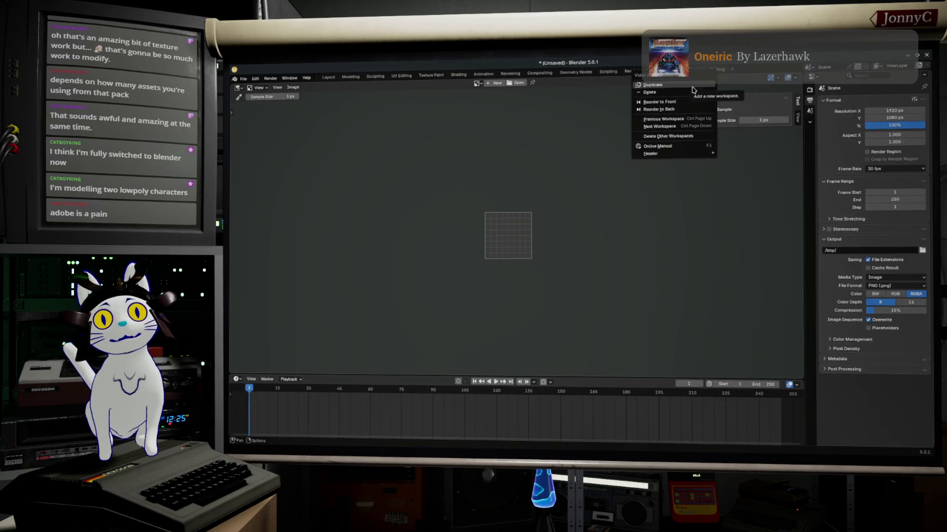
pyautogui.click(692, 92)
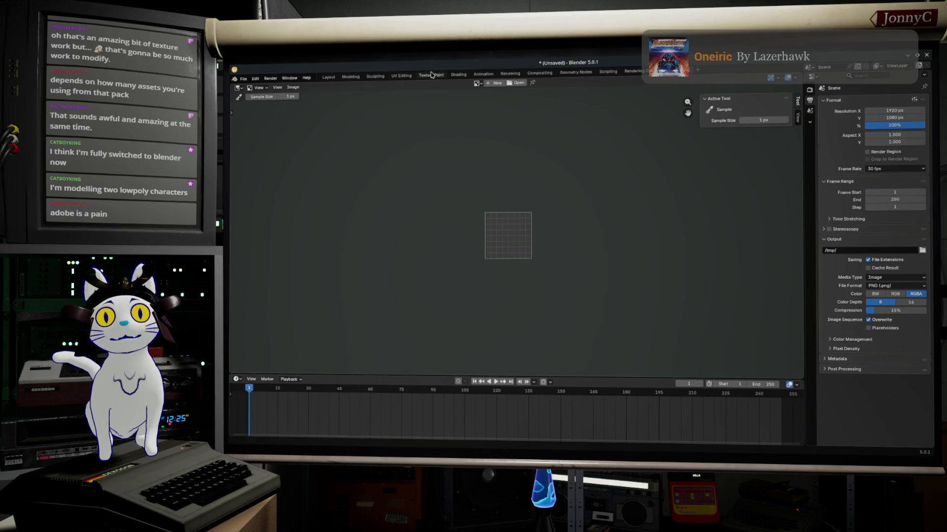
pyautogui.click(429, 75)
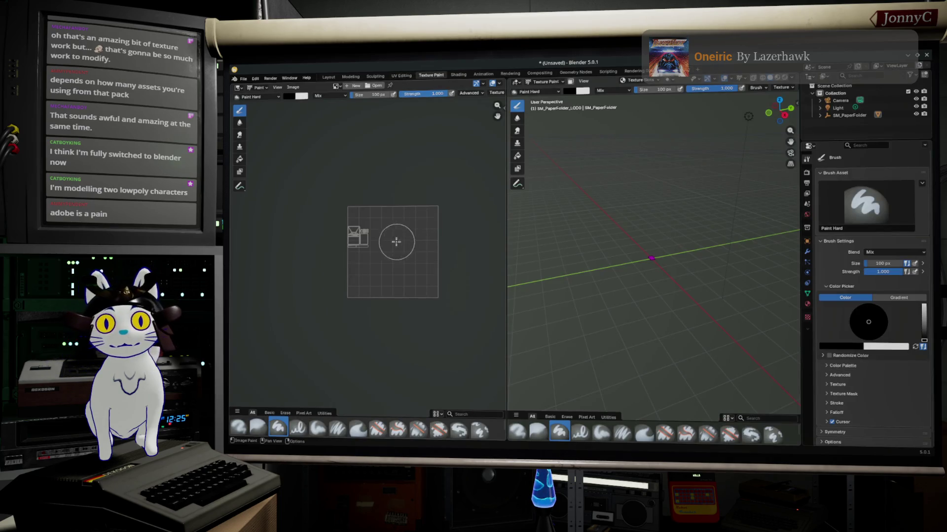
# Switch to UV Editing and orbit around the SM_PaperFolder box, including its ring side and underside
pyautogui.click(401, 76)
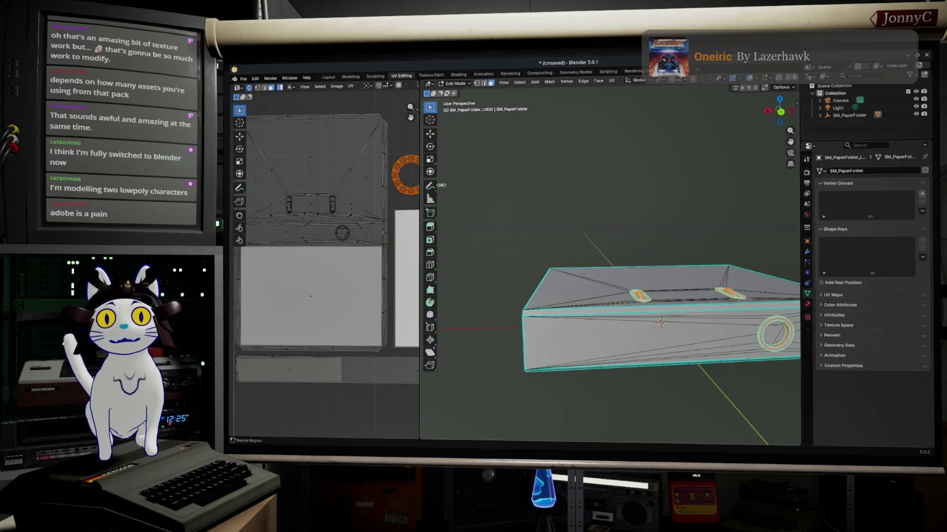
pyautogui.scroll(-5, 329, 314)
pyautogui.scroll(4, 329, 314)
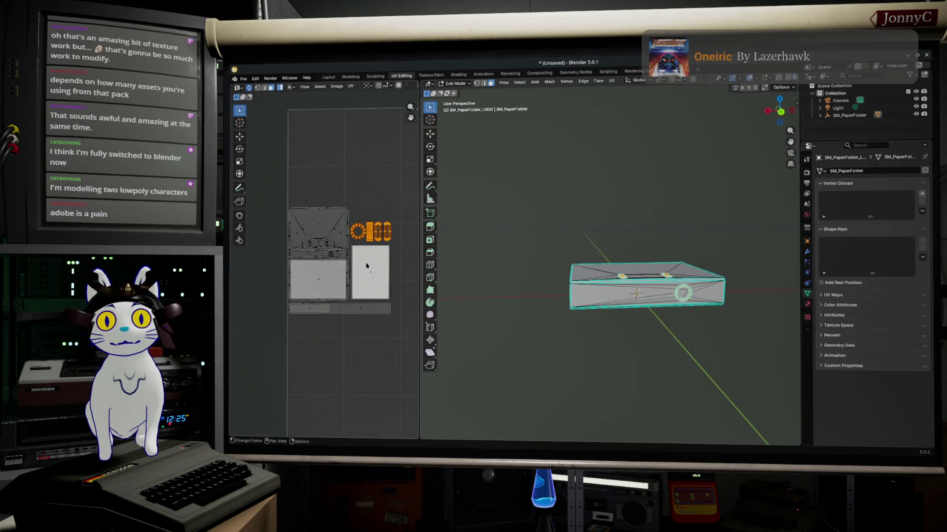
pyautogui.scroll(2, 329, 313)
pyautogui.scroll(3, 634, 325)
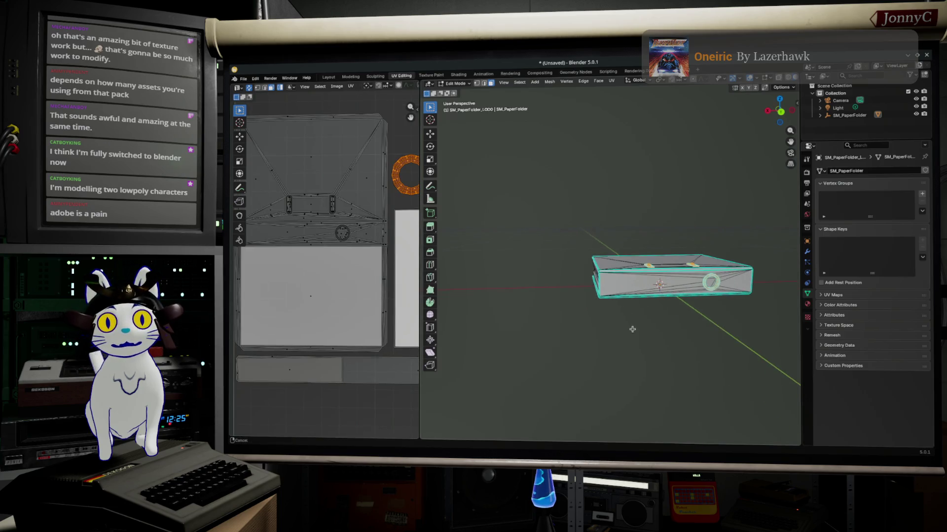
pyautogui.moveTo(637, 324)
pyautogui.mouseDown(button='middle')
pyautogui.moveTo(605, 298)
pyautogui.moveTo(617, 323)
pyautogui.mouseUp(button='middle')
pyautogui.moveTo(716, 368); pyautogui.dragTo(689, 271, button='middle')
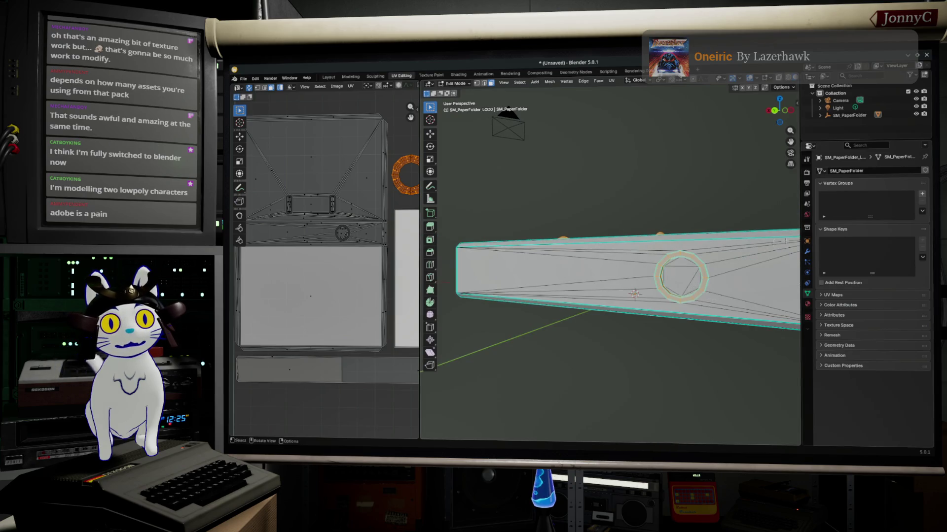
pyautogui.moveTo(643, 314)
pyautogui.mouseDown(button='middle')
pyautogui.moveTo(636, 271)
pyautogui.moveTo(648, 300)
pyautogui.moveTo(655, 249)
pyautogui.moveTo(661, 366)
pyautogui.mouseUp(button='middle')
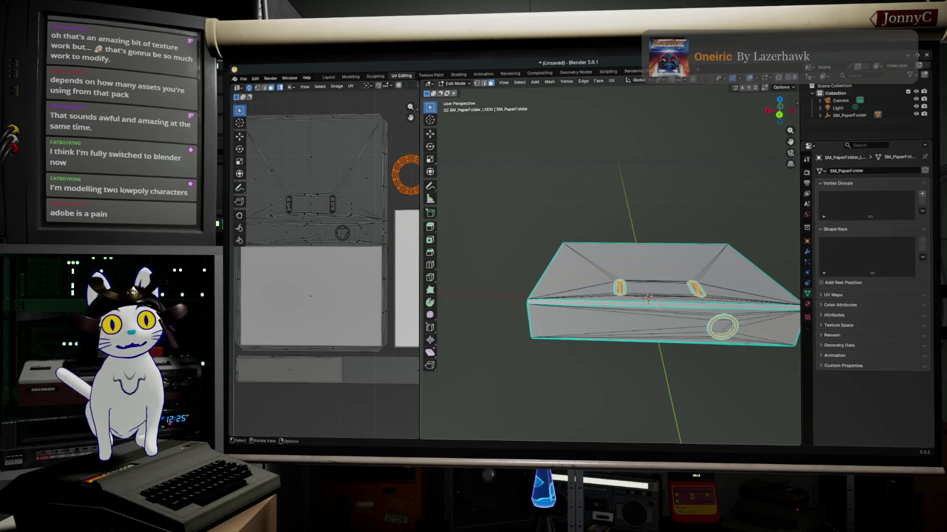
pyautogui.scroll(1, 550, 311)
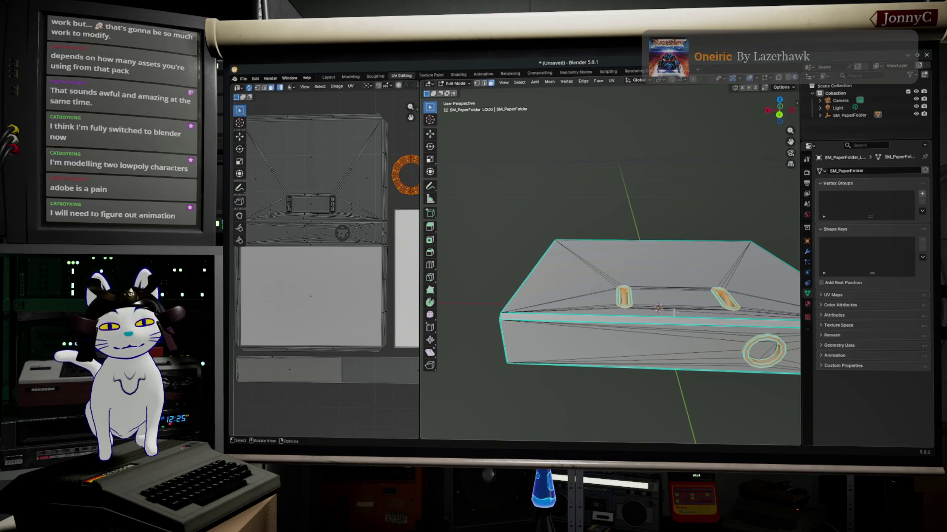
# Abandon a started loop cut and frame the mesh from the top view
pyautogui.hotkey('ctrl', 'r')
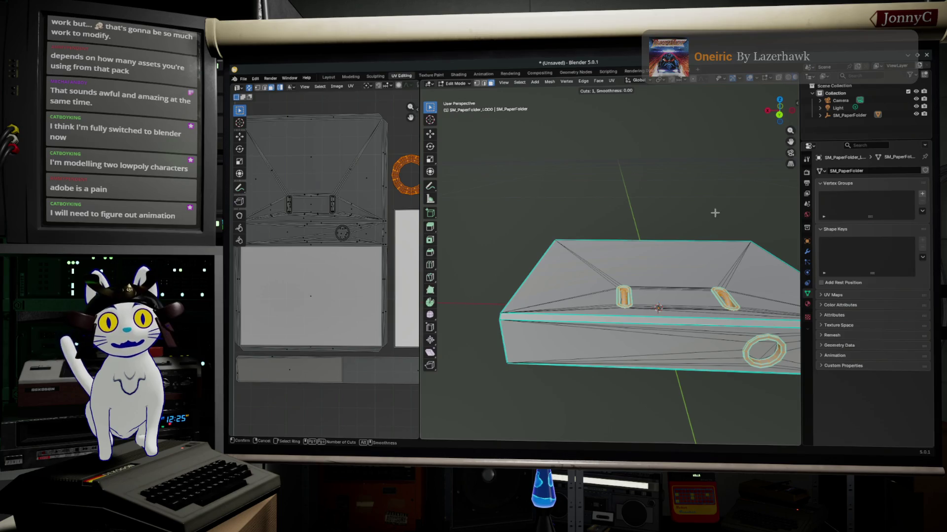
pyautogui.press('Escape')
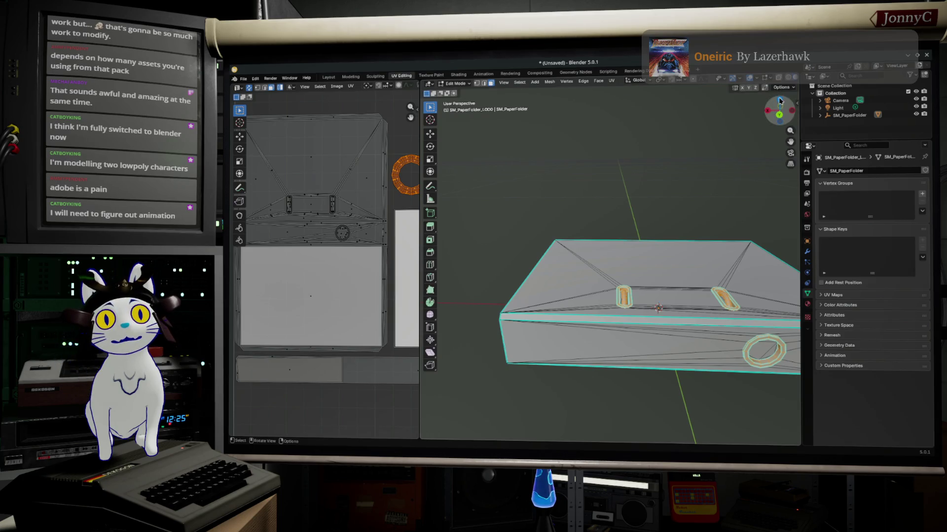
pyautogui.click(780, 100)
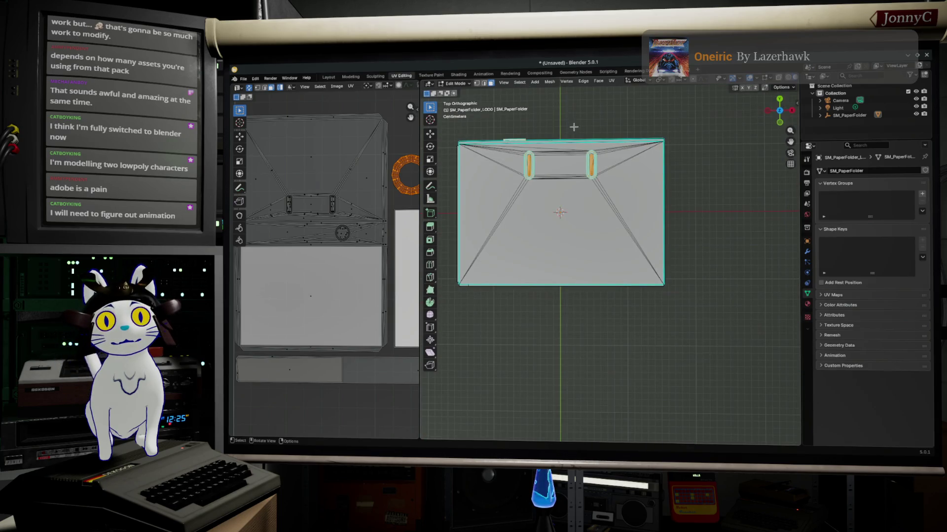
pyautogui.keyDown('shift'); pyautogui.moveTo(515, 89); pyautogui.dragTo(542, 139, button='middle'); pyautogui.keyUp('shift')
pyautogui.scroll(2, 605, 189)
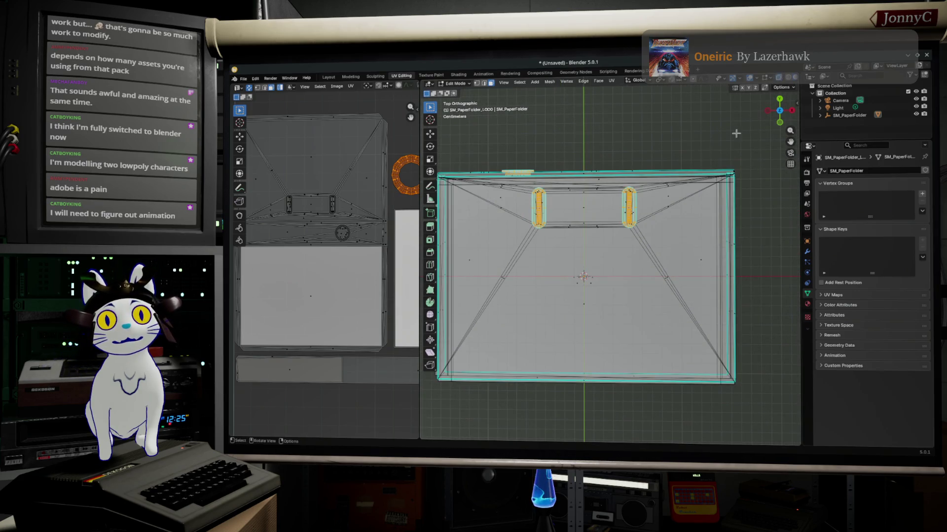
pyautogui.scroll(-1, 598, 155)
# Select all and begin a knife cut, then cancel the misplaced attempt
pyautogui.press('a')
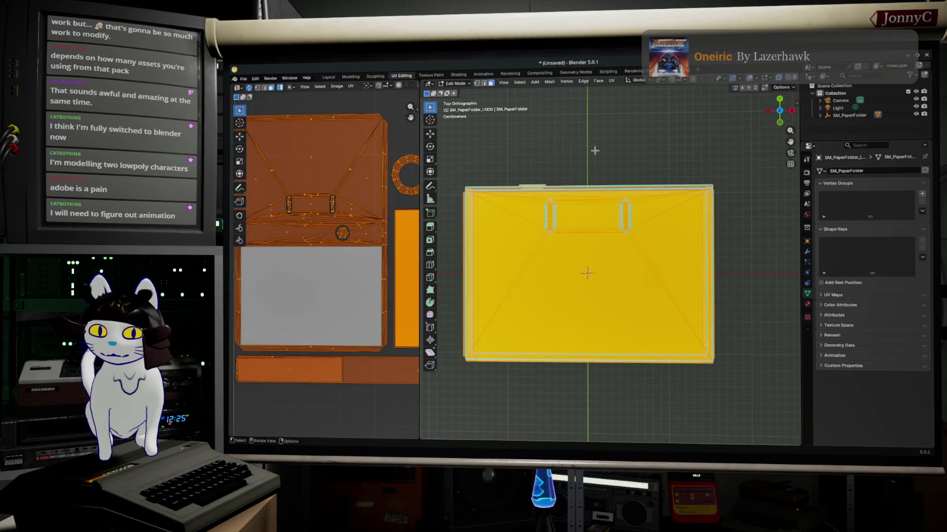
pyautogui.press('k')
pyautogui.click(613, 359)
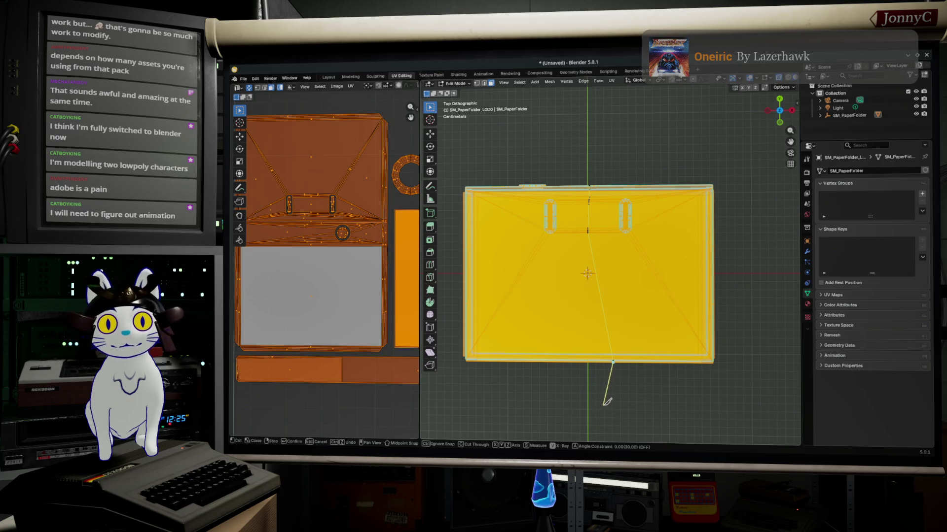
pyautogui.click(626, 377)
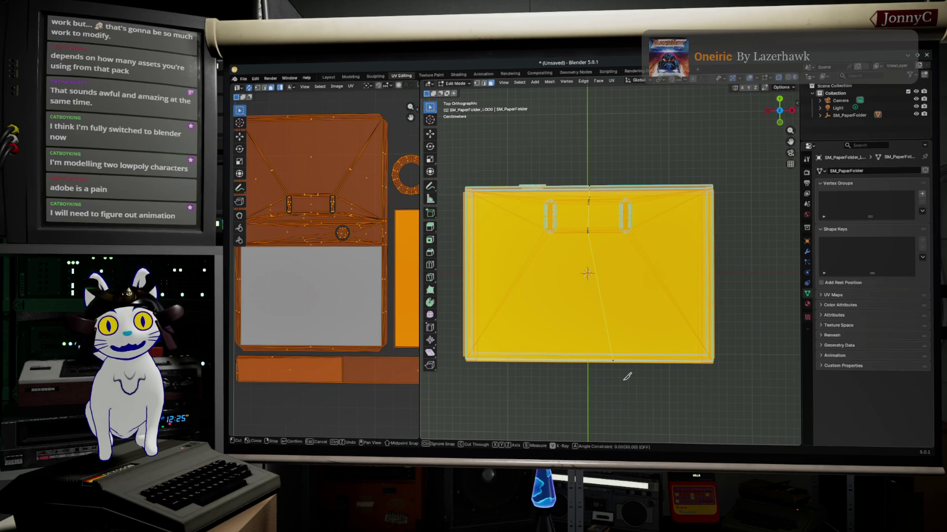
pyautogui.press('Escape')
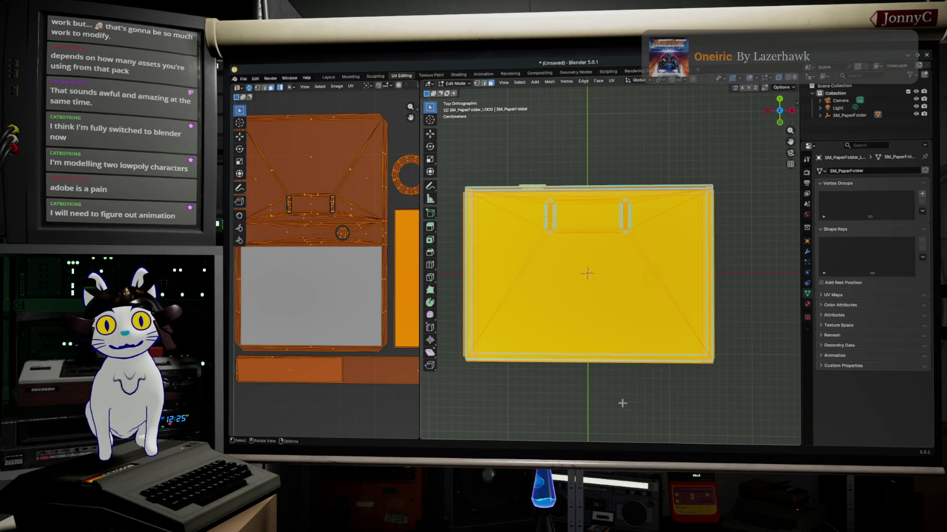
# Reselect the mesh, knife a straight cut down its middle, and orbit to check it
pyautogui.click(587, 155)
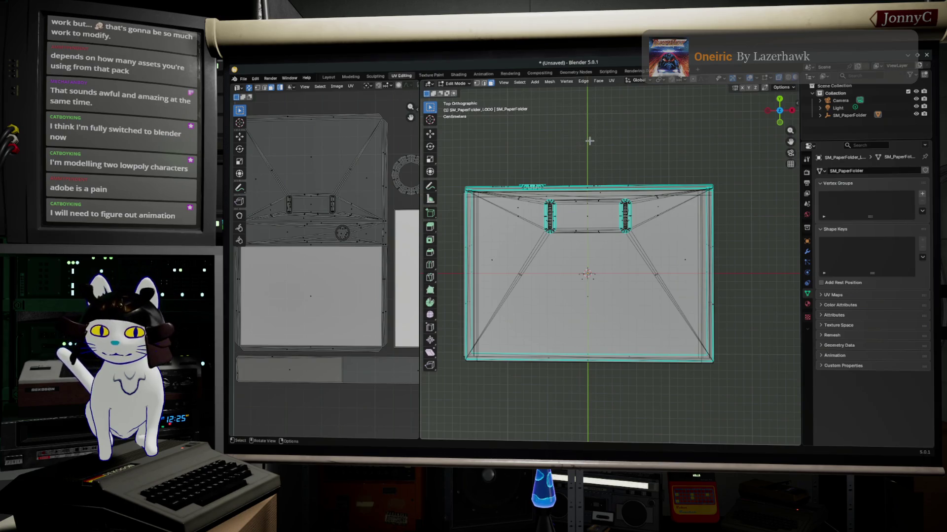
pyautogui.press('a')
pyautogui.press('k')
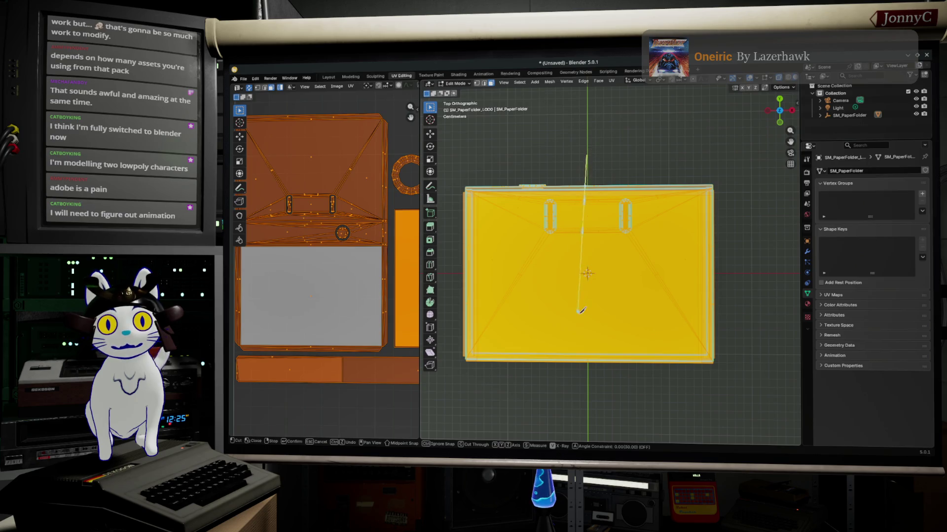
pyautogui.click(592, 392)
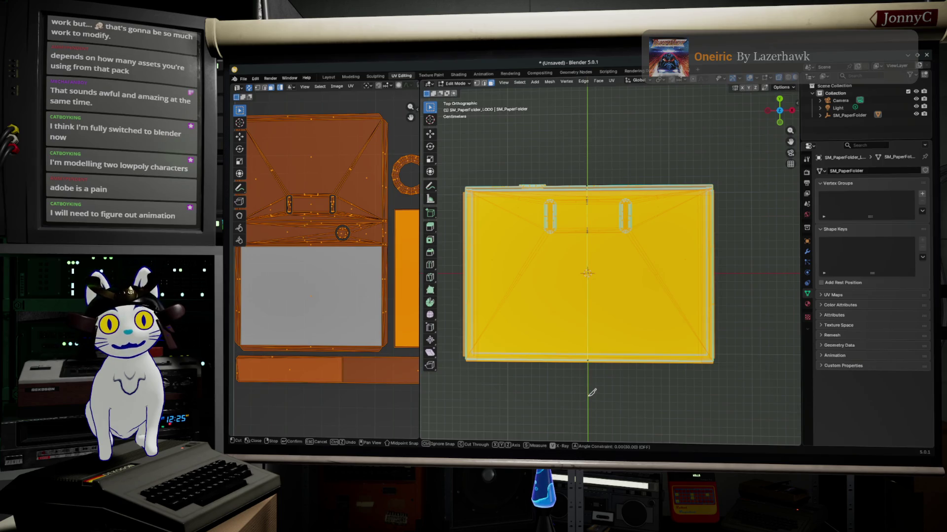
pyautogui.moveTo(592, 391)
pyautogui.mouseDown(button='middle')
pyautogui.moveTo(635, 322)
pyautogui.moveTo(744, 263)
pyautogui.moveTo(791, 290)
pyautogui.moveTo(789, 282)
pyautogui.mouseUp(button='middle')
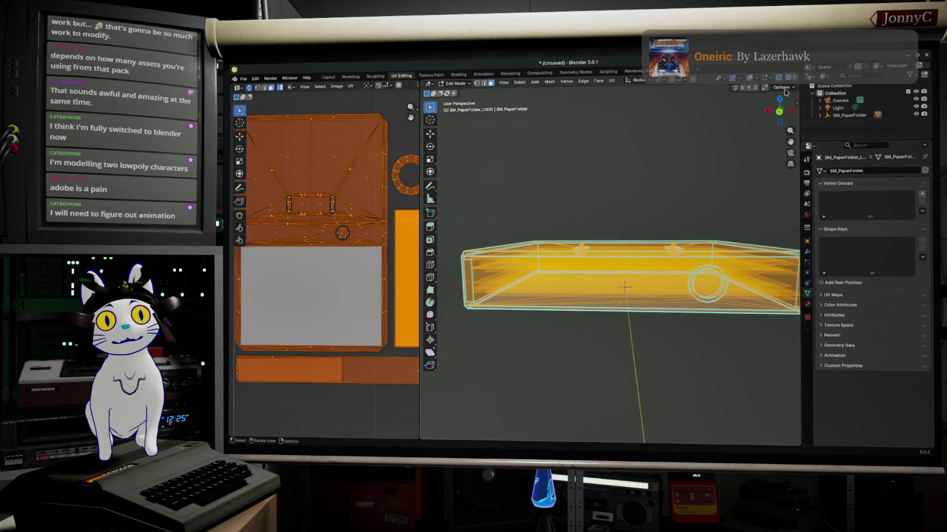
# Widen the 3D view, switch to Object Mode, and check the back, top and bottom views
pyautogui.moveTo(801, 79); pyautogui.dragTo(814, 79)
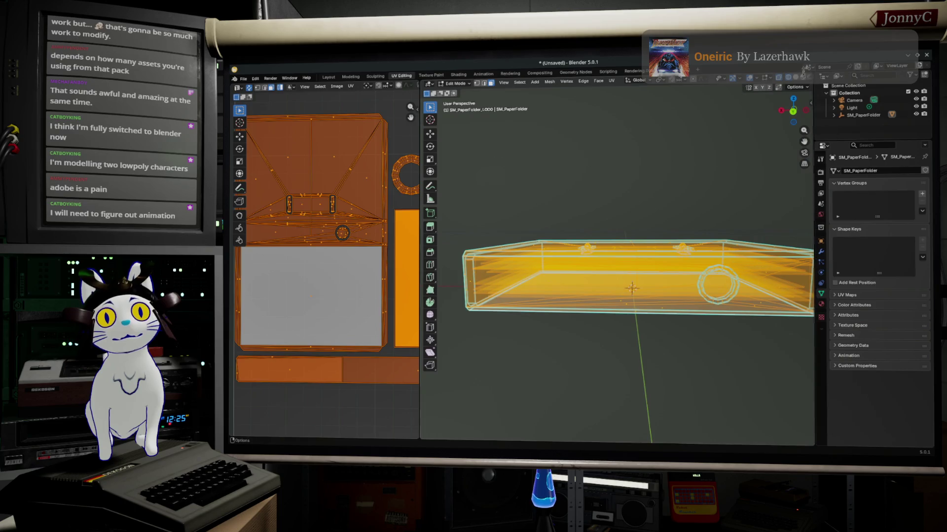
pyautogui.moveTo(713, 200)
pyautogui.mouseDown(button='middle')
pyautogui.moveTo(724, 197)
pyautogui.moveTo(702, 155)
pyautogui.mouseUp(button='middle')
pyautogui.press('Tab')
pyautogui.press('Tab')
pyautogui.click(720, 159)
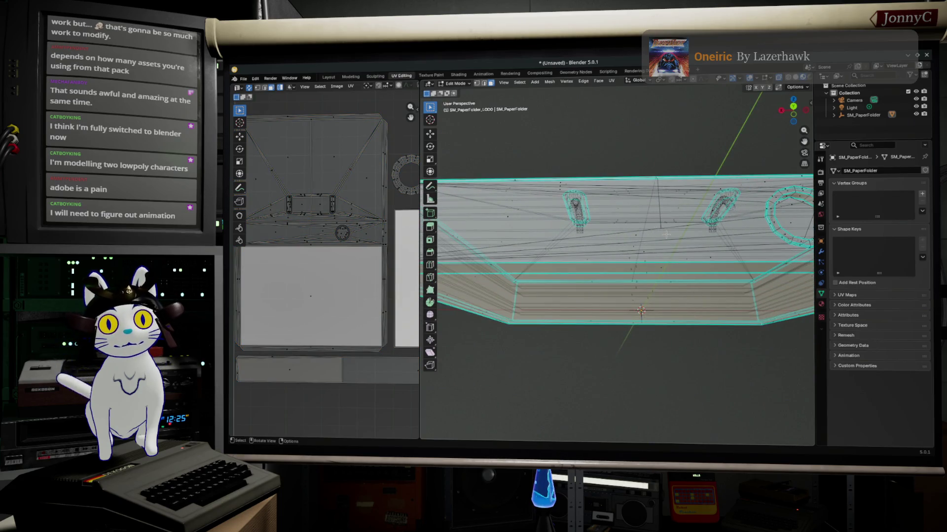
pyautogui.click(795, 108)
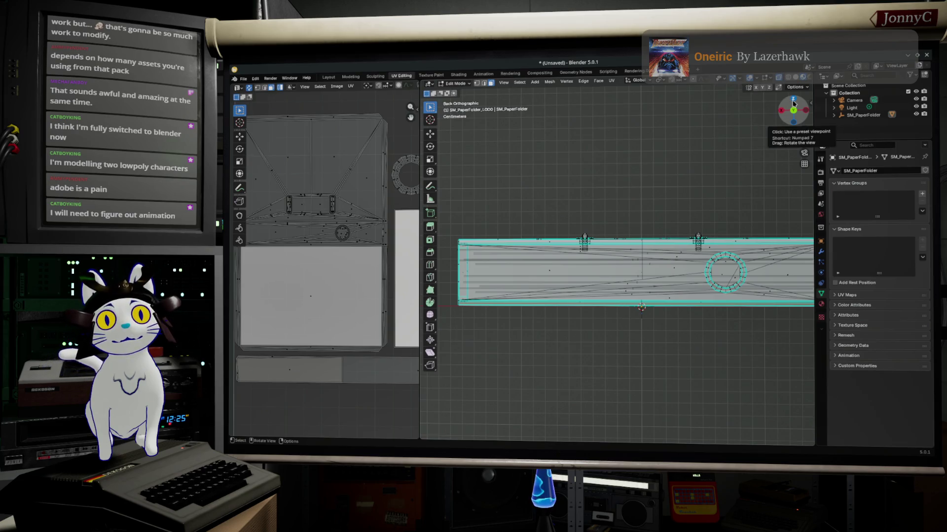
pyautogui.click(793, 101)
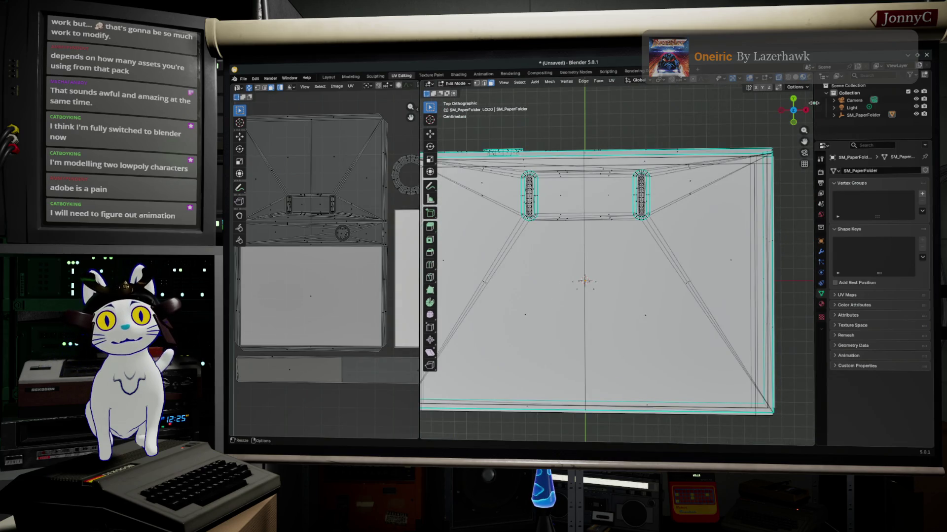
pyautogui.click(795, 111)
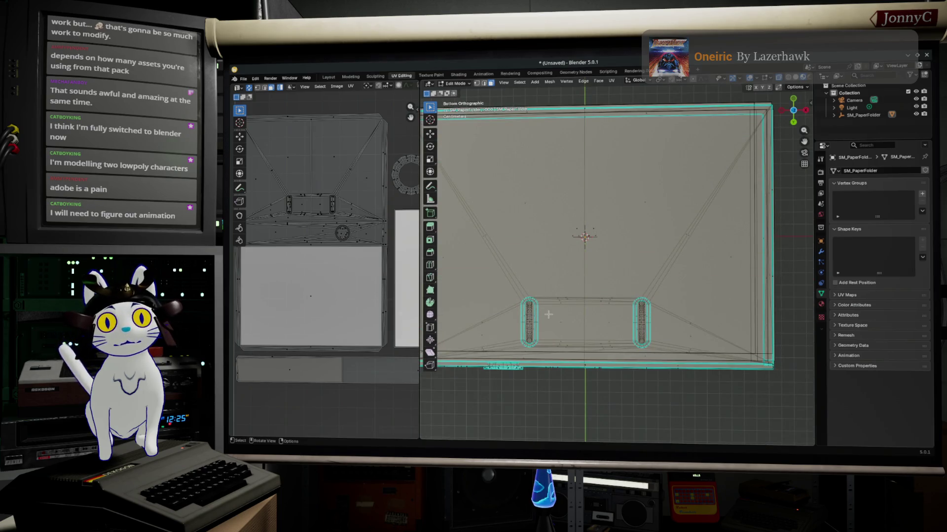
pyautogui.scroll(-1, 548, 315)
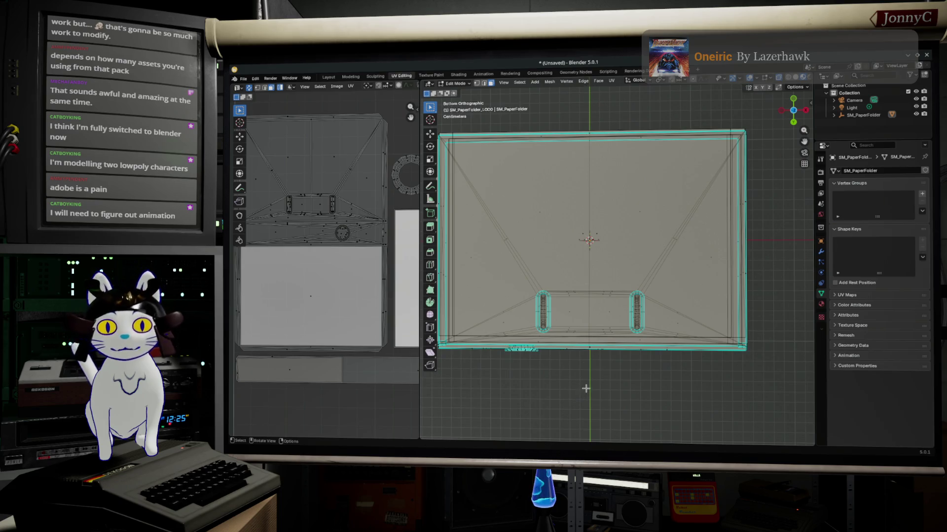
# Start the knife tool, orbit around the mesh, and snap to Front Orthographic
pyautogui.press('k')
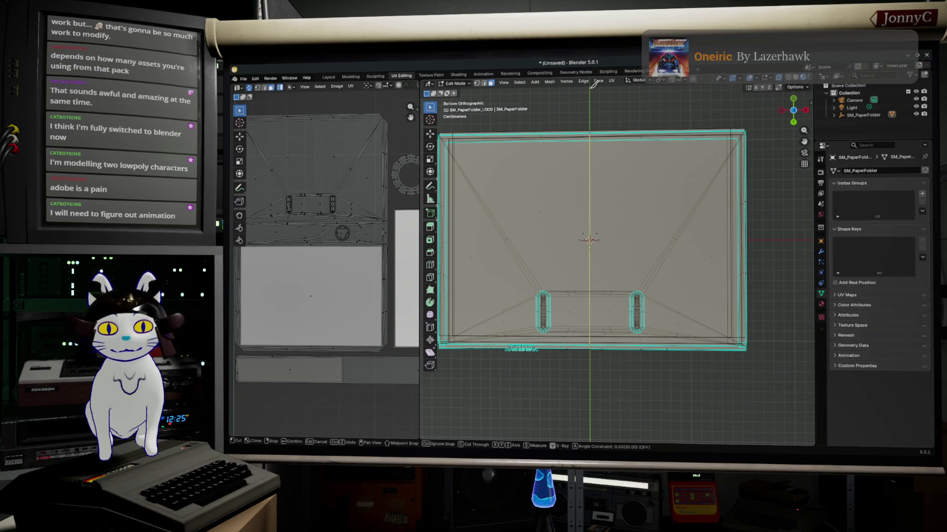
pyautogui.moveTo(612, 139)
pyautogui.mouseDown(button='middle')
pyautogui.moveTo(634, 254)
pyautogui.moveTo(694, 368)
pyautogui.mouseUp(button='middle')
pyautogui.moveTo(641, 321); pyautogui.dragTo(648, 300, button='middle')
pyautogui.moveTo(626, 251)
pyautogui.mouseDown(button='middle')
pyautogui.moveTo(630, 232)
pyautogui.moveTo(632, 253)
pyautogui.moveTo(780, 233)
pyautogui.moveTo(785, 201)
pyautogui.moveTo(730, 188)
pyautogui.mouseUp(button='middle')
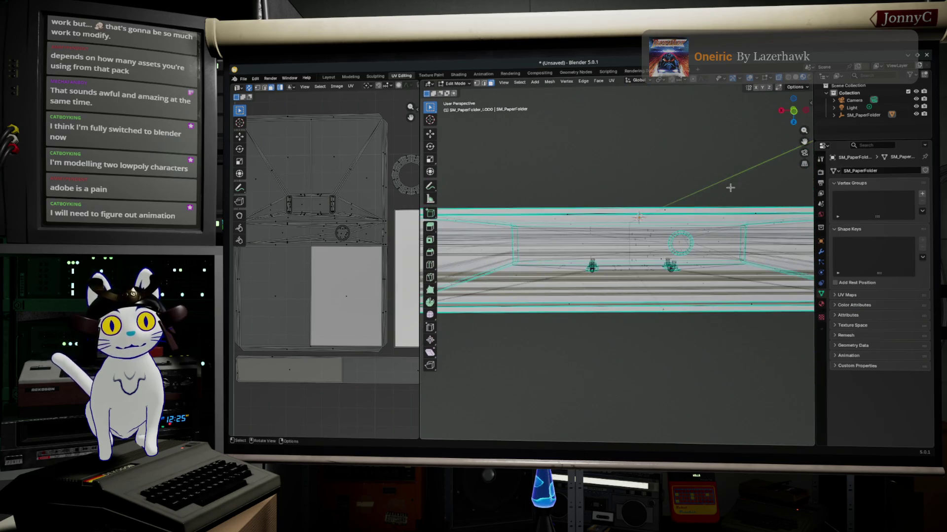
pyautogui.click(797, 112)
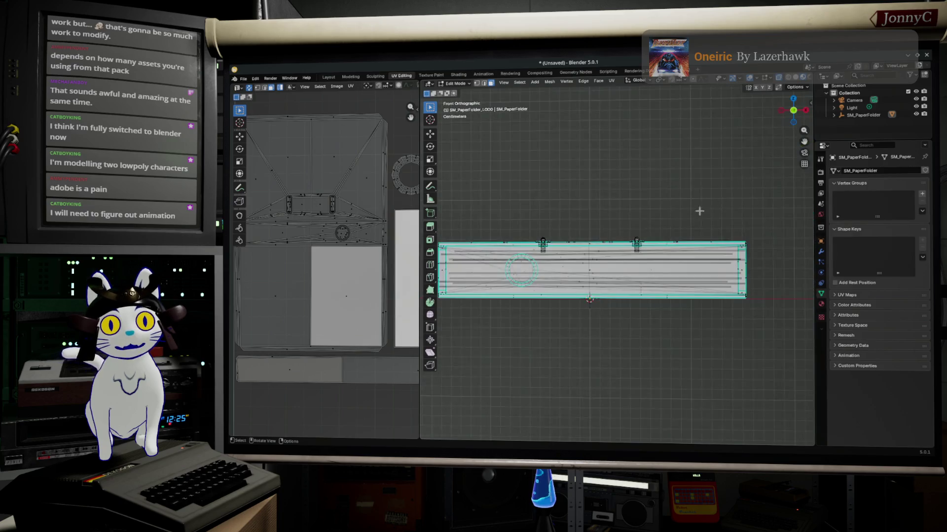
# Knife a vertical cut down the middle of the folder mesh and confirm it
pyautogui.scroll(3, 500, 300)
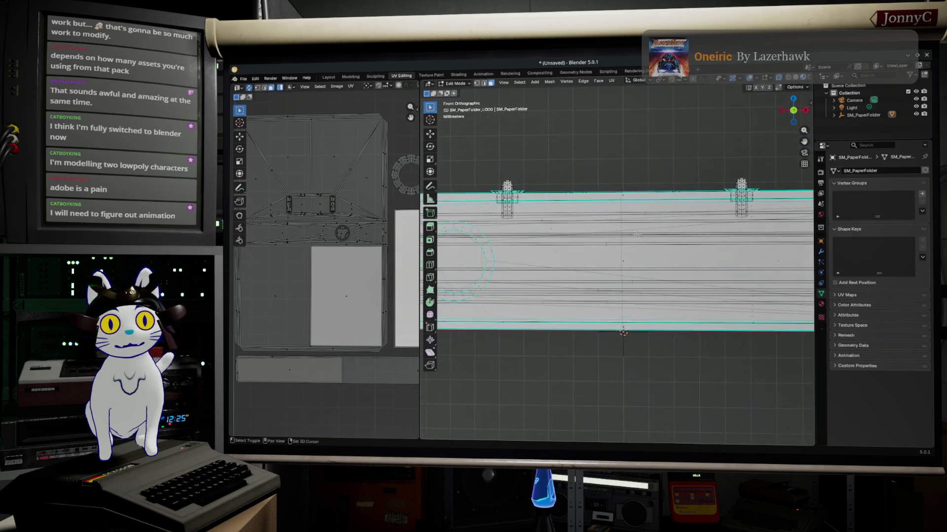
pyautogui.press('k')
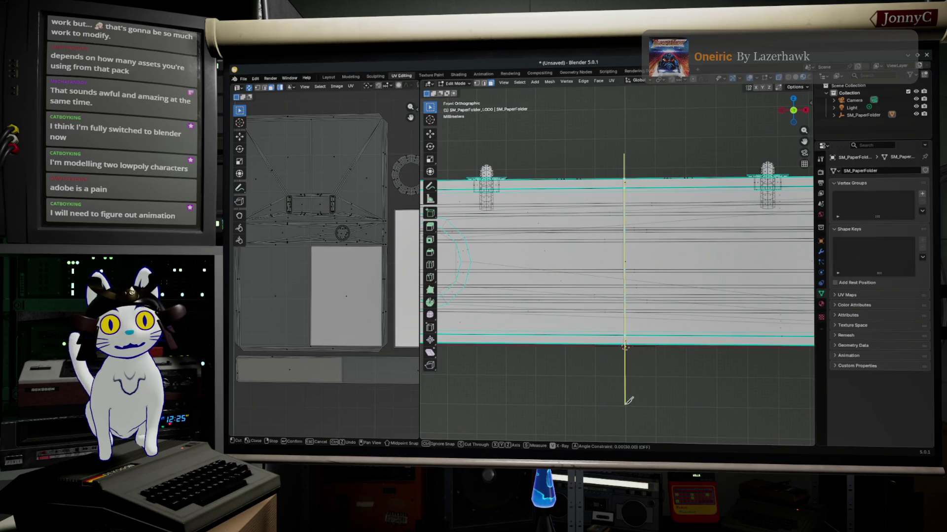
pyautogui.press('Return')
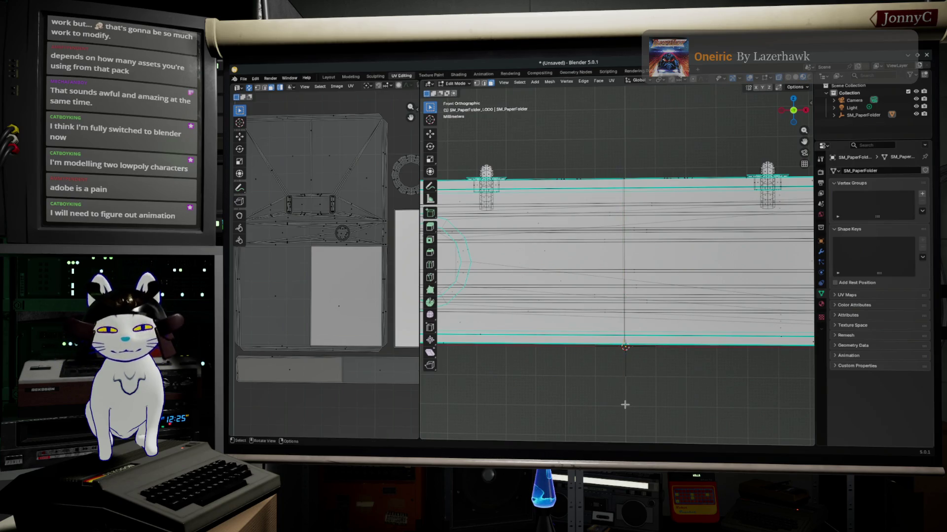
pyautogui.moveTo(606, 345)
pyautogui.mouseDown(button='middle')
pyautogui.moveTo(620, 297)
pyautogui.moveTo(621, 306)
pyautogui.mouseUp(button='middle')
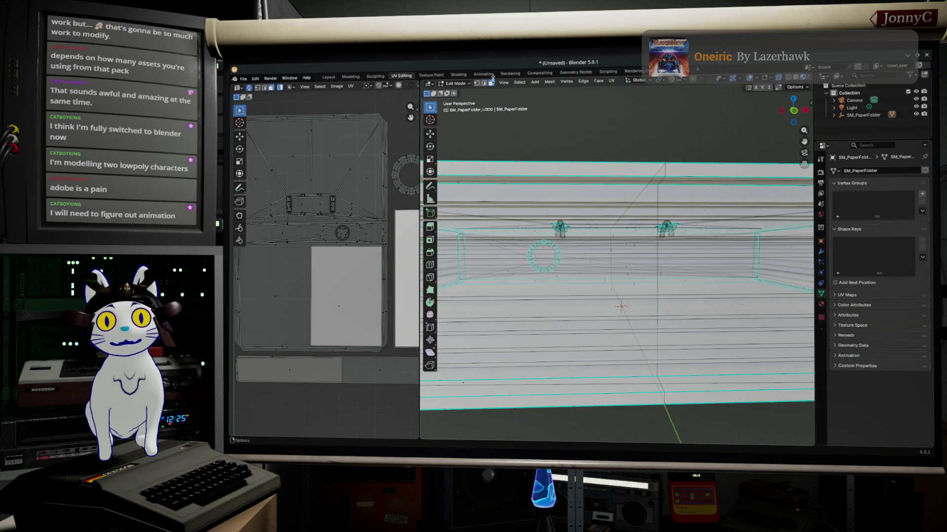
# In vertex mode and front view, box-select the new centre loop and scale it along X
pyautogui.press('1')
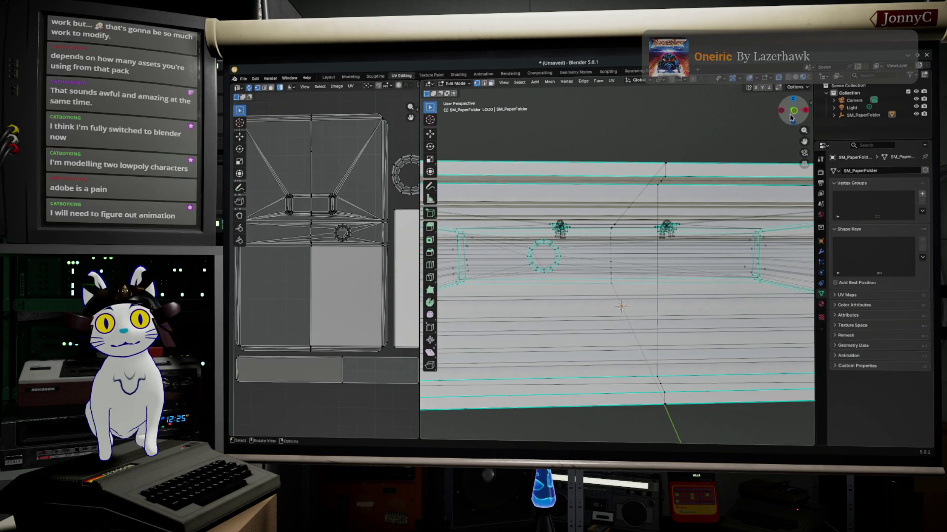
pyautogui.click(794, 113)
pyautogui.moveTo(610, 188); pyautogui.dragTo(625, 356)
pyautogui.press('s')
pyautogui.press('x')
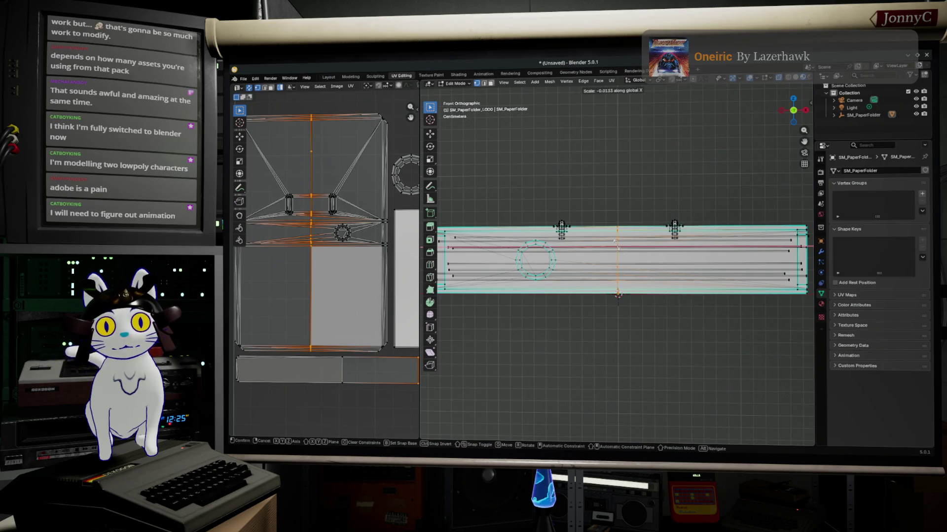
# Commit the flattened centre loop and merge its vertices by distance
pyautogui.click(617, 295)
pyautogui.scroll(3, 639, 276)
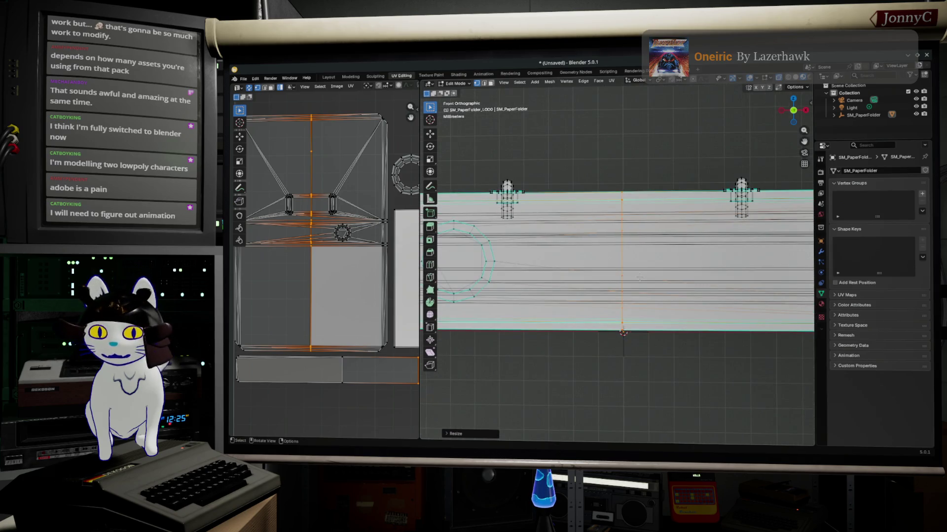
pyautogui.press('m')
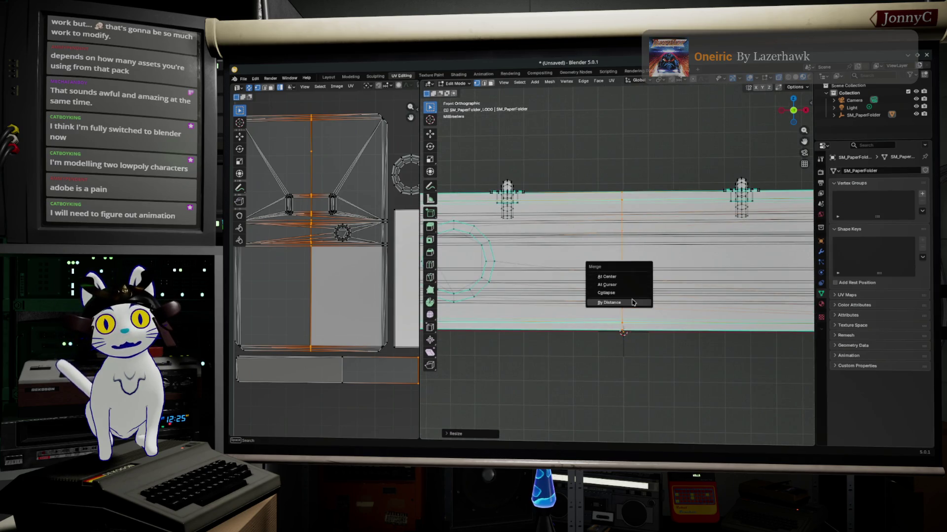
pyautogui.click(631, 302)
pyautogui.moveTo(657, 314)
pyautogui.mouseDown(button='middle')
pyautogui.moveTo(674, 360)
pyautogui.moveTo(664, 283)
pyautogui.moveTo(621, 340)
pyautogui.moveTo(630, 246)
pyautogui.mouseUp(button='middle')
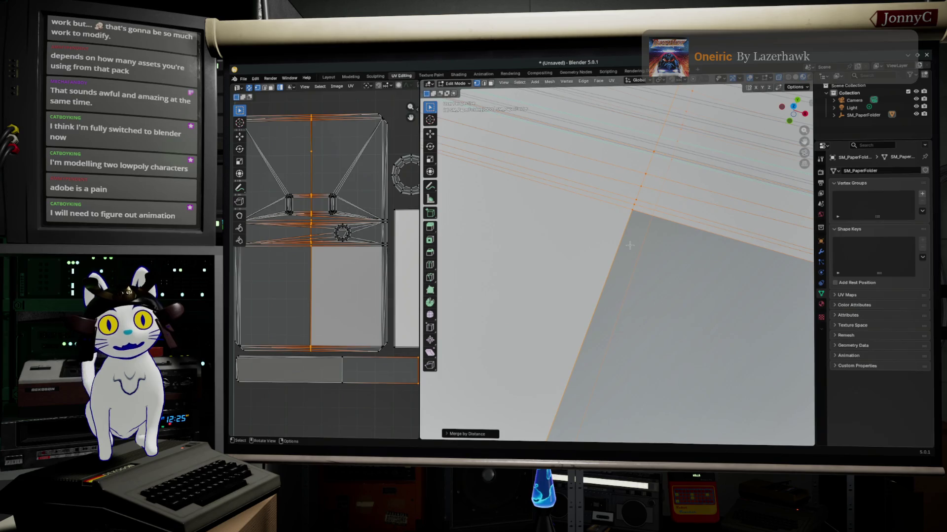
# Inspect an edge, select the whole mesh for merging, and return to front view
pyautogui.click(632, 211)
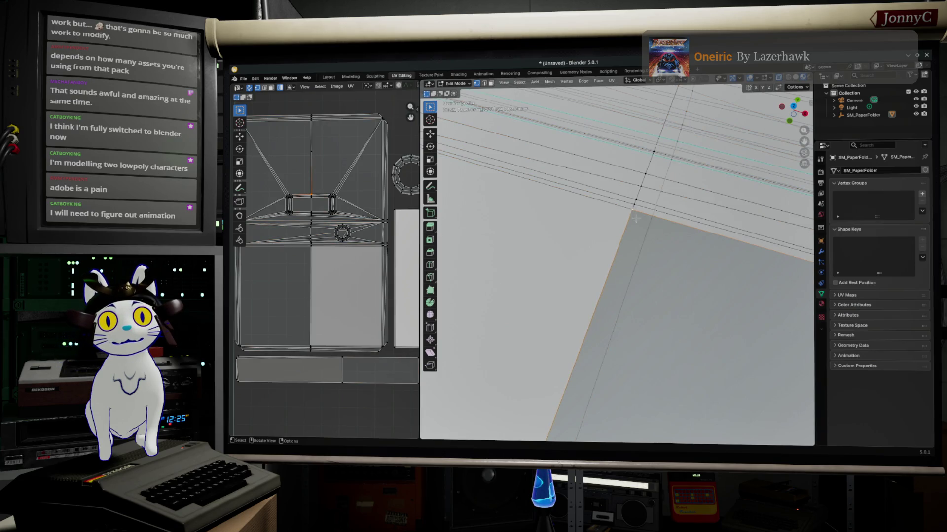
pyautogui.press('a')
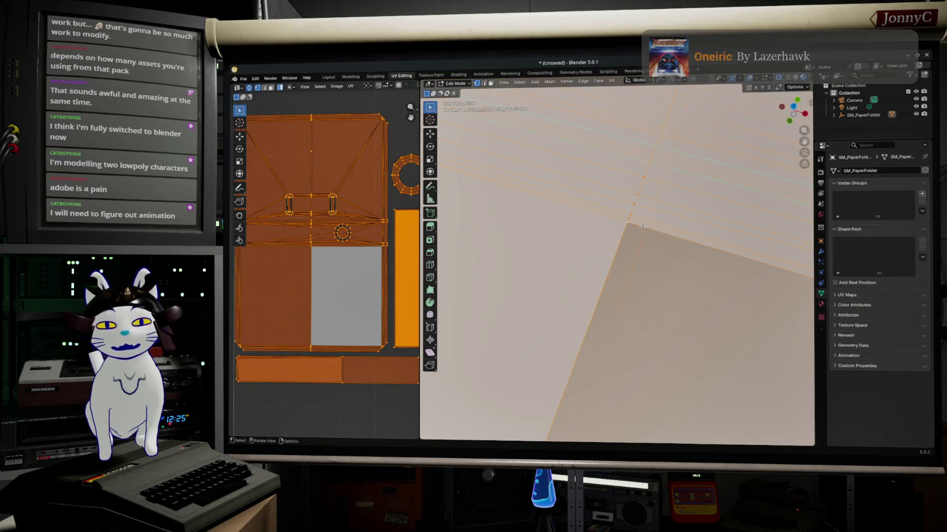
pyautogui.press('m')
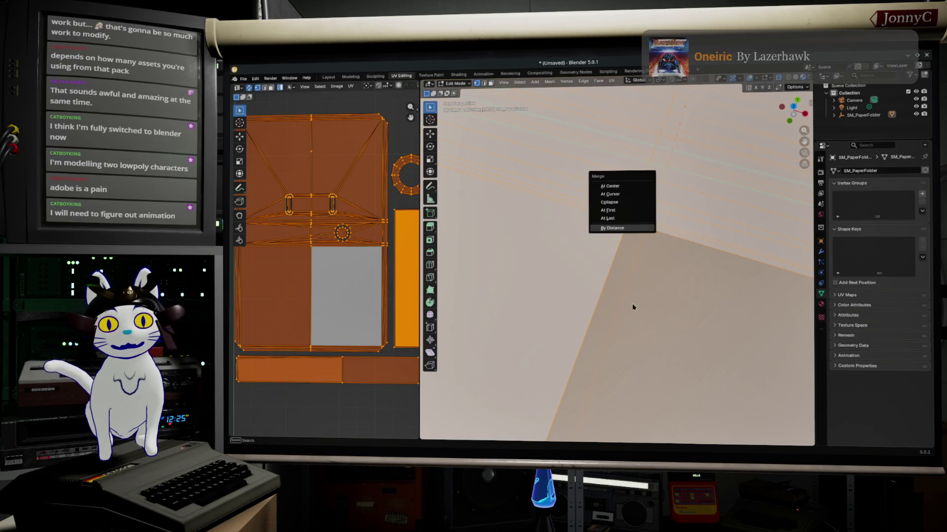
pyautogui.scroll(-3, 632, 309)
pyautogui.moveTo(631, 309); pyautogui.dragTo(599, 314, button='middle')
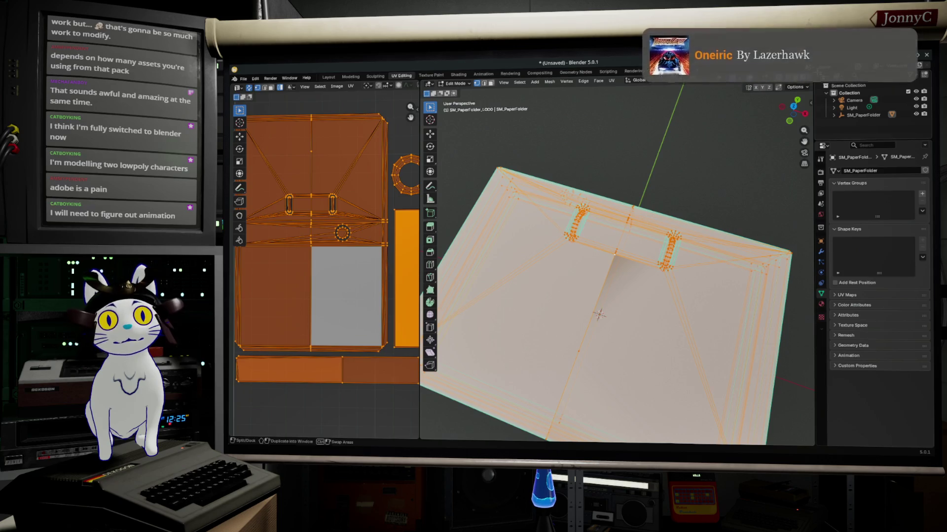
pyautogui.moveTo(789, 121)
pyautogui.mouseDown()
pyautogui.moveTo(786, 136)
pyautogui.moveTo(793, 119)
pyautogui.mouseUp()
pyautogui.click(793, 119)
# Box-select the vertical centre edge and merge its vertices by distance
pyautogui.moveTo(607, 216); pyautogui.dragTo(632, 337)
pyautogui.scroll(3, 633, 338)
pyautogui.press('m')
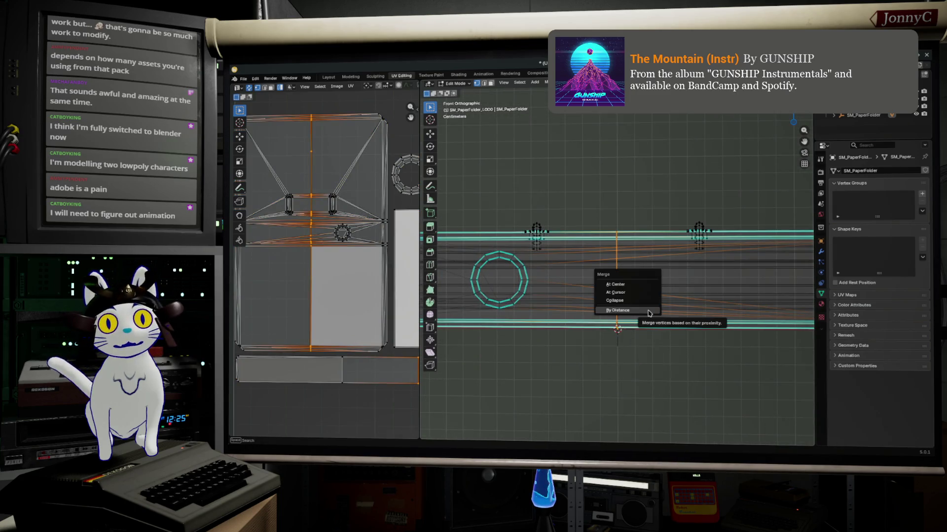
pyautogui.click(649, 311)
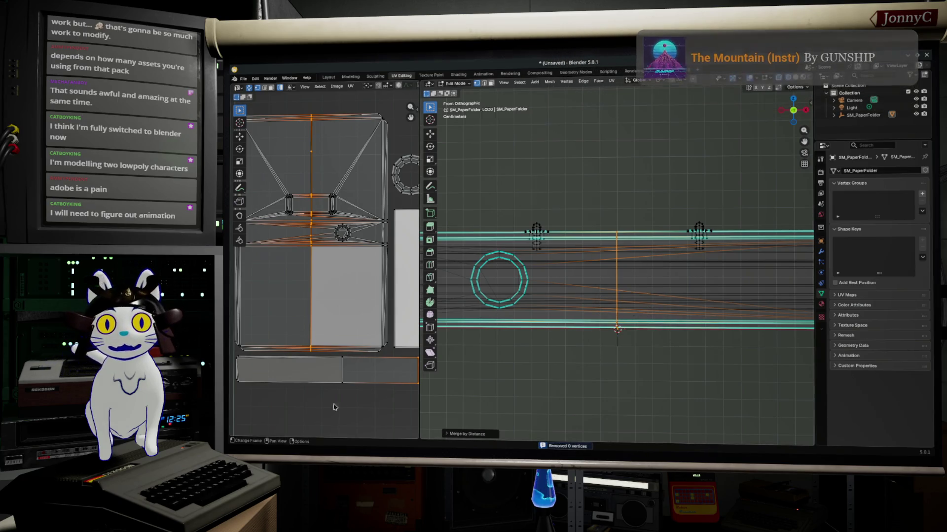
pyautogui.press('m')
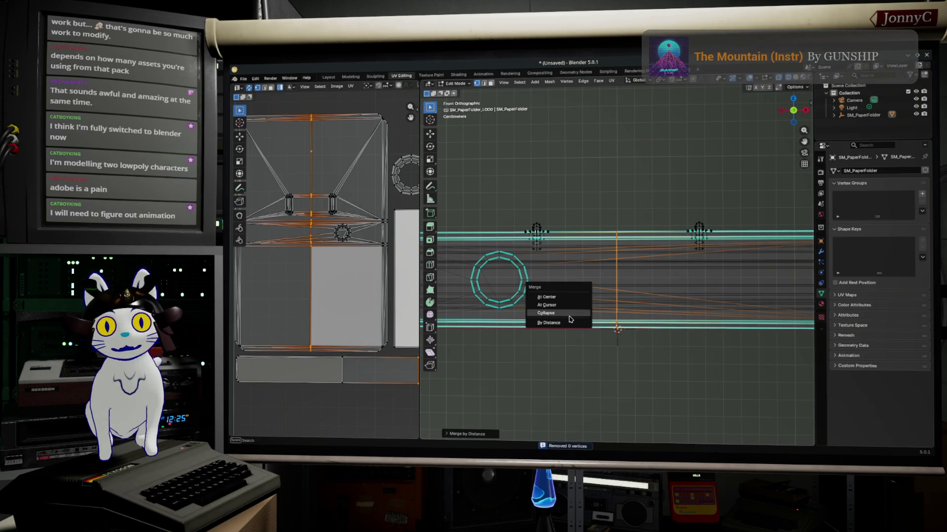
pyautogui.click(567, 323)
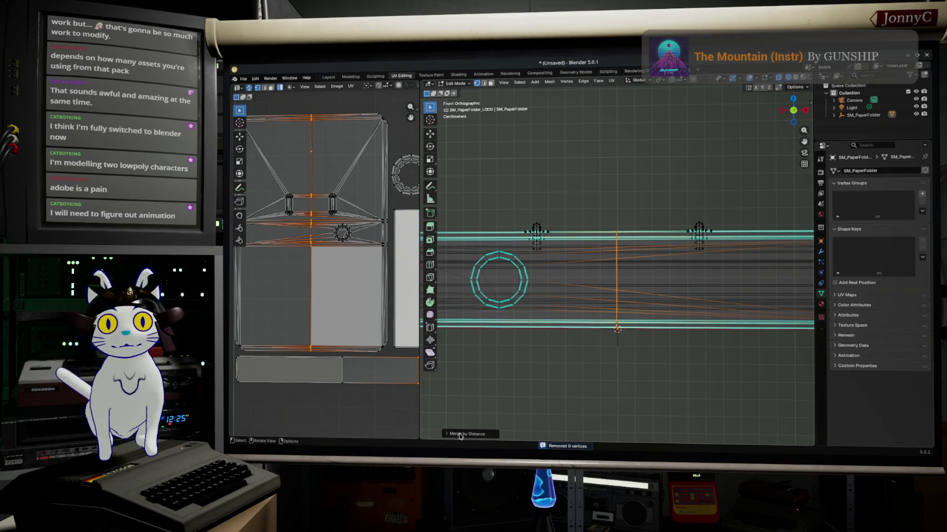
# Set the Merge by Distance threshold to 0.001 m and orbit to check the centre
pyautogui.click(480, 434)
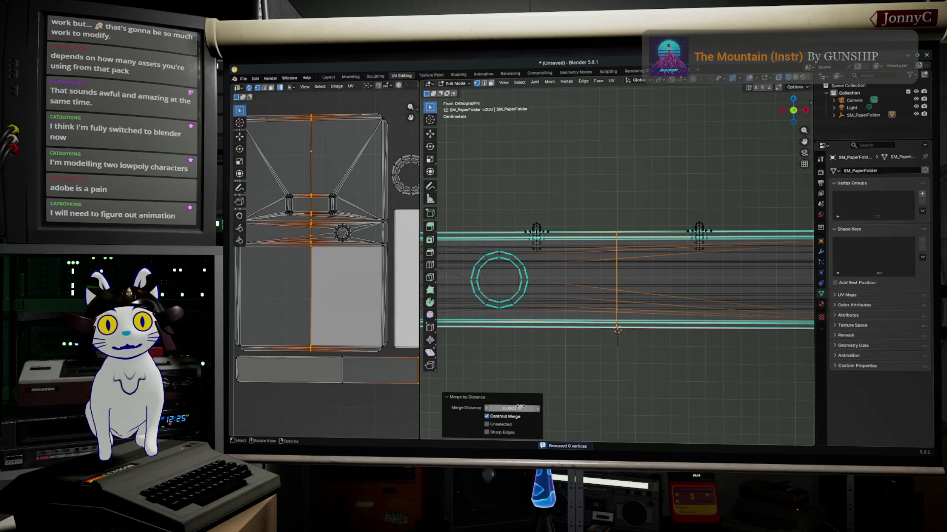
pyautogui.click(502, 408)
pyautogui.click(500, 408)
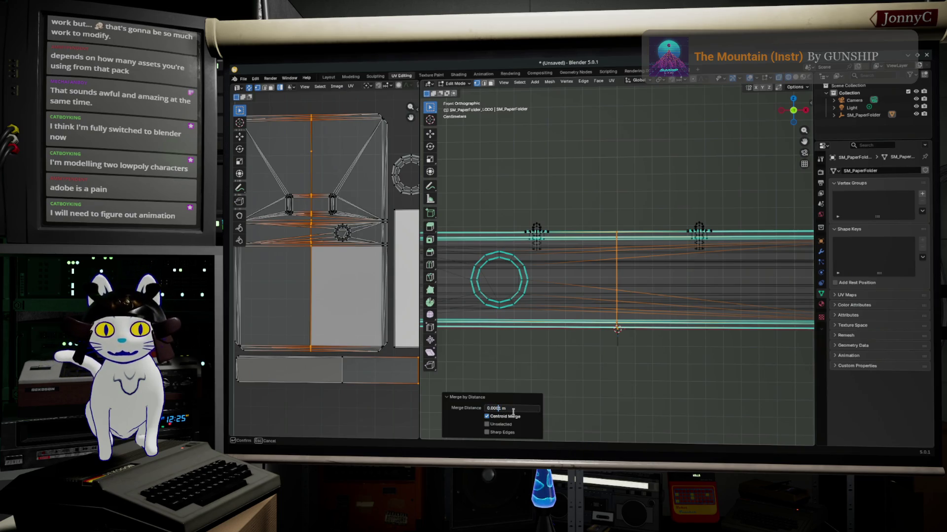
pyautogui.press('BackSpace')
pyautogui.press('Return')
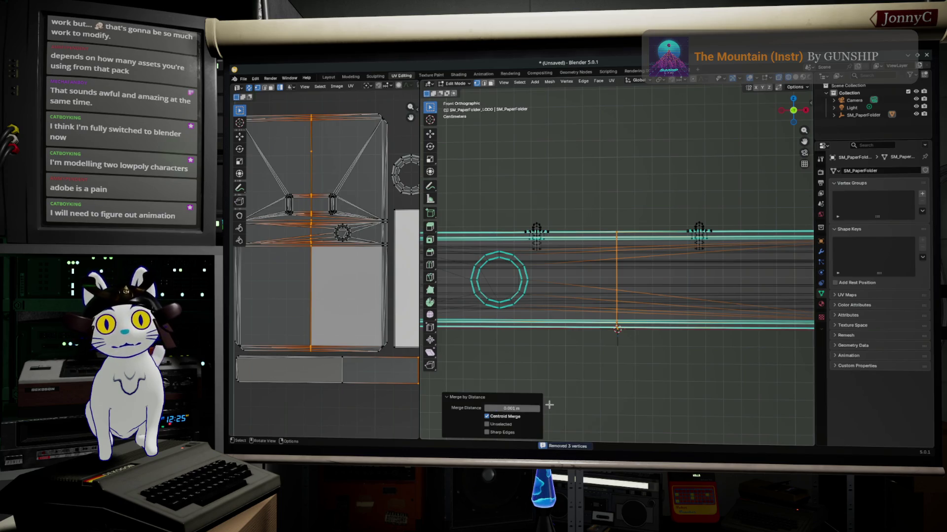
pyautogui.moveTo(636, 267)
pyautogui.mouseDown(button='middle')
pyautogui.moveTo(660, 254)
pyautogui.moveTo(805, 70)
pyautogui.mouseUp(button='middle')
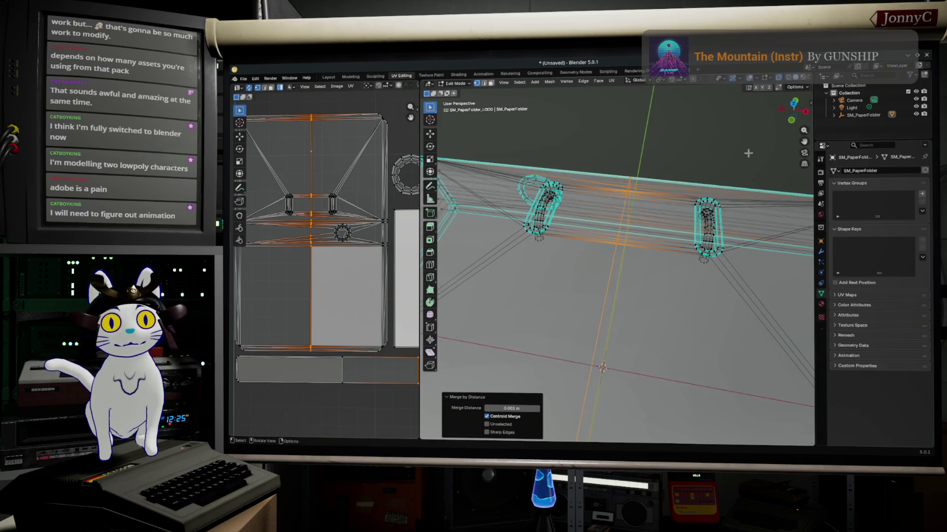
# Toggle briefly to Object Mode and back while orbiting to a flatter view of the folder
pyautogui.moveTo(641, 227); pyautogui.dragTo(665, 234, button='middle')
pyautogui.press('Tab')
pyautogui.scroll(-4, 666, 235)
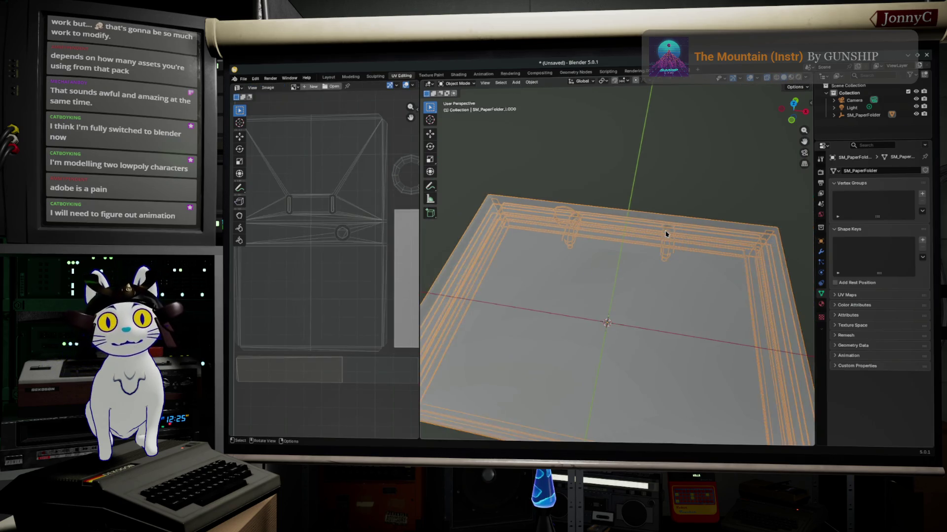
pyautogui.press('Tab')
pyautogui.moveTo(666, 234); pyautogui.dragTo(666, 217, button='middle')
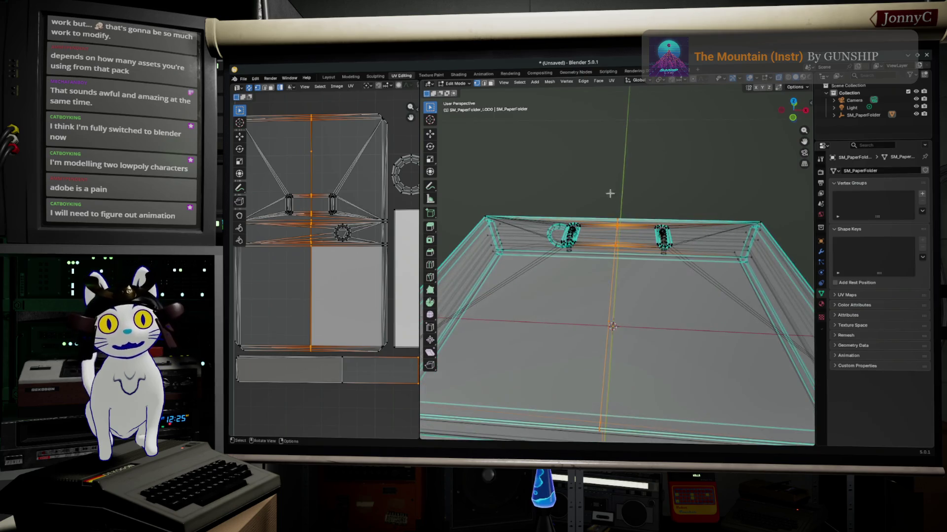
# Open Edit > Preferences on the Add-ons section
pyautogui.click(289, 79)
pyautogui.moveTo(251, 80)
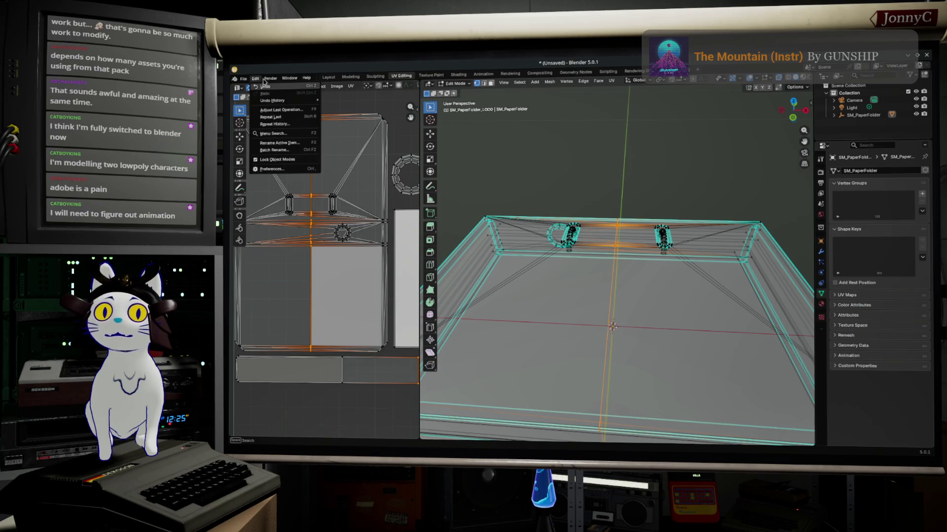
pyautogui.click(243, 79)
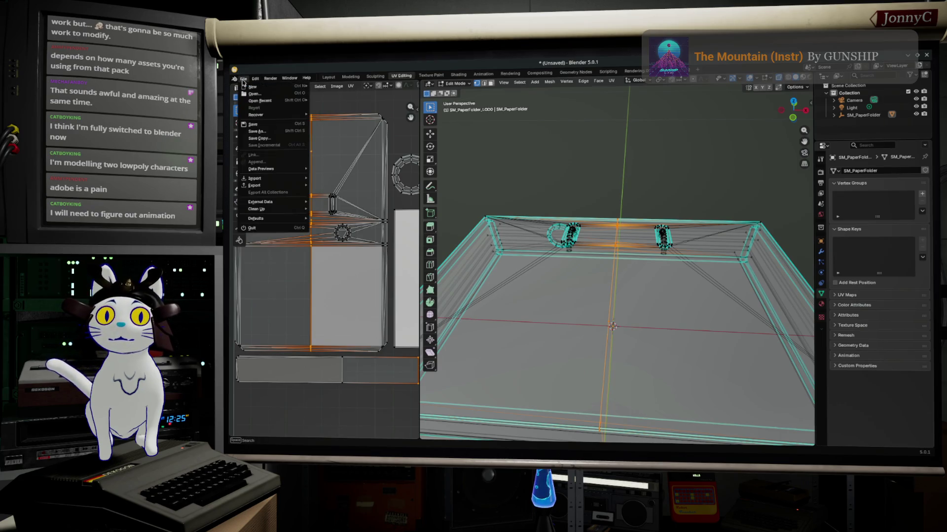
pyautogui.moveTo(254, 79)
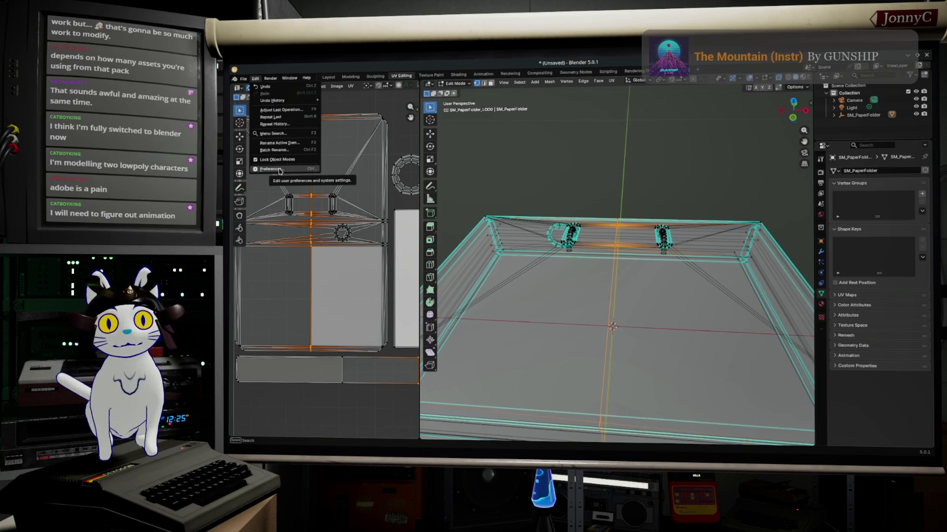
pyautogui.click(271, 170)
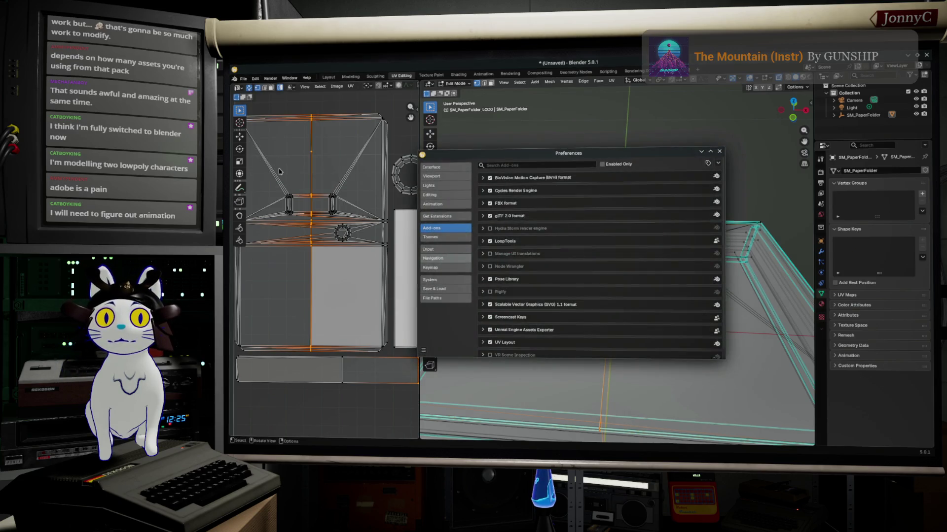
# Search add-ons for 'rigi' and expand Rigify, then close Preferences and orbit the binder
pyautogui.click(565, 164)
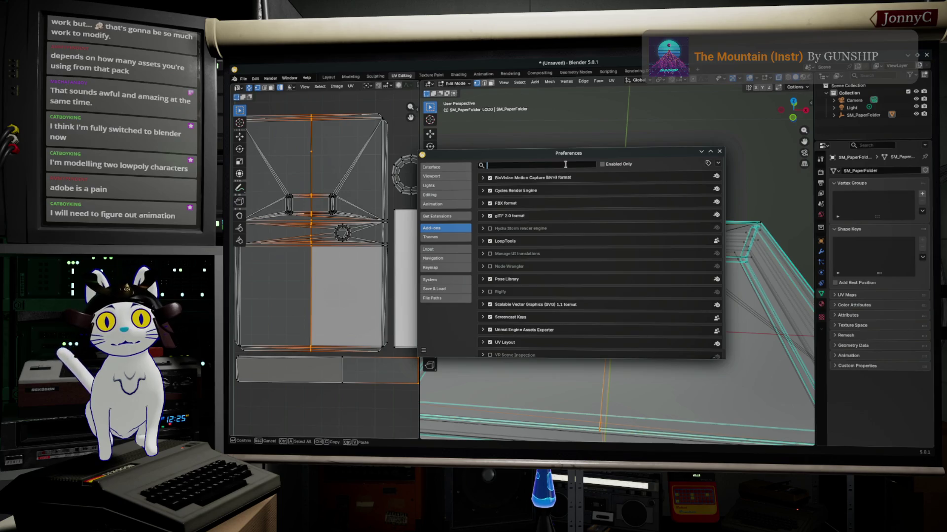
pyautogui.write('rigi')
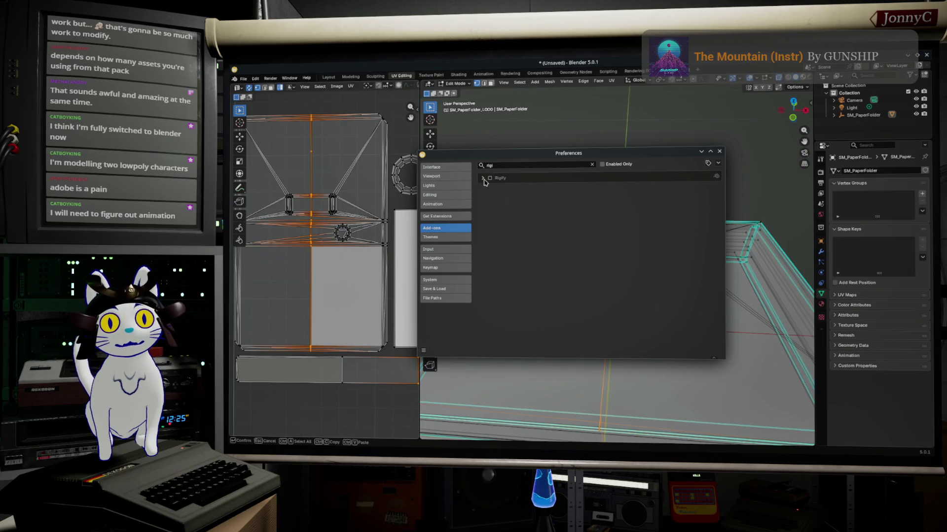
pyautogui.click(483, 179)
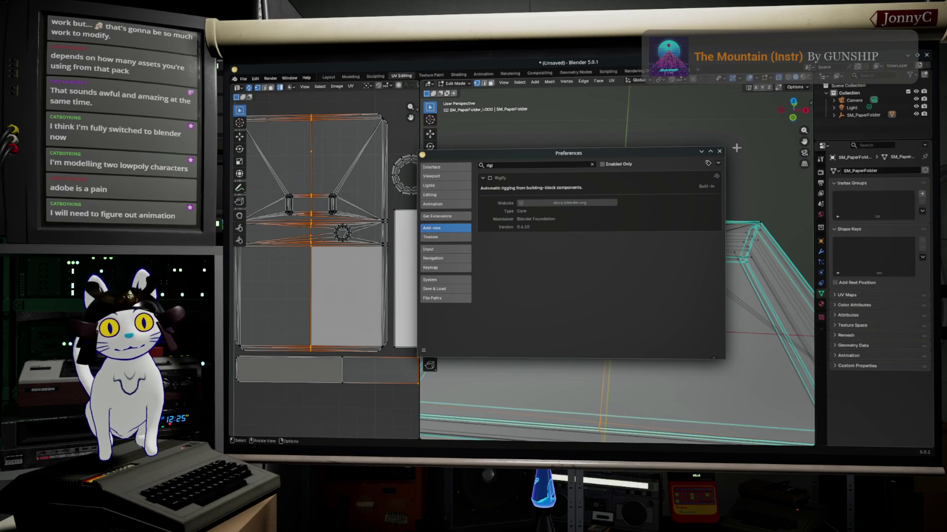
pyautogui.click(720, 152)
pyautogui.moveTo(713, 145)
pyautogui.mouseDown(button='middle')
pyautogui.moveTo(705, 129)
pyautogui.moveTo(634, 220)
pyautogui.moveTo(653, 175)
pyautogui.moveTo(646, 275)
pyautogui.moveTo(738, 104)
pyautogui.moveTo(679, 357)
pyautogui.moveTo(720, 298)
pyautogui.mouseUp(button='middle')
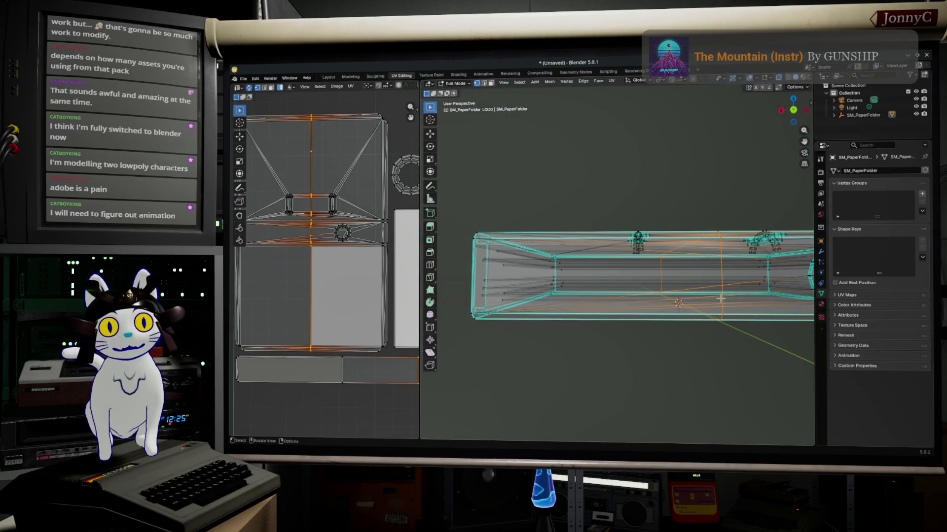
# Slide the stray side vertices and edges toward the edge ends with Shift+V and G
pyautogui.scroll(2, 693, 300)
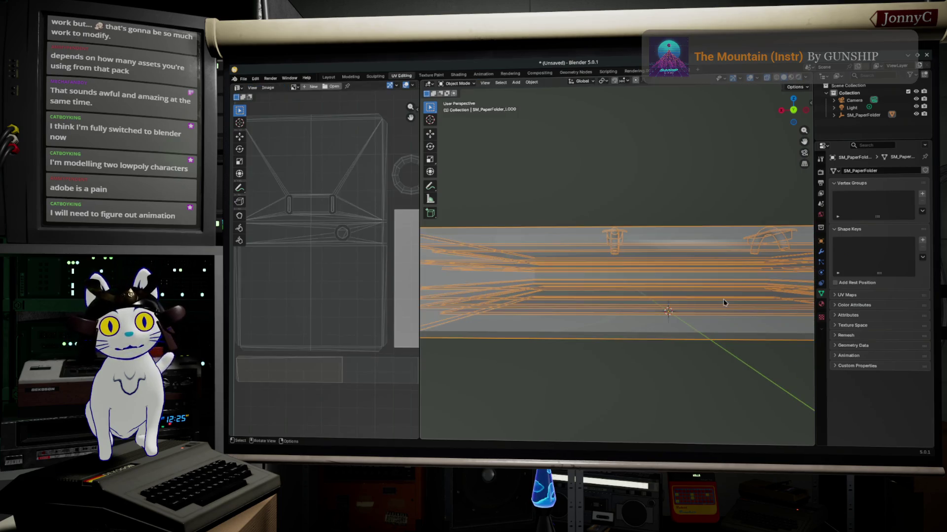
pyautogui.moveTo(693, 300); pyautogui.dragTo(716, 319, button='middle')
pyautogui.click(716, 319)
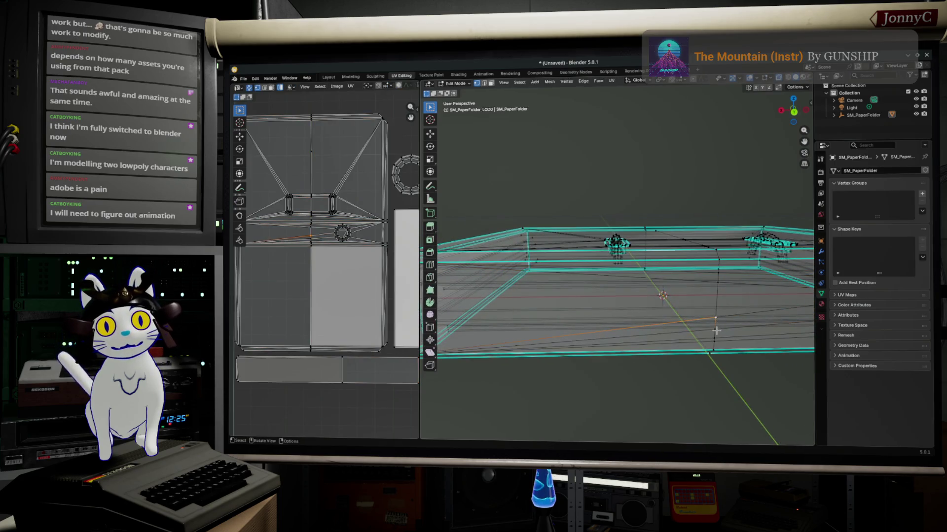
pyautogui.hotkey('shift', 'v')
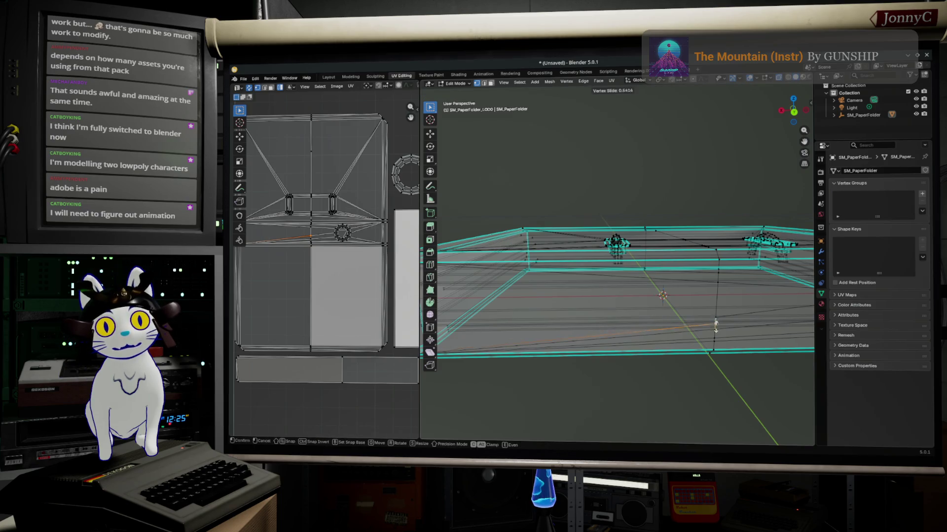
pyautogui.click(711, 323)
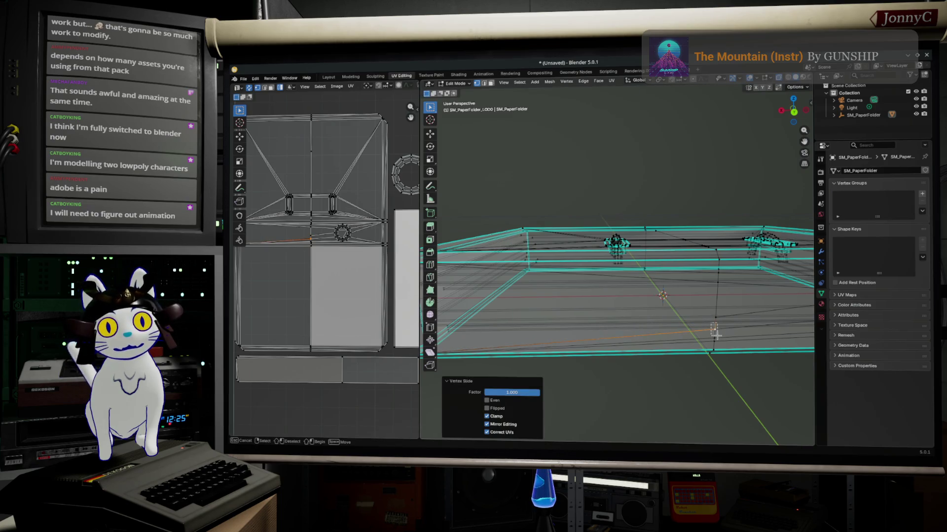
pyautogui.keyDown('alt'); pyautogui.click(719, 334); pyautogui.keyUp('alt')
pyautogui.hotkey('shift', 'v')
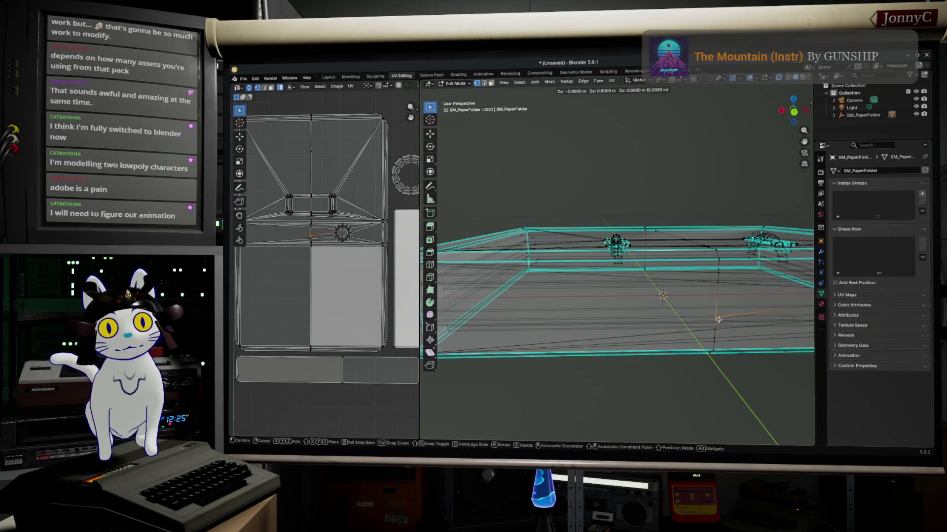
pyautogui.click(711, 323)
pyautogui.press('b')
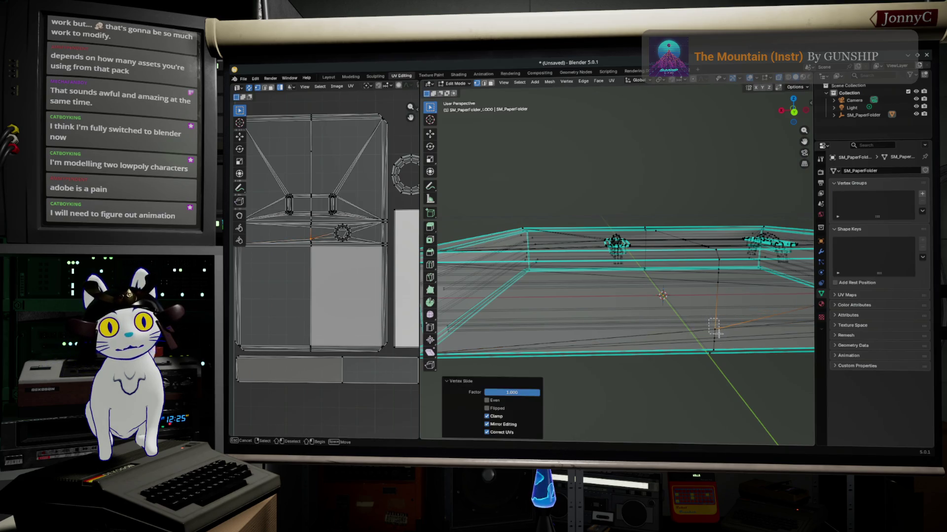
pyautogui.moveTo(710, 324); pyautogui.dragTo(719, 334)
pyautogui.press('g')
pyautogui.press('g')
pyautogui.click(720, 341)
# Slide the lower vertices onto the edge ends and merge the overlapping pair At Center
pyautogui.moveTo(719, 340); pyautogui.dragTo(696, 275, button='middle')
pyautogui.hotkey('shift', 'v')
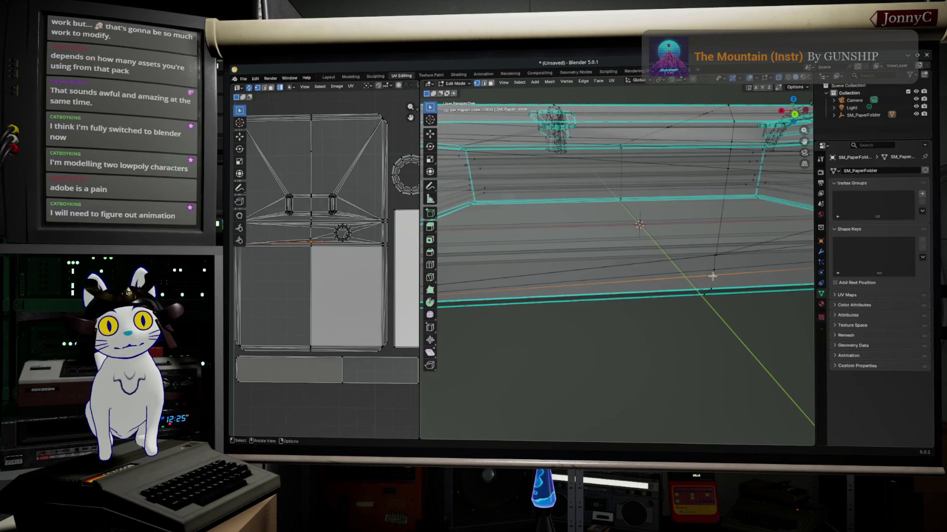
pyautogui.click(712, 271)
pyautogui.hotkey('shift', 'v')
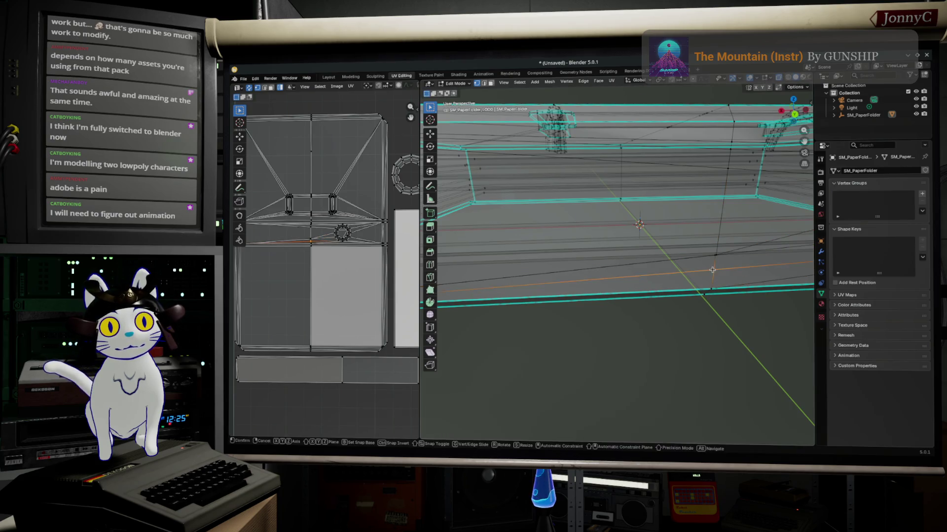
pyautogui.press('Escape')
pyautogui.hotkey('shift', 'v')
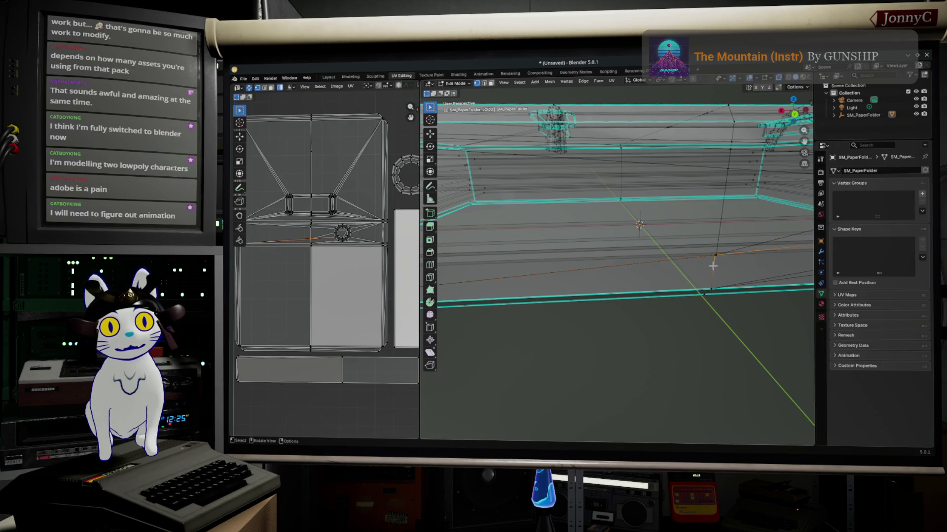
pyautogui.press('Escape')
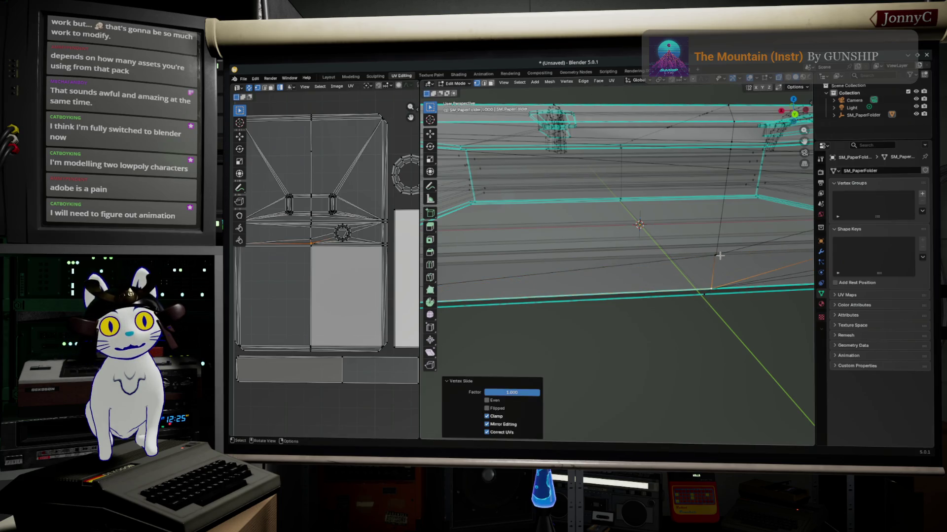
pyautogui.hotkey('shift', 'v')
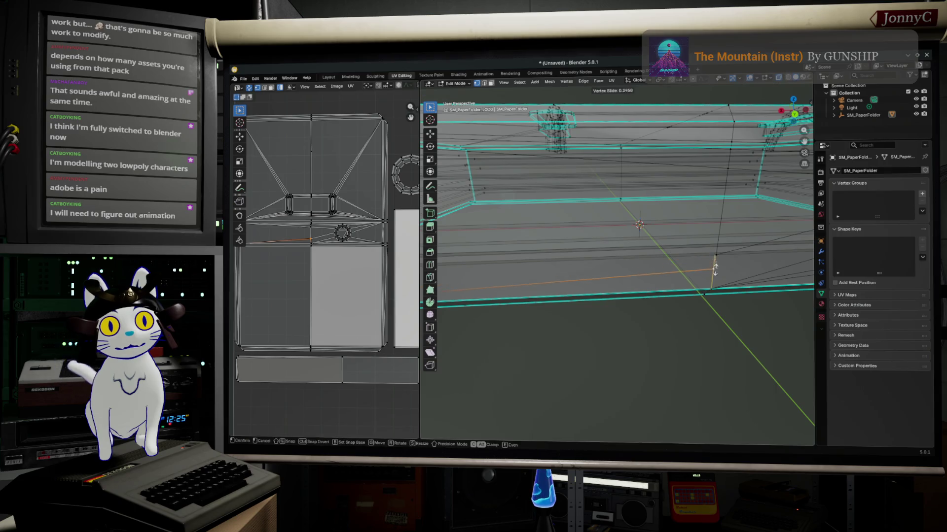
pyautogui.click(715, 272)
pyautogui.hotkey('shift', 'v')
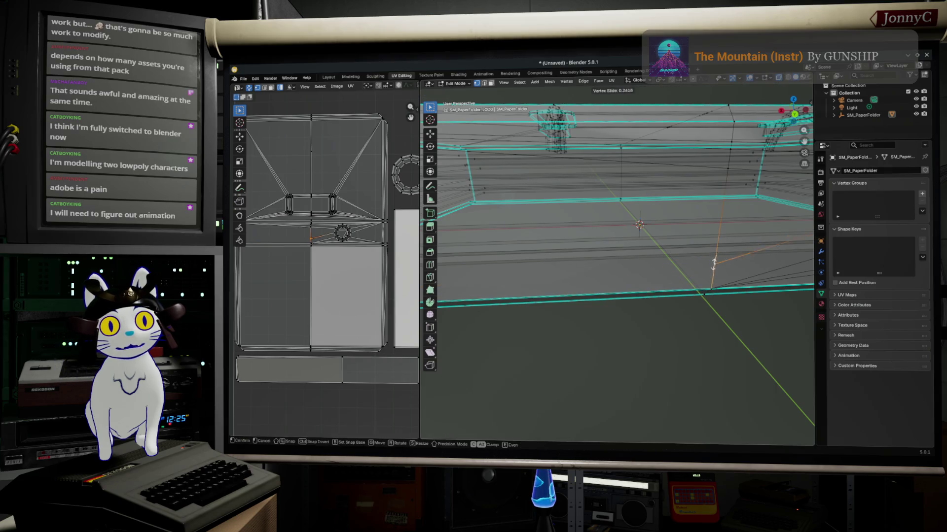
pyautogui.click(712, 275)
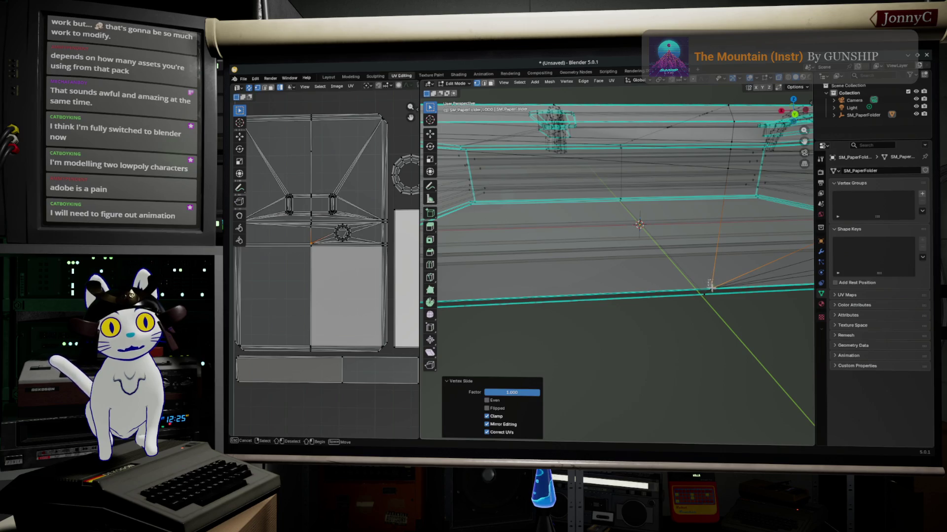
pyautogui.moveTo(709, 282); pyautogui.dragTo(717, 296)
pyautogui.press('m')
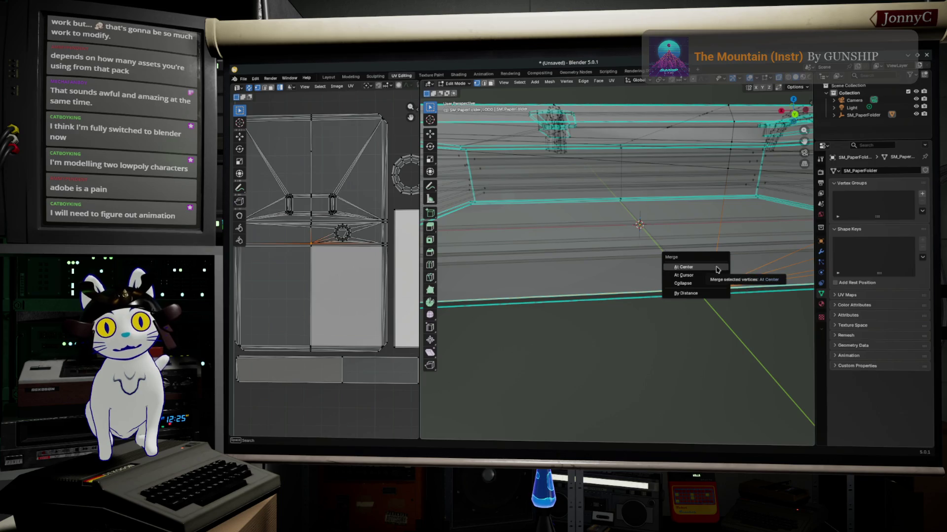
pyautogui.click(717, 269)
# Slide the upper vertices into place, merge them At Center, then zoom out and deselect
pyautogui.moveTo(716, 270); pyautogui.dragTo(727, 224, button='middle')
pyautogui.hotkey('shift', 'v')
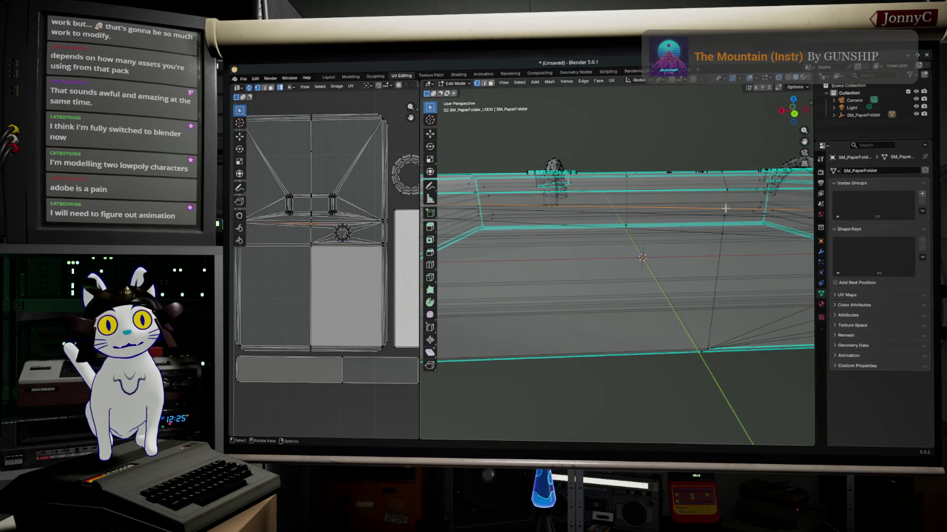
pyautogui.click(731, 203)
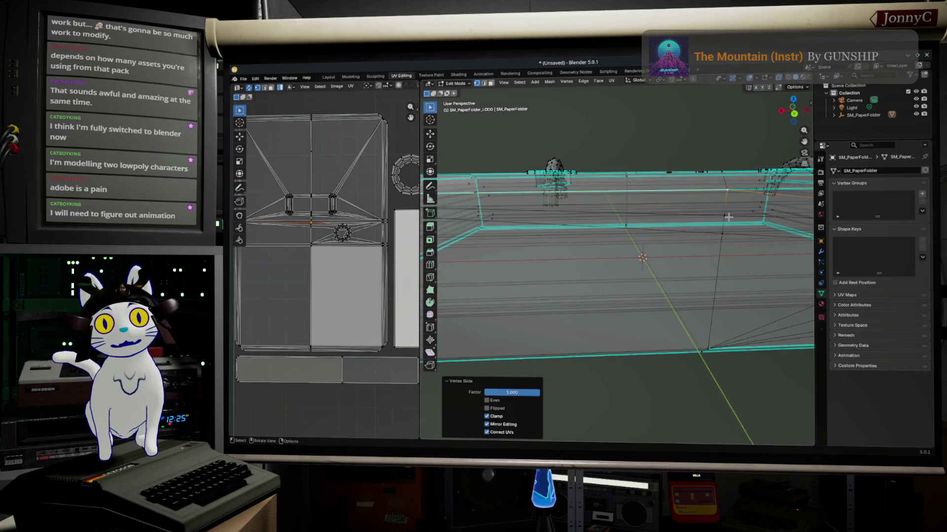
pyautogui.hotkey('shift', 'v')
pyautogui.click(721, 240)
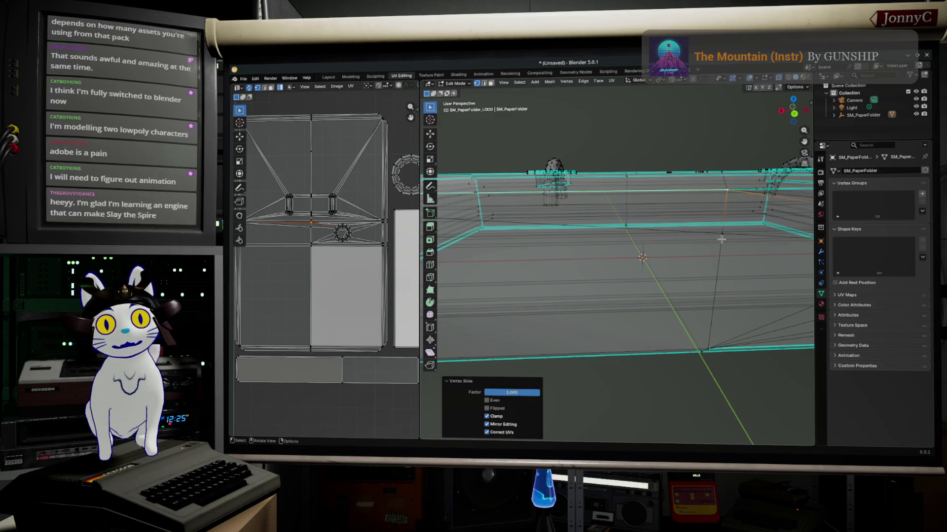
pyautogui.hotkey('shift', 'v')
pyautogui.click(728, 181)
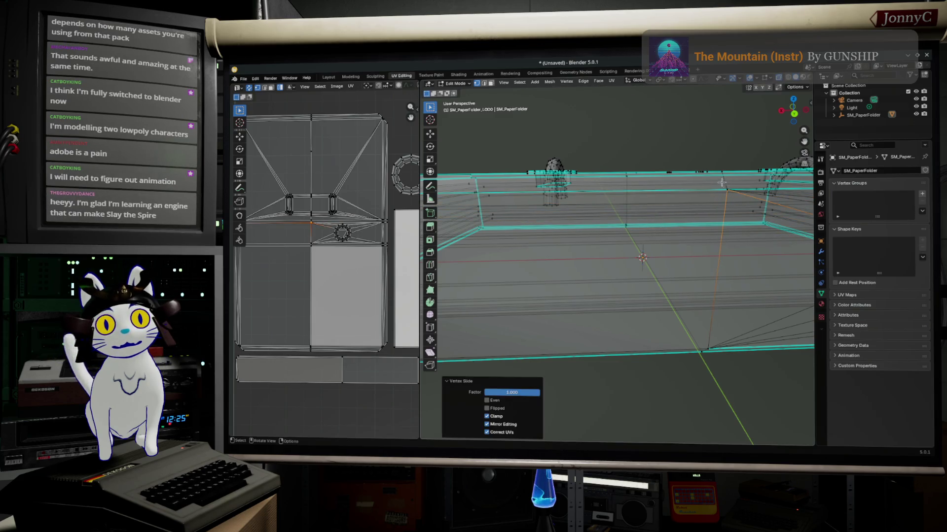
pyautogui.click(732, 194)
pyautogui.press('m')
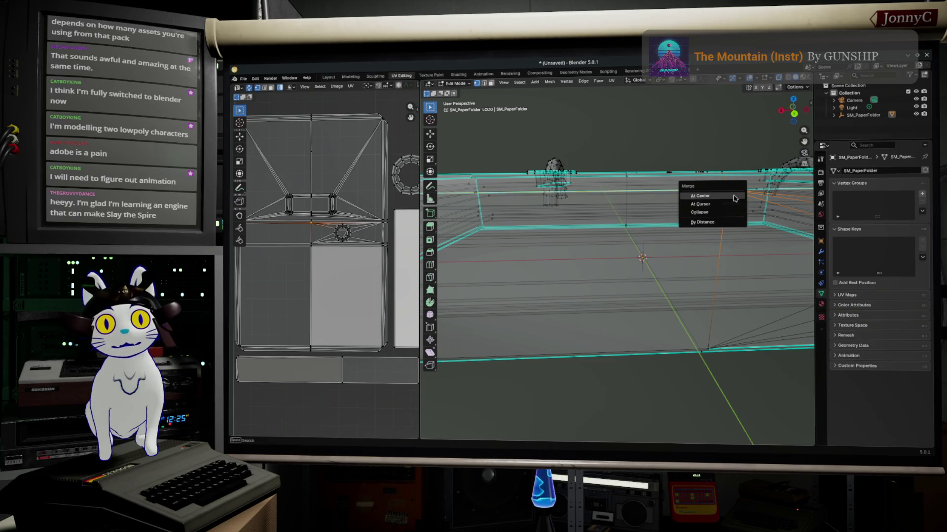
pyautogui.click(732, 196)
pyautogui.scroll(-3, 732, 196)
pyautogui.moveTo(732, 196); pyautogui.dragTo(724, 232, button='middle')
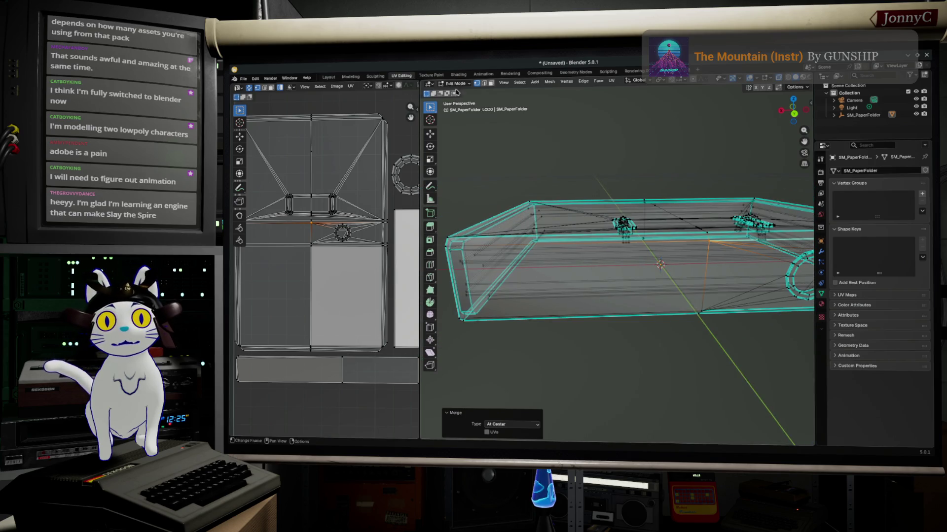
pyautogui.click(505, 231)
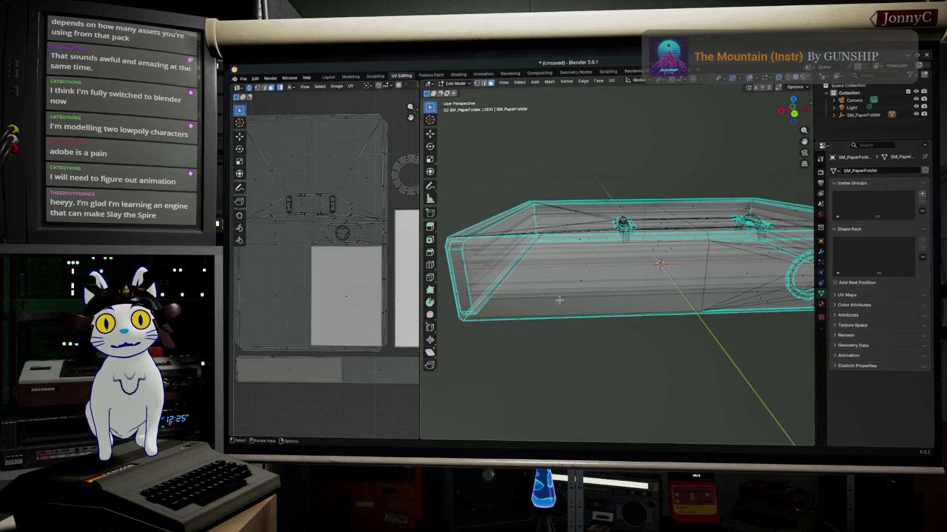
# Inset the box's large side face with a 0.4652 m thickness
pyautogui.click(586, 283)
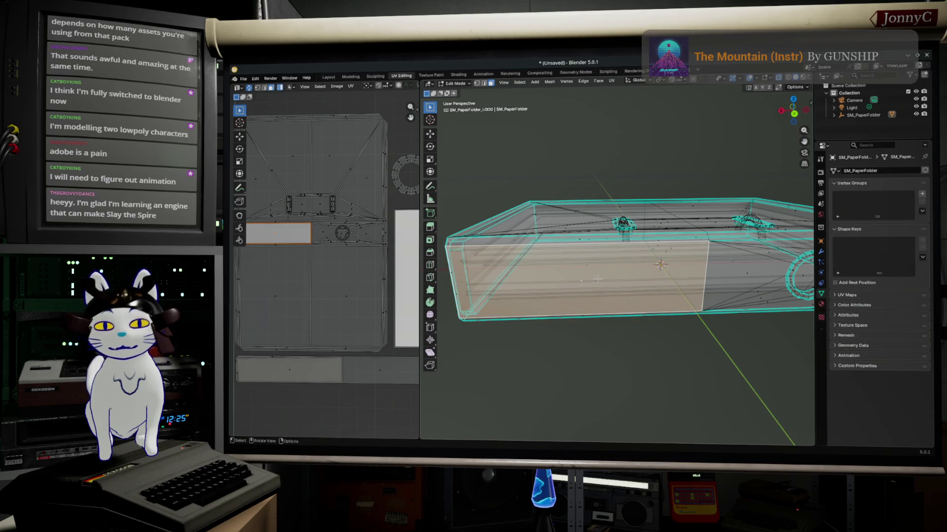
pyautogui.press('i')
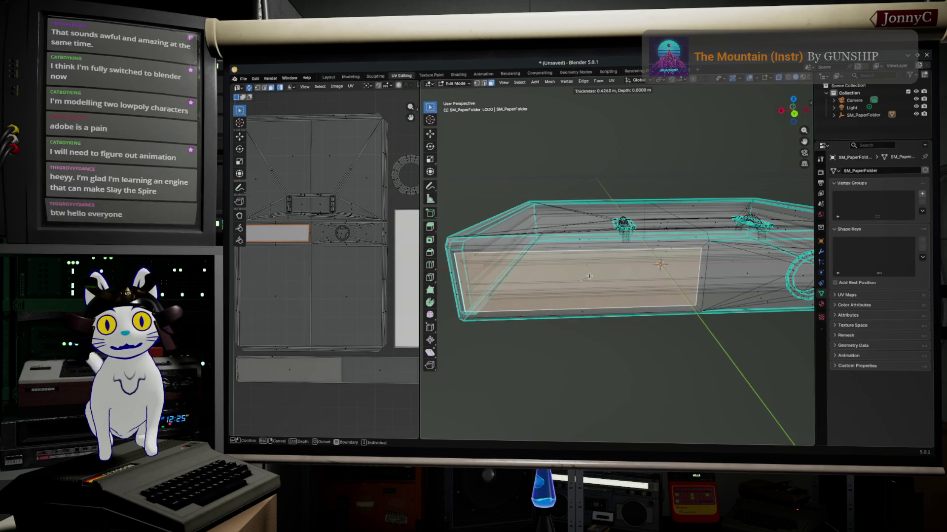
pyautogui.click(588, 276)
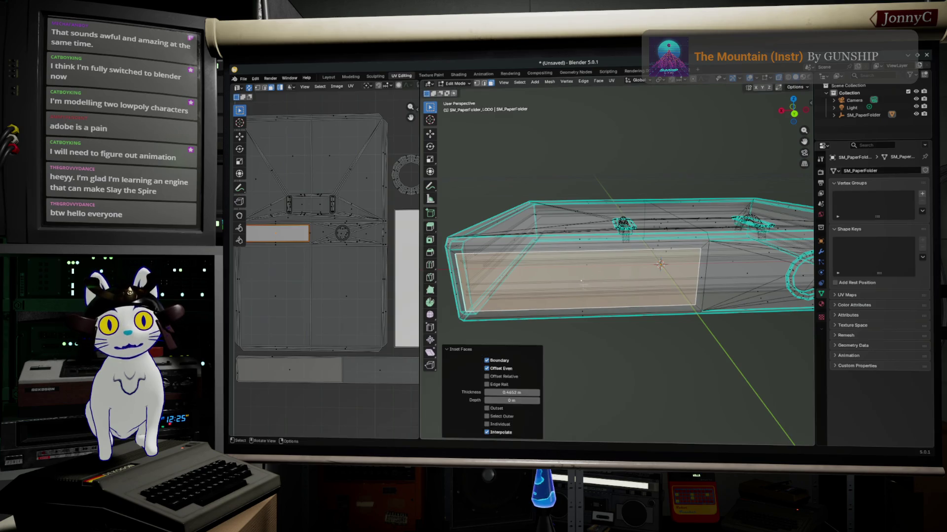
# Pan and zoom the UV Editor, then switch to the browser's 'gandalf networking equipment' image results
pyautogui.moveTo(311, 246); pyautogui.dragTo(387, 258, button='middle')
pyautogui.scroll(5, 388, 258)
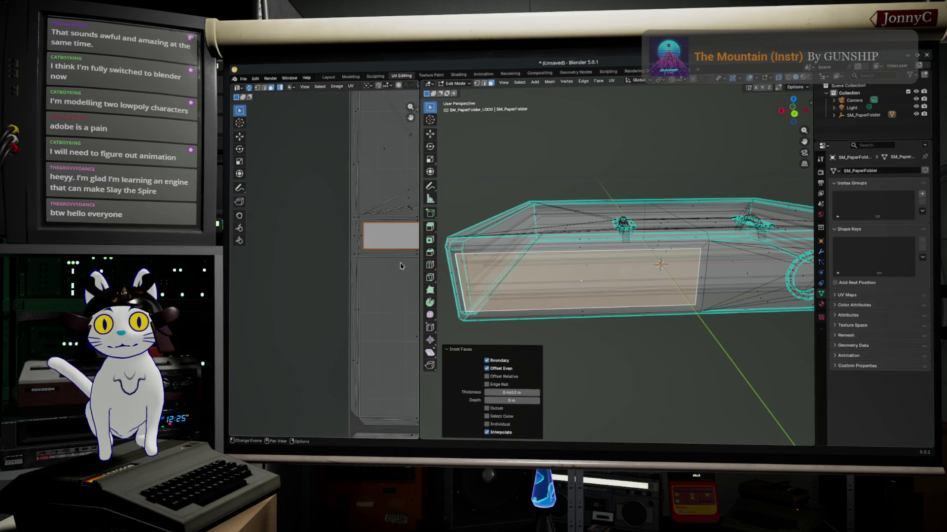
pyautogui.scroll(1, 444, 276)
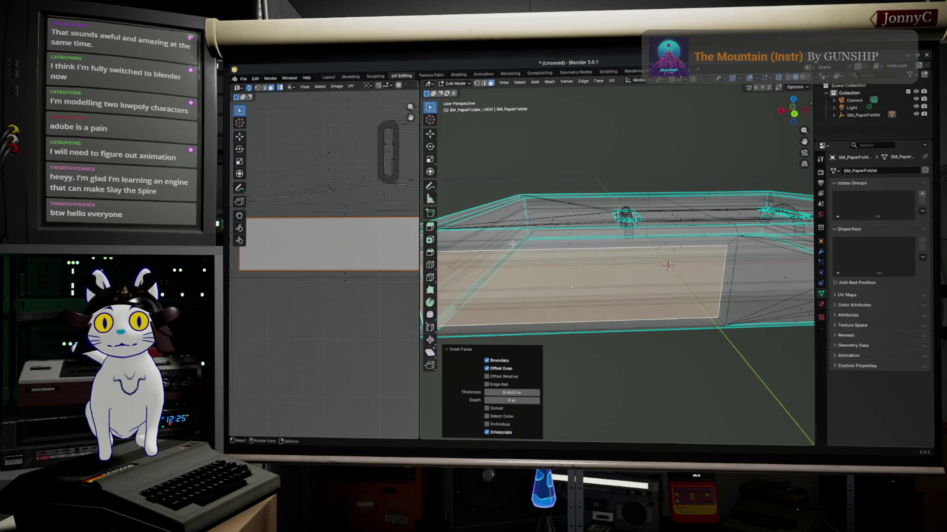
pyautogui.scroll(-2, 330, 257)
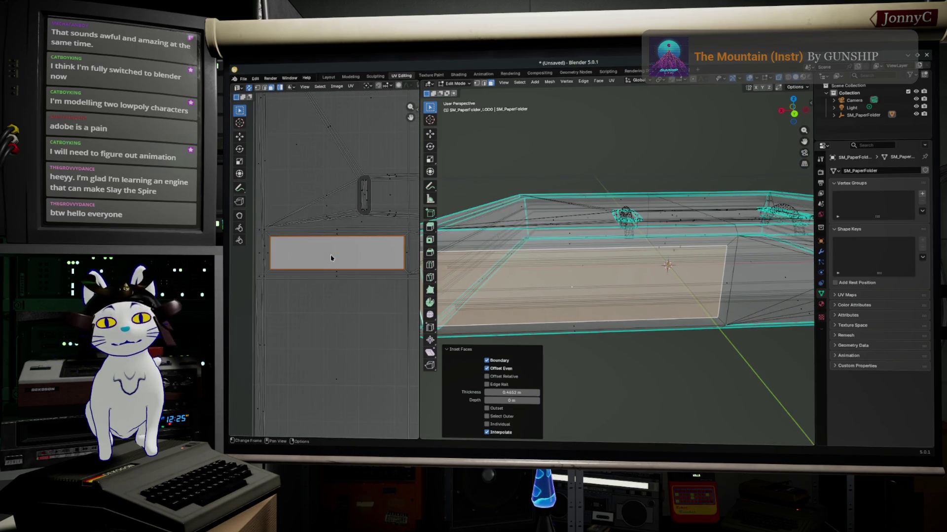
pyautogui.scroll(-2, 330, 257)
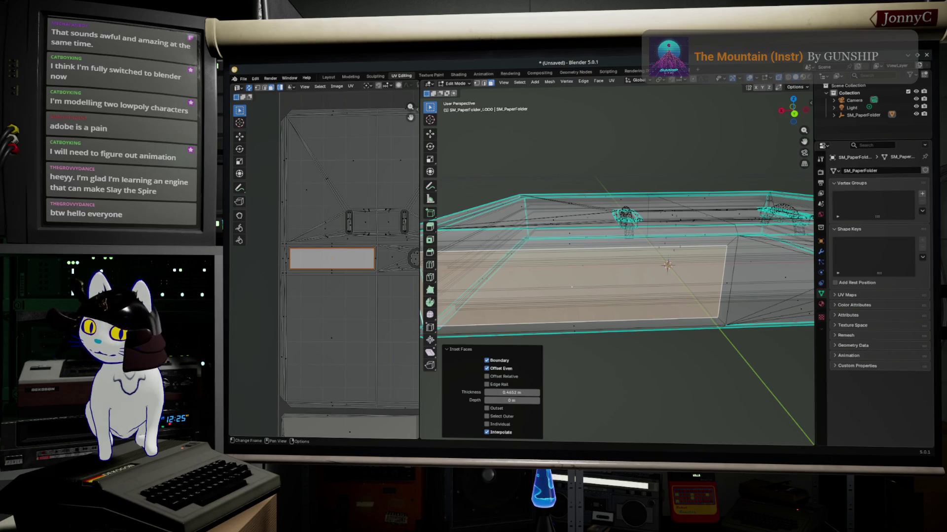
pyautogui.hotkey('alt', 'Tab')
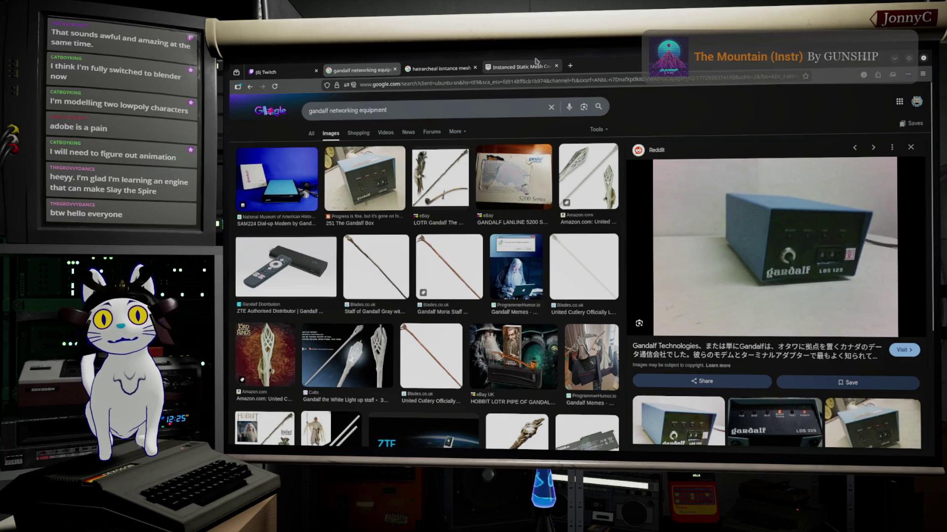
# Google 'what engine is slay the spire made in' in a new Firefox tab, then return to Blender
pyautogui.click(570, 66)
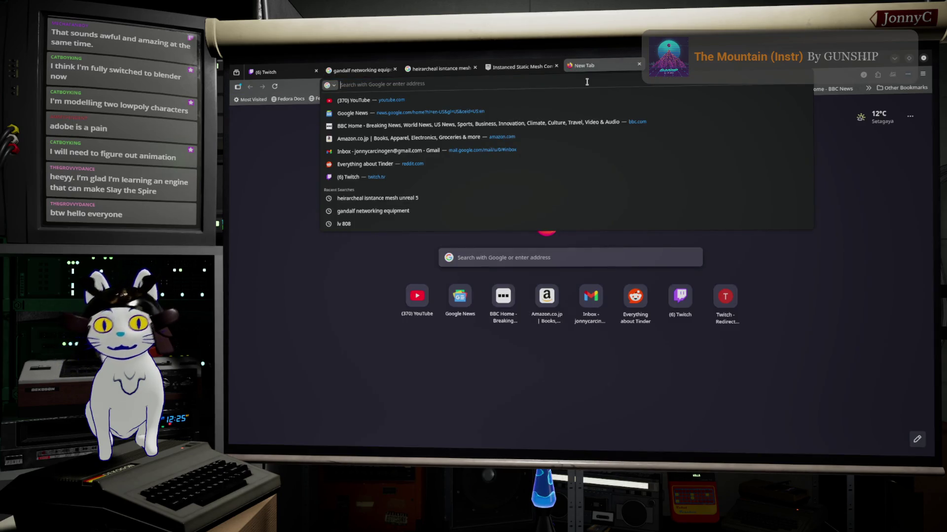
pyautogui.write('what en')
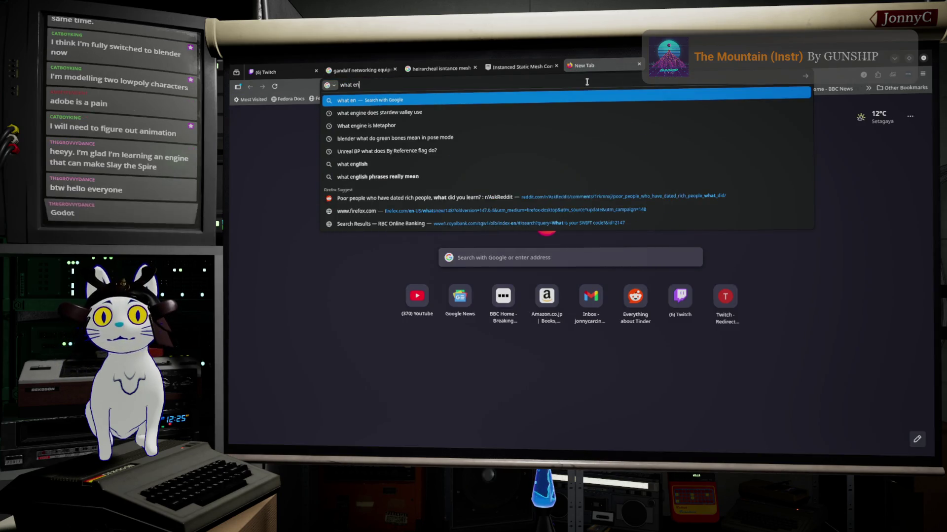
pyautogui.write('gine is')
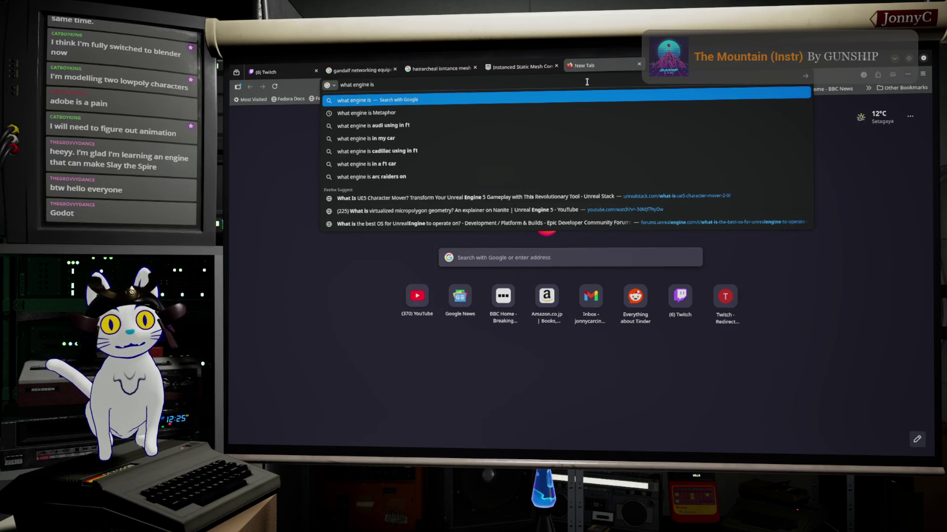
pyautogui.write(' slay the pi')
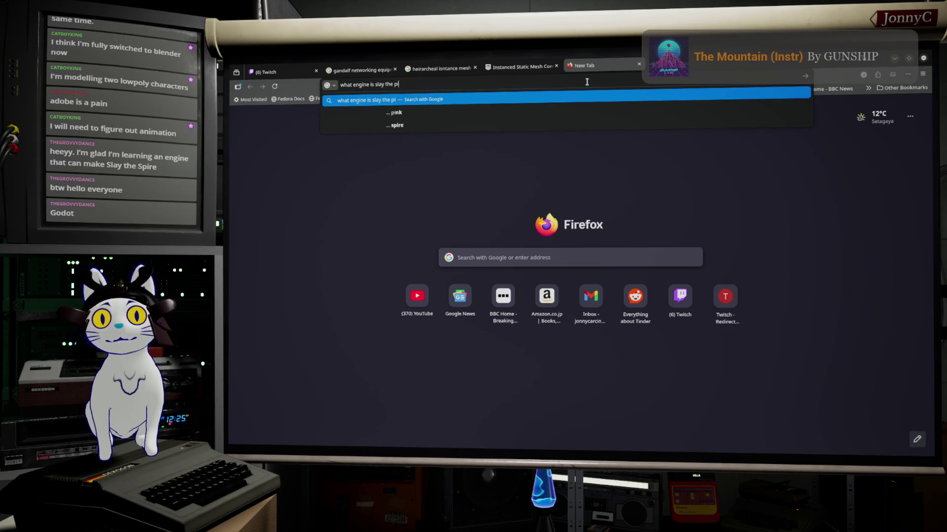
pyautogui.press('BackSpace')
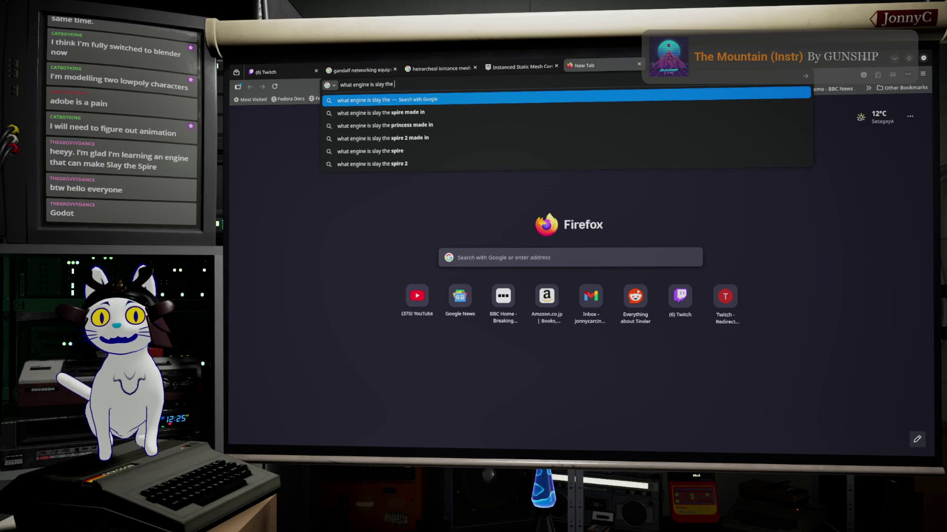
pyautogui.press('Down')
pyautogui.press('Return')
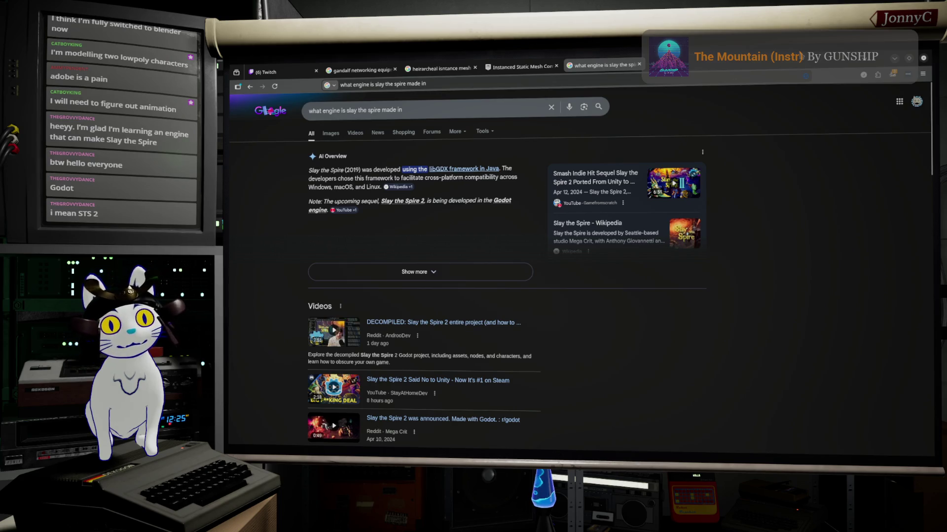
pyautogui.hotkey('alt', 'Tab')
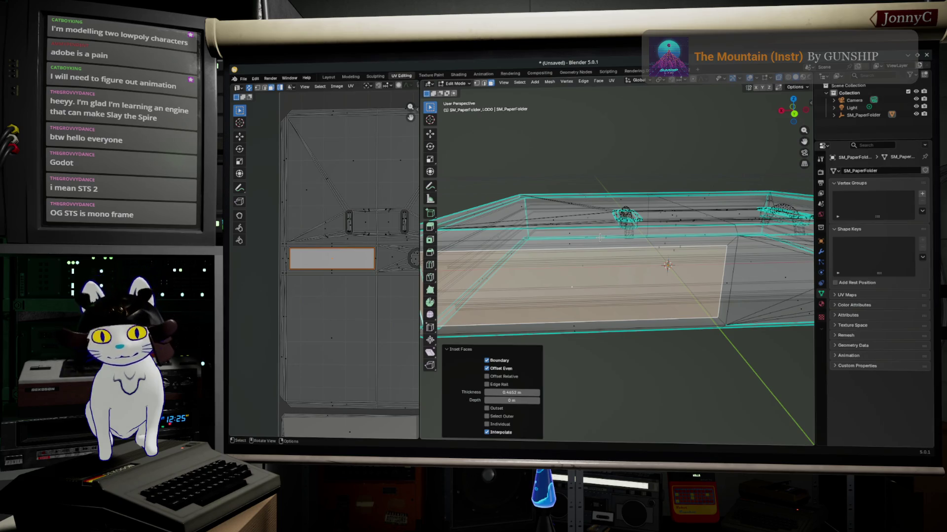
# Select the inset face's UV island and rip it away from its neighbours
pyautogui.moveTo(602, 235)
pyautogui.mouseDown(button='middle')
pyautogui.moveTo(578, 247)
pyautogui.moveTo(636, 232)
pyautogui.mouseUp(button='middle')
pyautogui.scroll(-2, 315, 280)
pyautogui.scroll(-2, 315, 281)
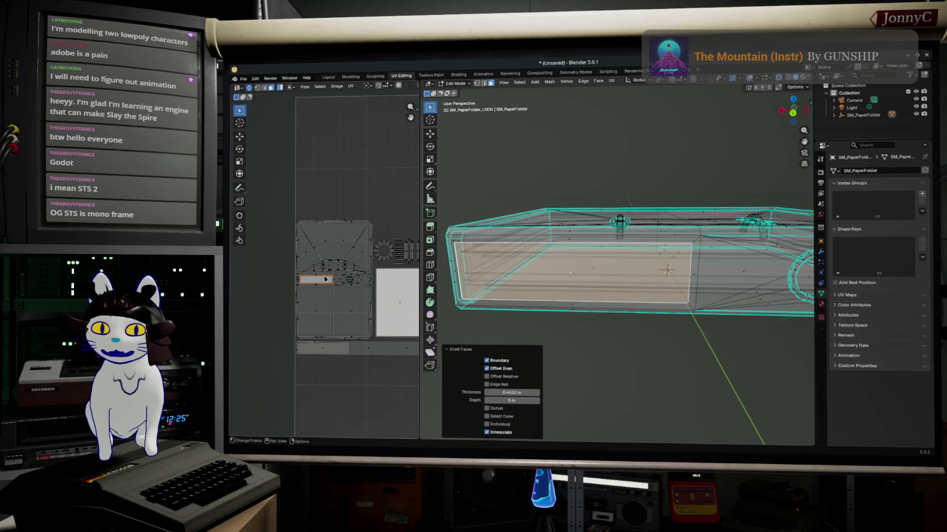
pyautogui.moveTo(332, 289)
pyautogui.mouseDown()
pyautogui.moveTo(340, 268)
pyautogui.moveTo(394, 239)
pyautogui.moveTo(365, 256)
pyautogui.mouseUp()
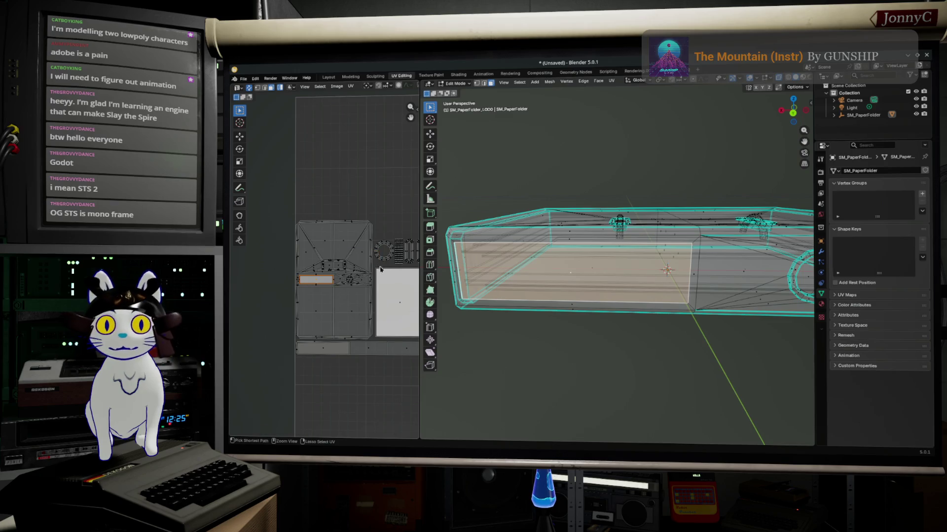
pyautogui.hotkey('alt', 'v')
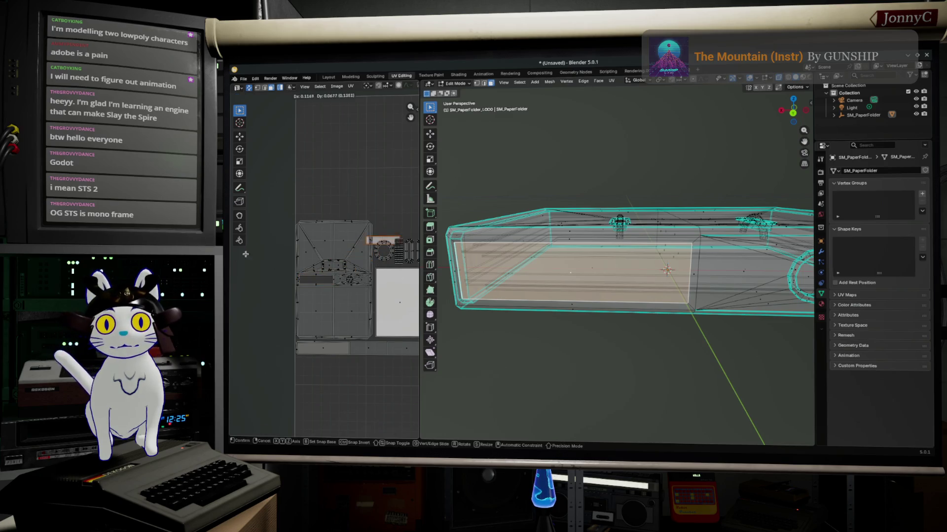
pyautogui.click(230, 274)
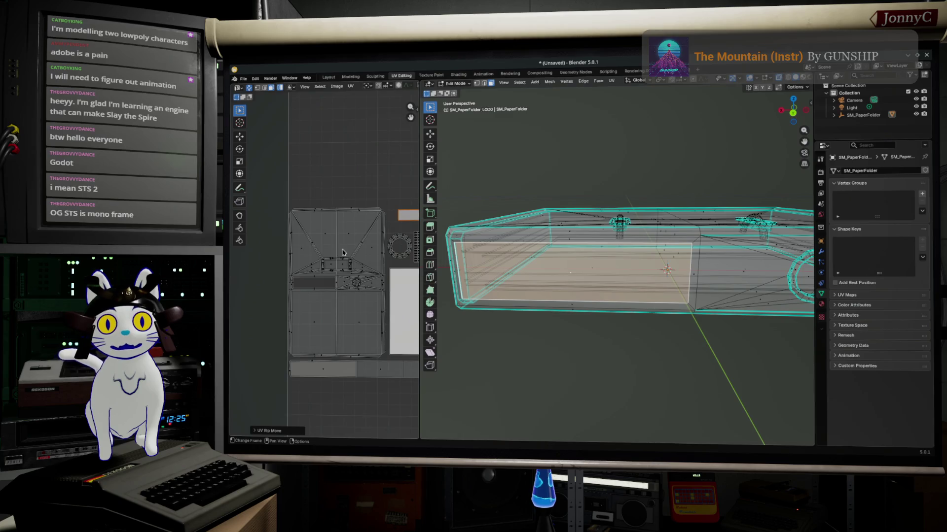
# Shrink the ripped island to about 0.62 and place it above the other islands
pyautogui.scroll(4, 384, 234)
pyautogui.press('s')
pyautogui.click(336, 163)
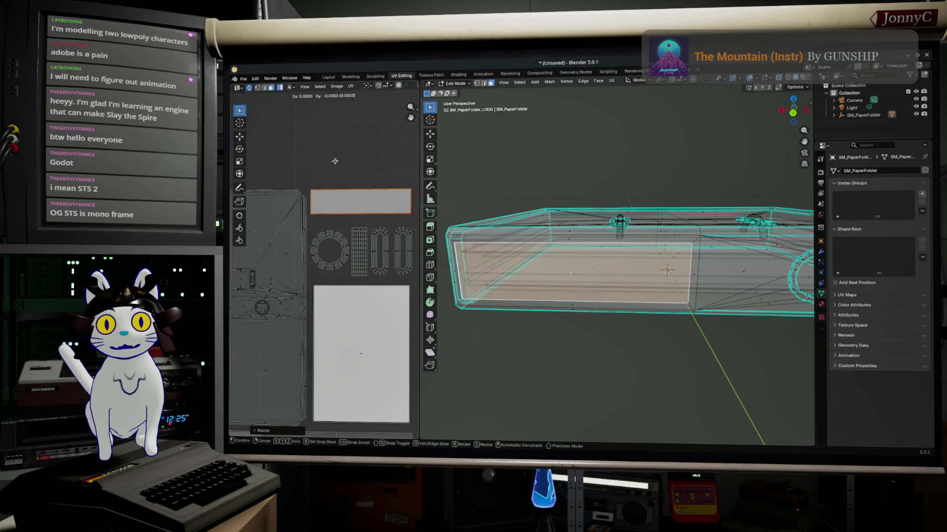
pyautogui.press('g')
pyautogui.click(339, 175)
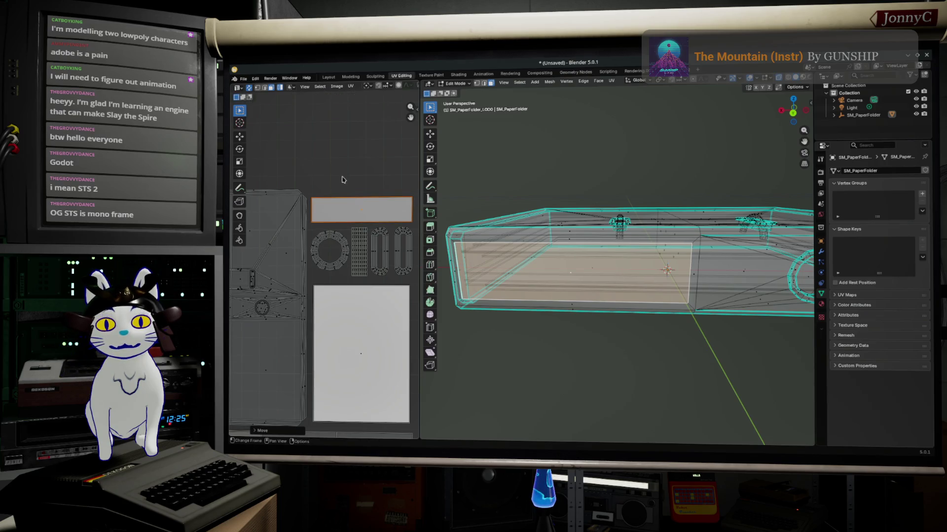
# Select all of the mesh's UVs and begin scaling the whole layout
pyautogui.scroll(-3, 345, 194)
pyautogui.scroll(-2, 345, 195)
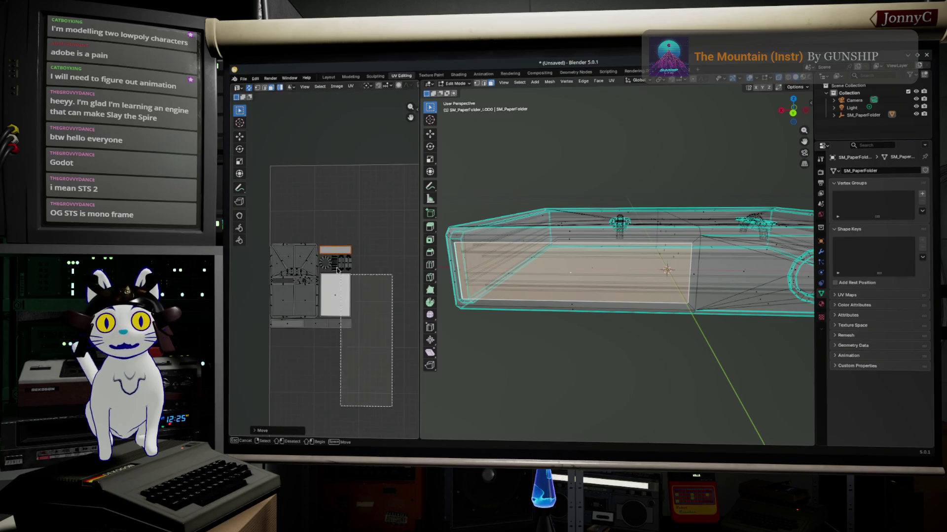
pyautogui.press('a')
pyautogui.scroll(-1, 350, 260)
pyautogui.press('s')
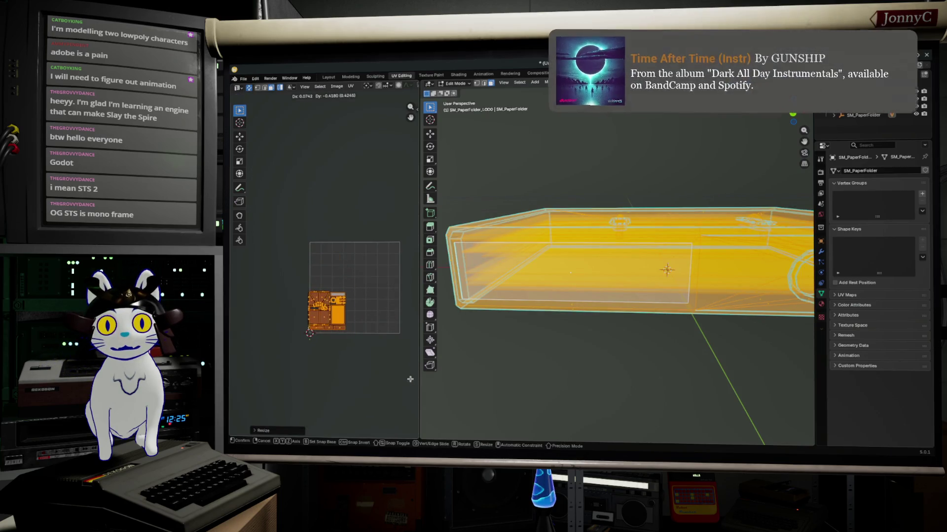
# Finish shrinking the UV layout and move it into the grid's bottom-left corner
pyautogui.press('Return')
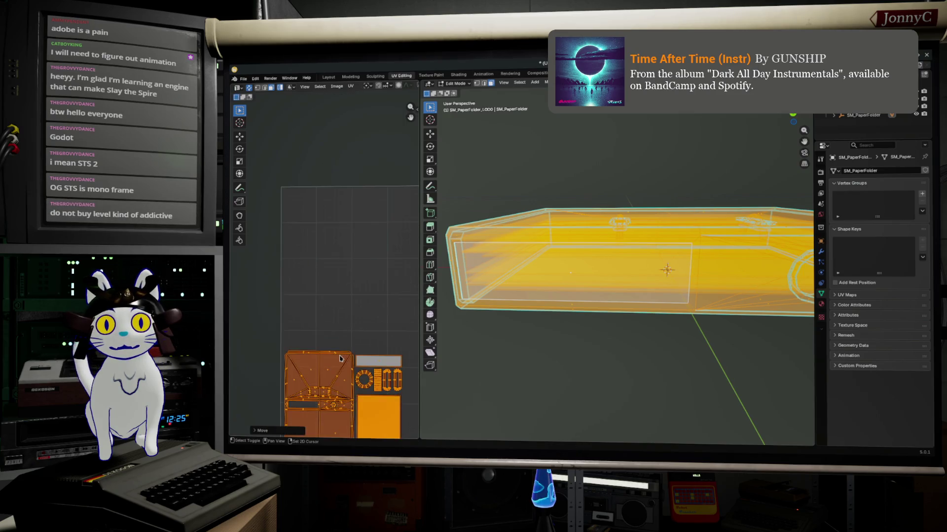
pyautogui.press('g')
pyautogui.press('Return')
pyautogui.scroll(4, 284, 252)
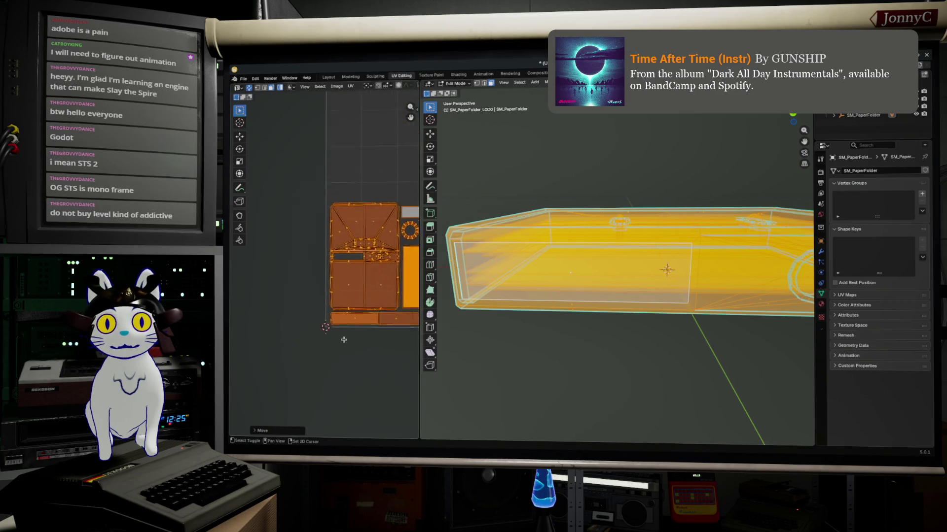
pyautogui.scroll(2, 284, 253)
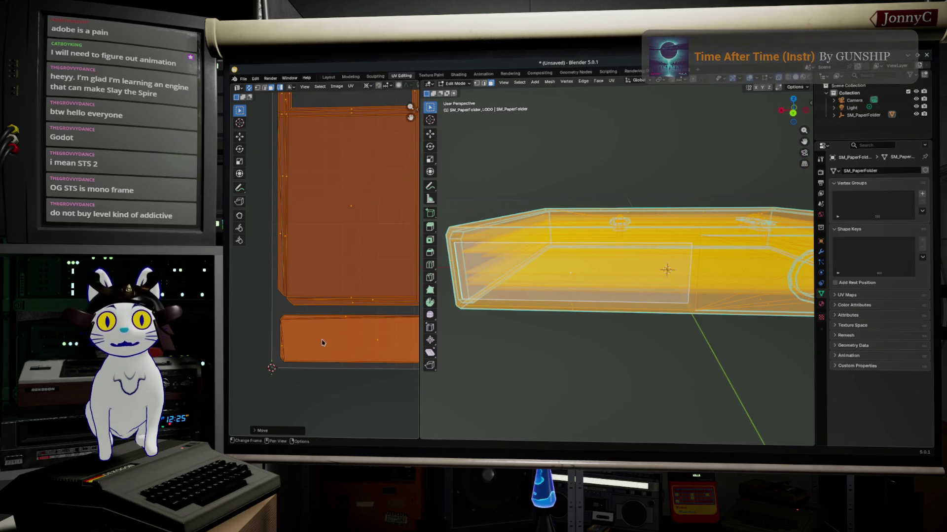
pyautogui.scroll(-6, 312, 342)
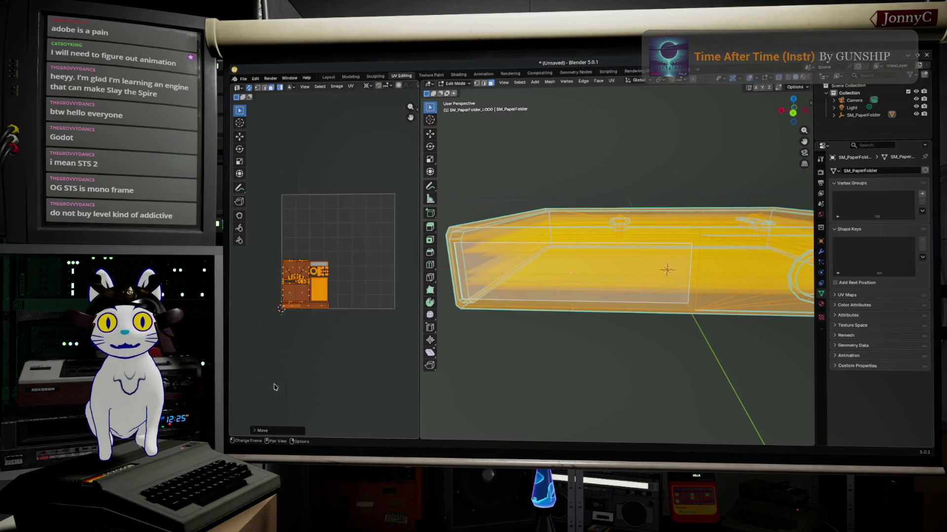
# Scale all UV islands up by about 2.26 to fill the UV space
pyautogui.press('s')
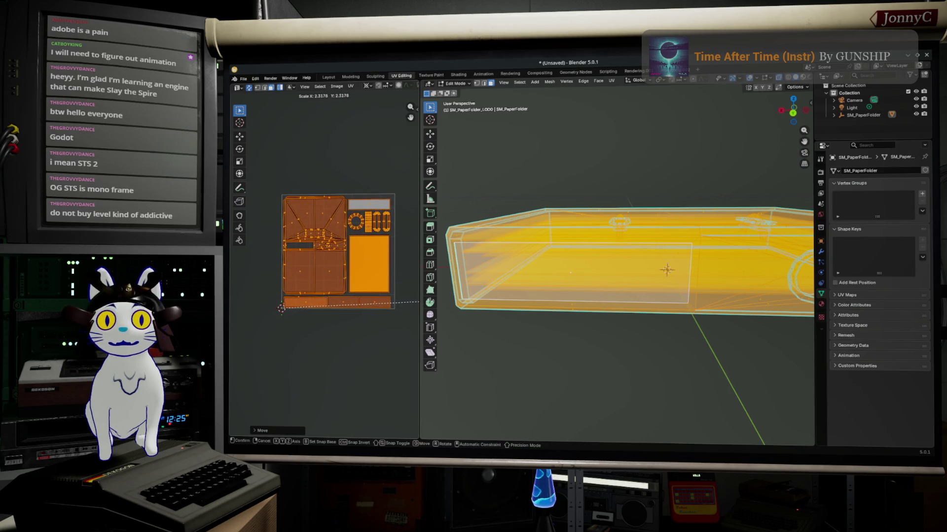
pyautogui.click(417, 302)
pyautogui.scroll(2, 357, 227)
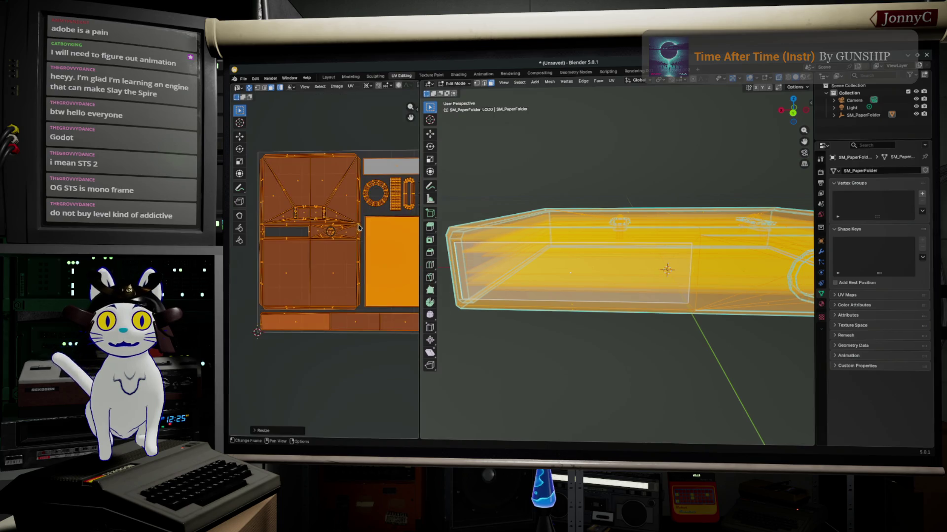
pyautogui.scroll(1, 362, 232)
pyautogui.scroll(2, 298, 264)
pyautogui.scroll(-2, 298, 264)
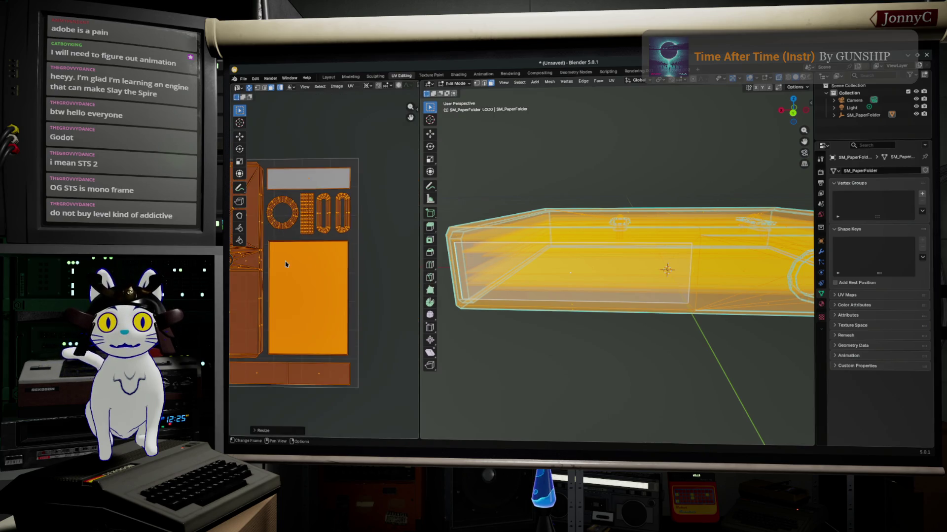
pyautogui.scroll(1, 399, 266)
pyautogui.scroll(3, 284, 276)
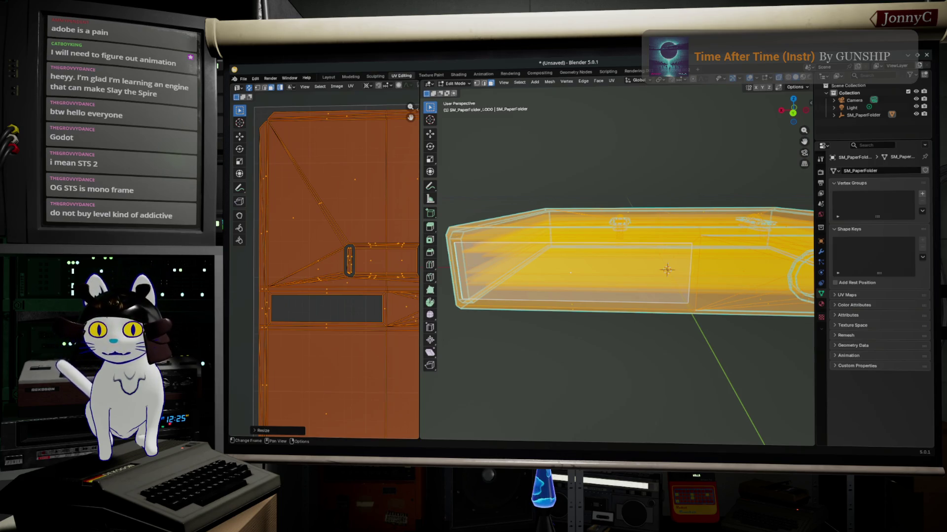
# Run a Google search for 'slay the spire 2' in a new Firefox tab
pyautogui.hotkey('alt', 'Tab')
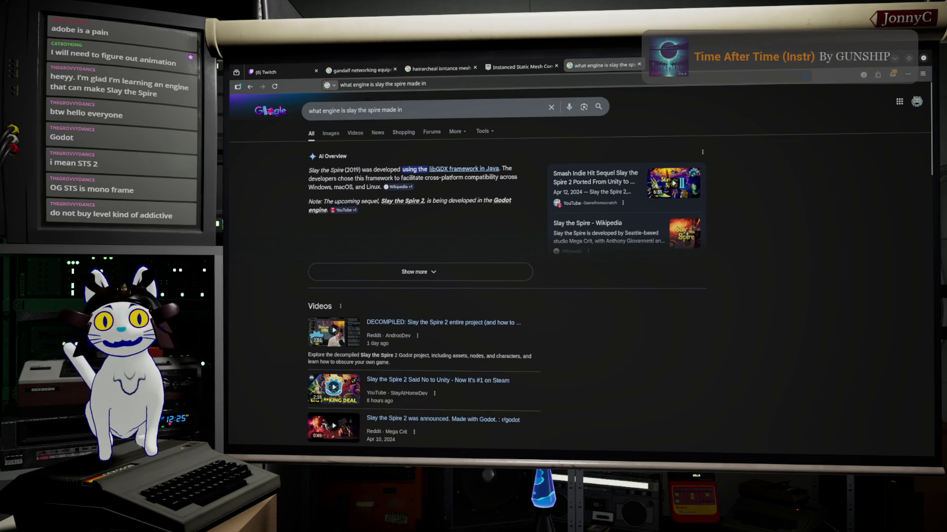
pyautogui.hotkey('ctrl', 't')
pyautogui.click(648, 81)
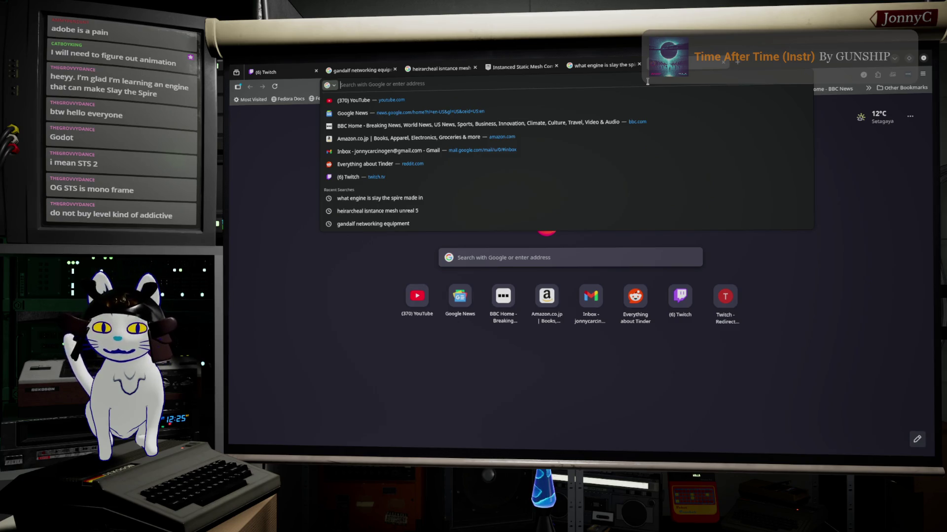
pyautogui.write('slay the si')
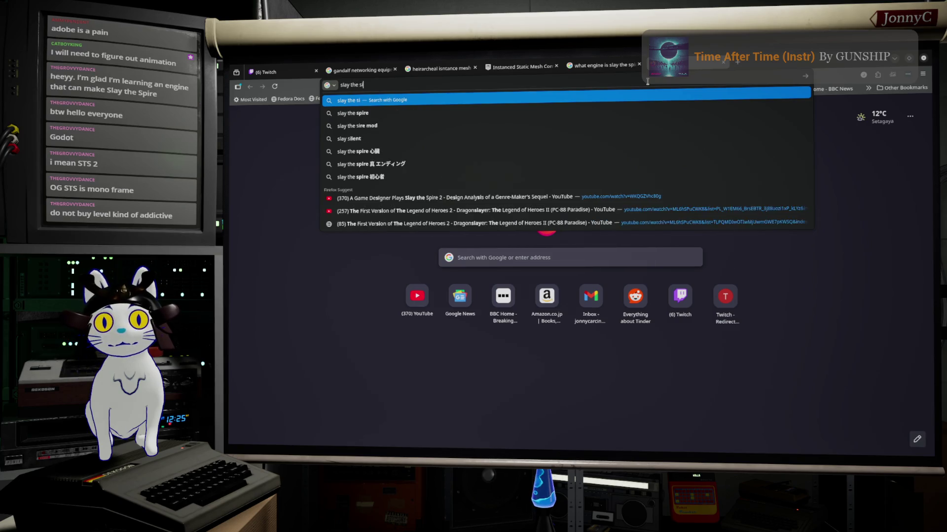
pyautogui.press('BackSpace')
pyautogui.write('pire 2')
pyautogui.press('Return')
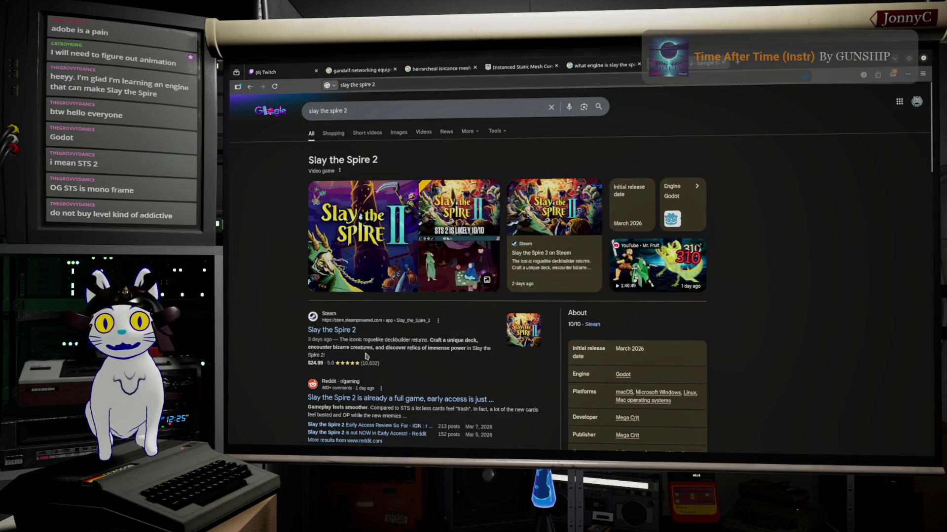
# Open the Slay the Spire 2 Steam page, scroll through its details, then minimize Firefox
pyautogui.click(345, 335)
pyautogui.scroll(-6, 492, 271)
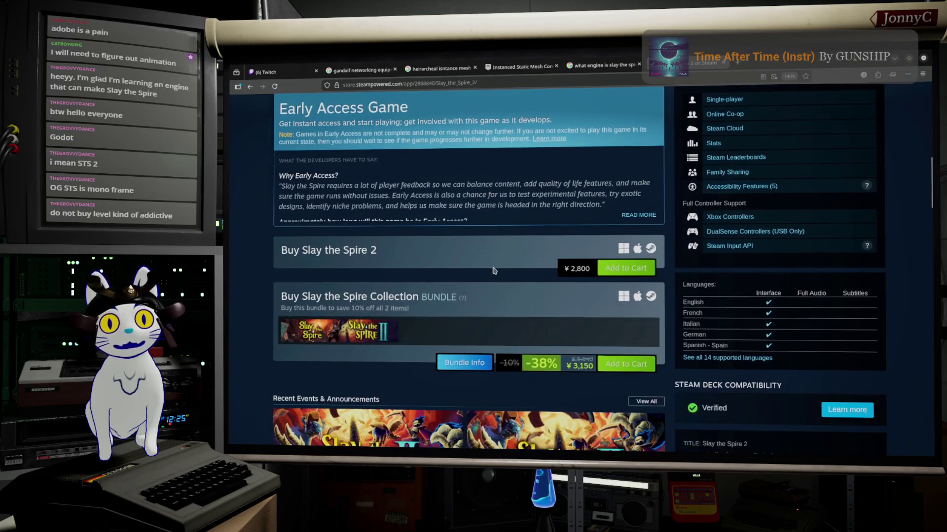
pyautogui.scroll(-3, 494, 271)
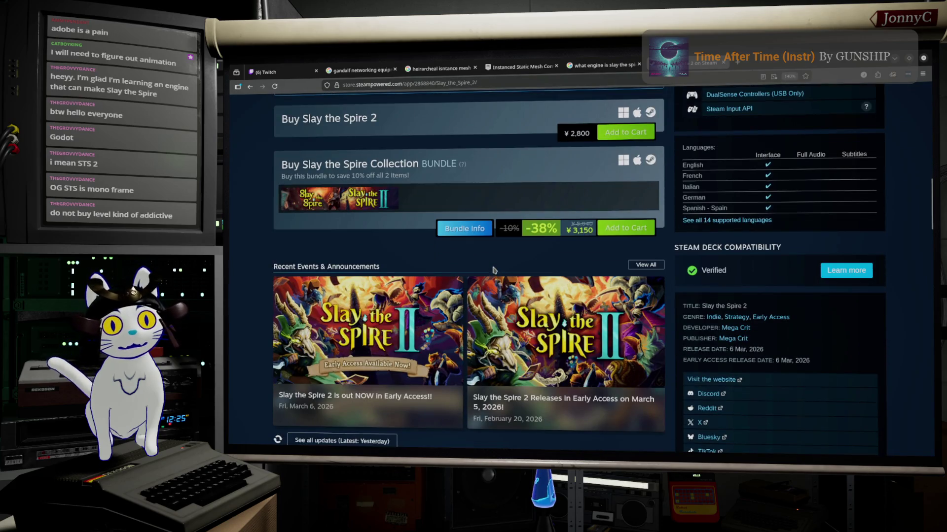
pyautogui.scroll(9, 495, 269)
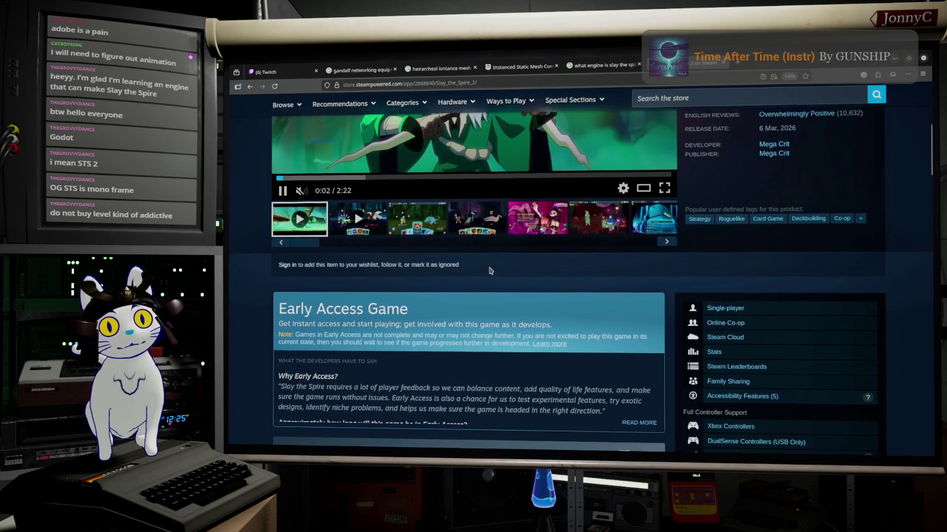
pyautogui.scroll(-4, 490, 271)
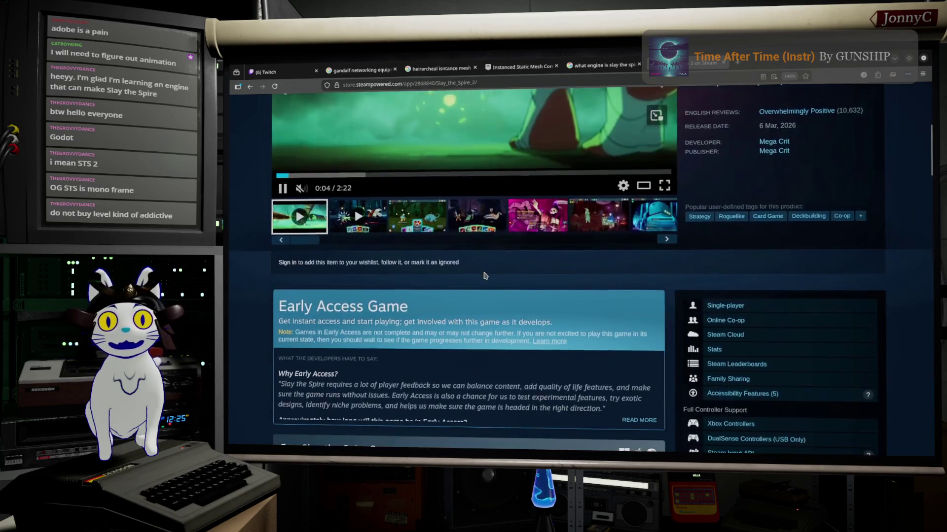
pyautogui.scroll(-1, 483, 274)
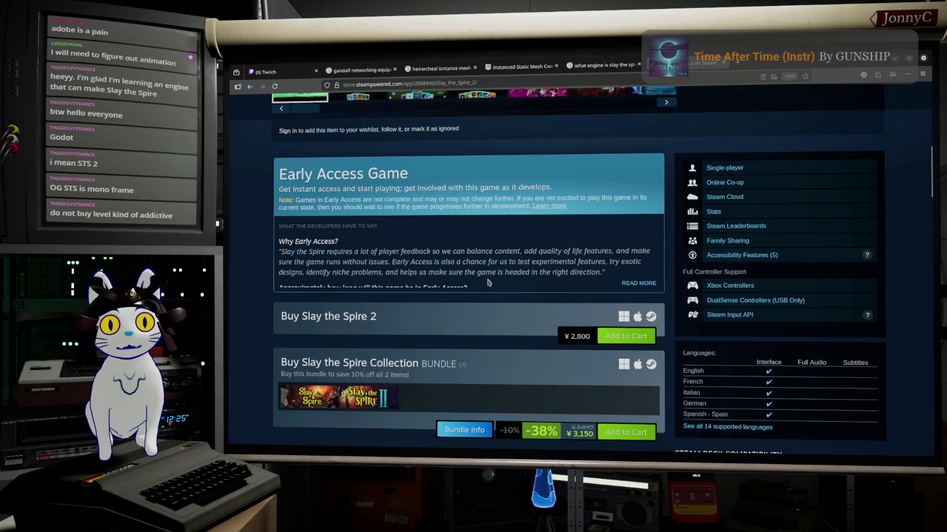
pyautogui.scroll(-1, 489, 282)
pyautogui.scroll(1, 490, 281)
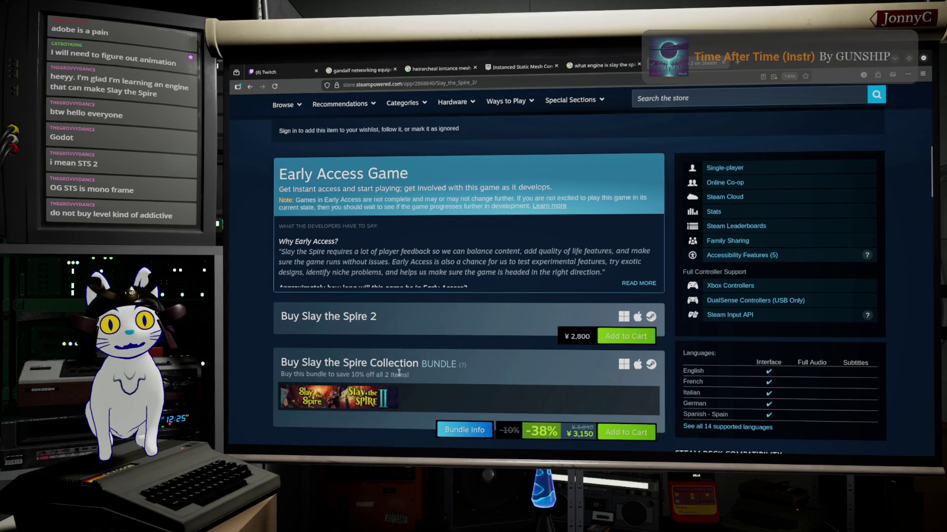
pyautogui.moveTo(375, 395)
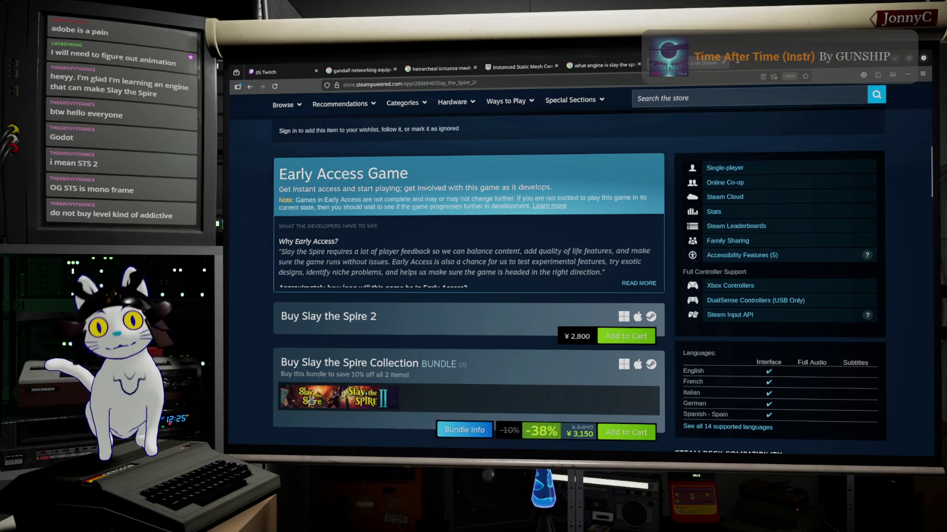
pyautogui.scroll(2, 464, 332)
pyautogui.scroll(5, 464, 331)
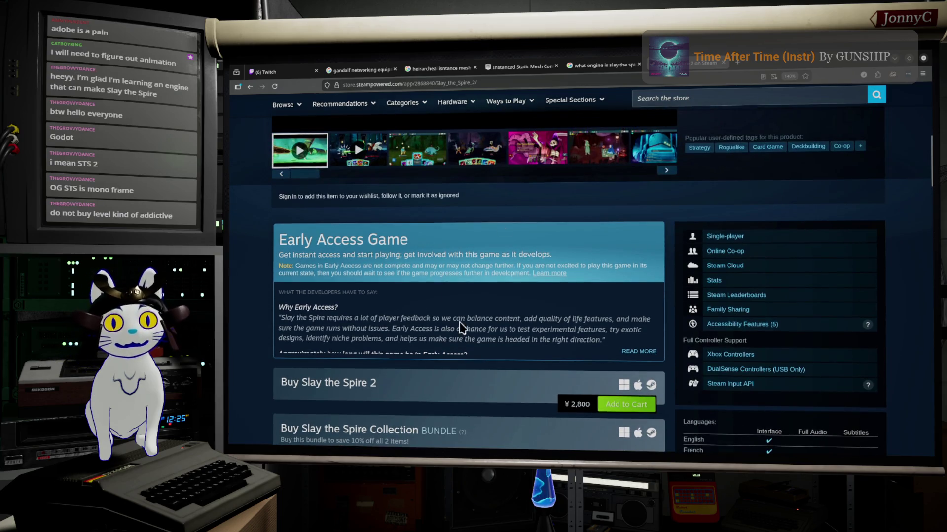
pyautogui.scroll(2, 459, 320)
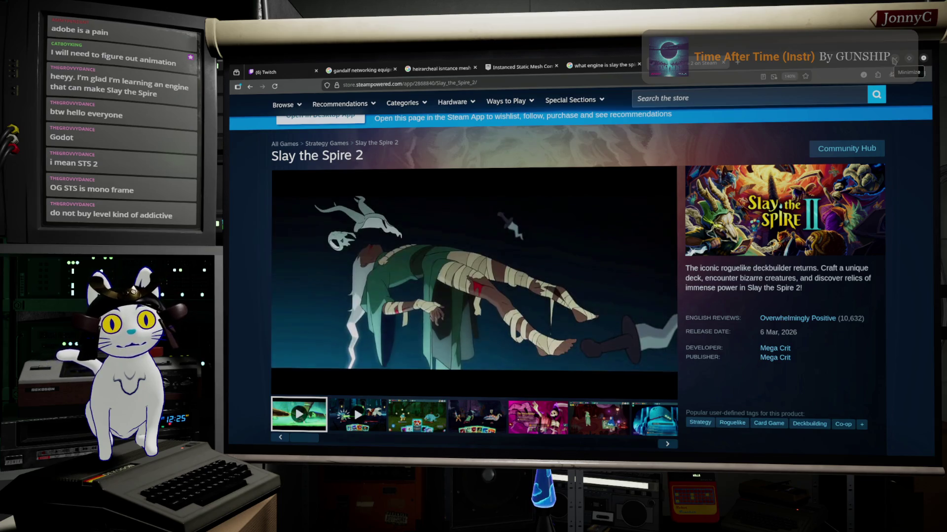
pyautogui.click(894, 60)
# Open File > Save As and browse up to ExportedAssets, into the Office folder
pyautogui.moveTo(585, 333)
pyautogui.mouseDown(button='middle')
pyautogui.moveTo(603, 350)
pyautogui.moveTo(587, 345)
pyautogui.mouseUp(button='middle')
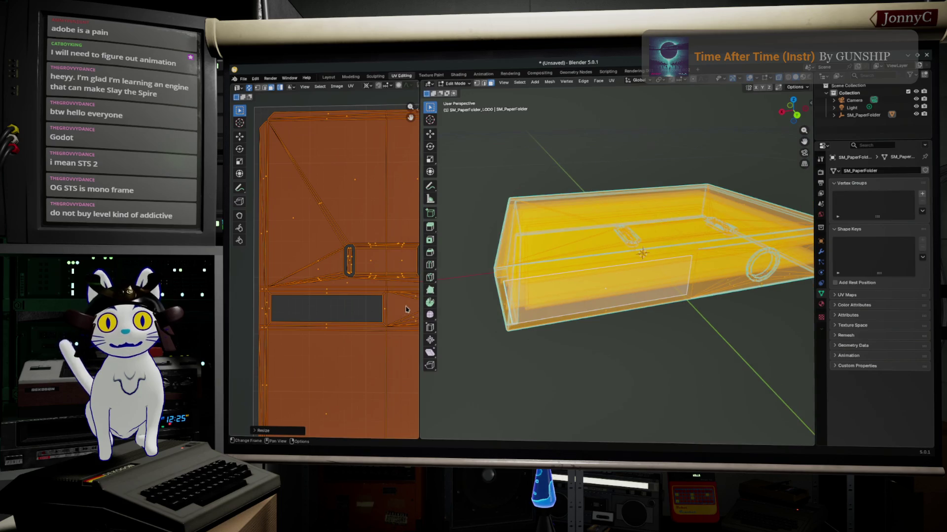
pyautogui.scroll(-3, 394, 310)
pyautogui.scroll(-3, 317, 294)
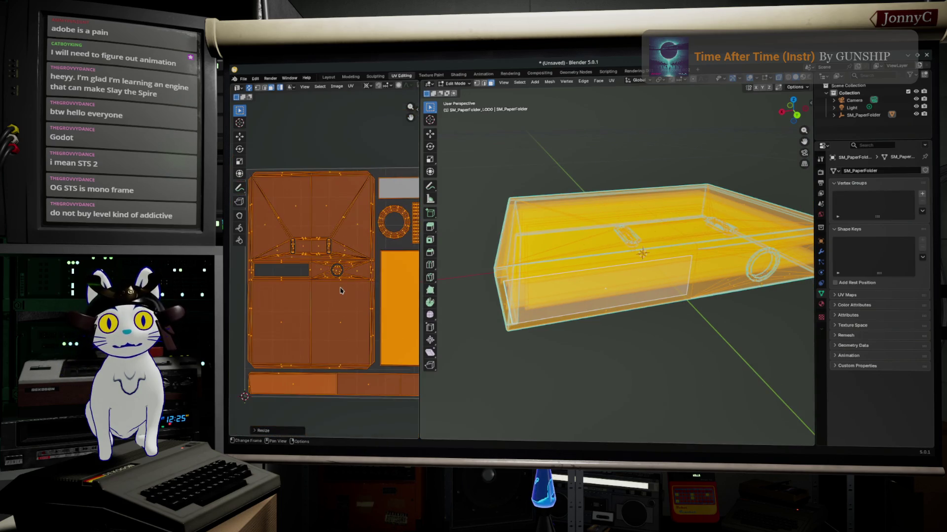
pyautogui.keyDown('ctrl'); pyautogui.scroll(-2, 317, 294); pyautogui.keyUp('ctrl')
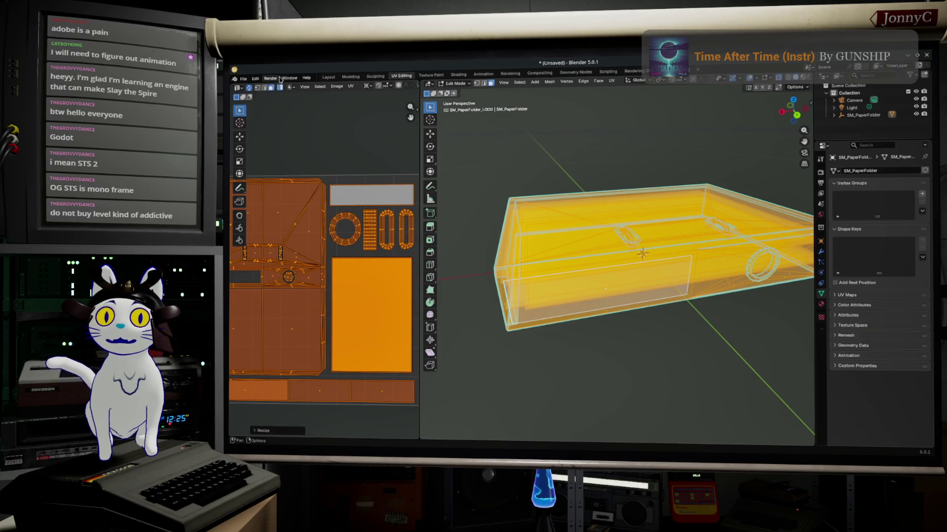
pyautogui.click(243, 79)
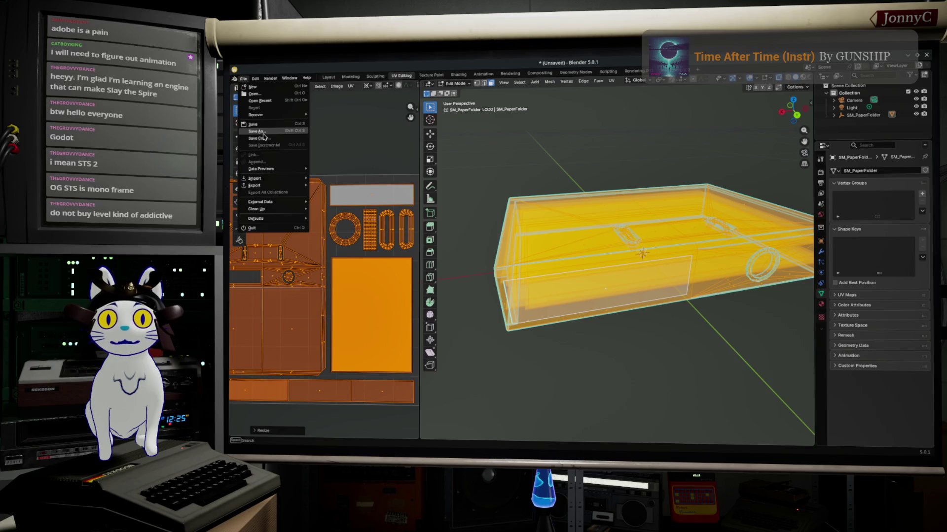
pyautogui.click(256, 126)
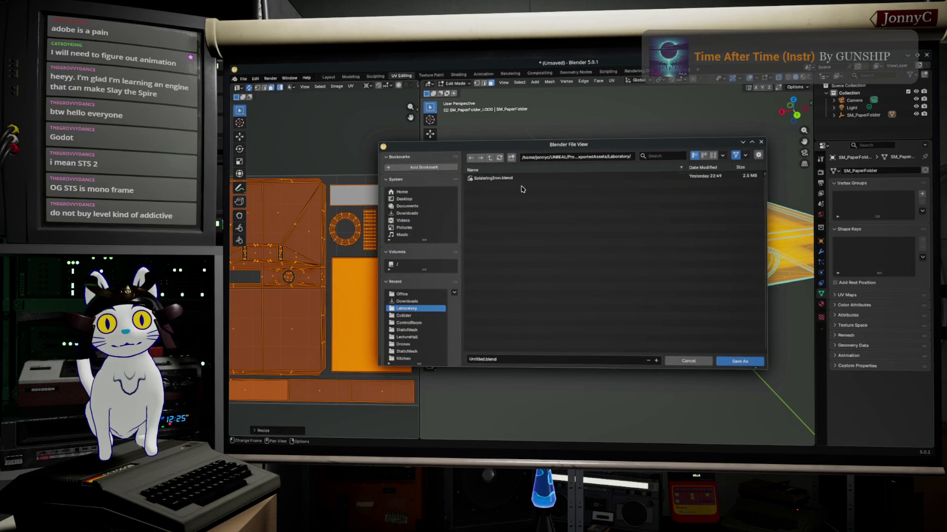
pyautogui.click(490, 159)
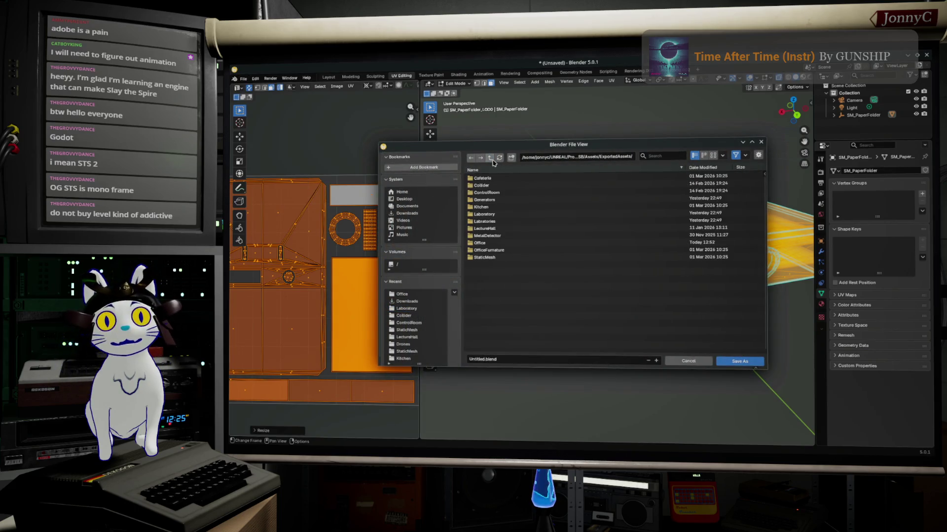
pyautogui.doubleClick(493, 242)
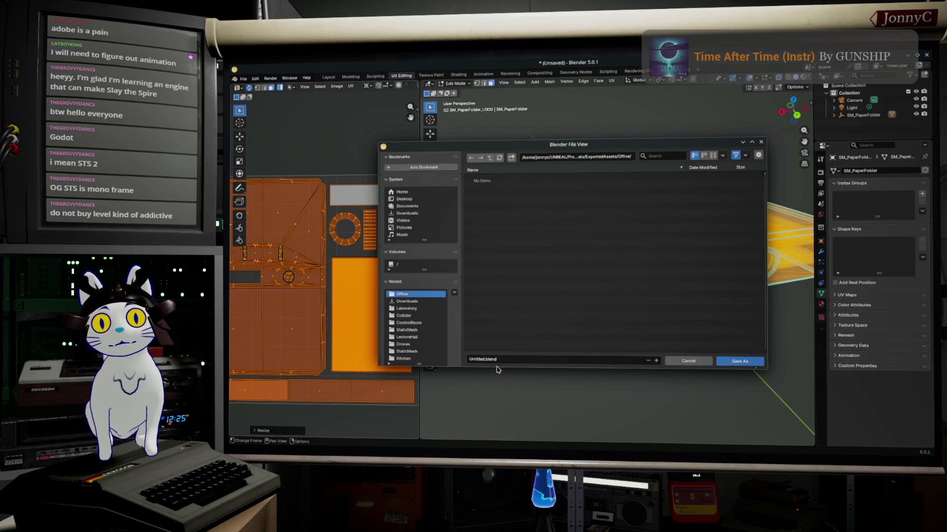
# Name the file RingedBinder.blend, save it, and reframe the UV and 3D views
pyautogui.click(483, 359)
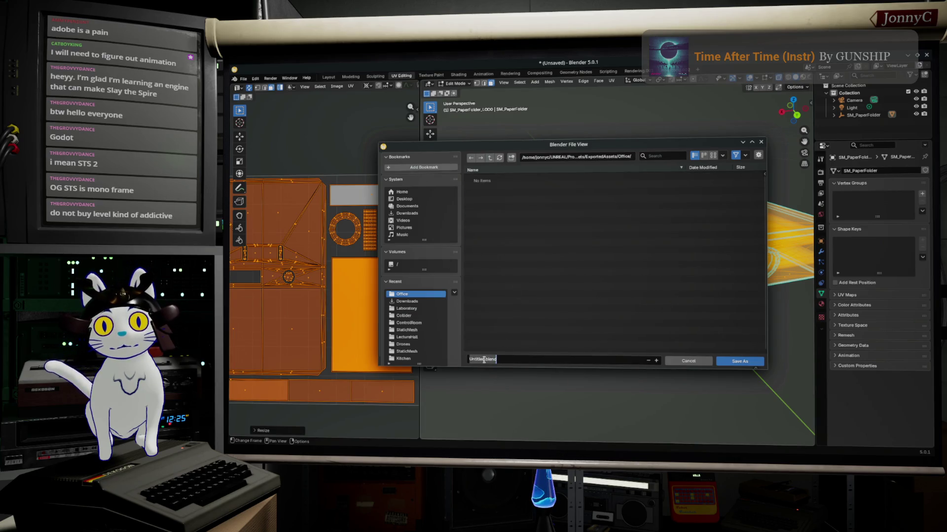
pyautogui.moveTo(483, 360); pyautogui.dragTo(462, 359)
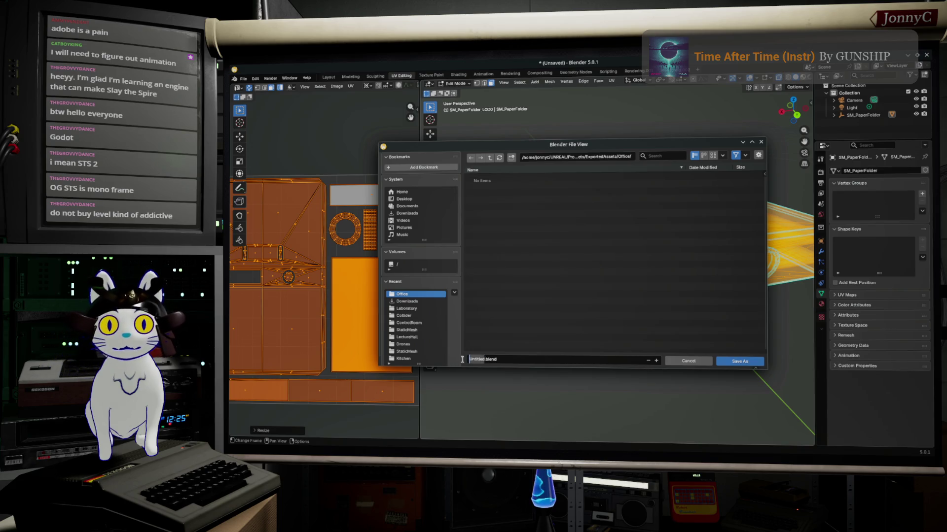
pyautogui.write('RingedBinder')
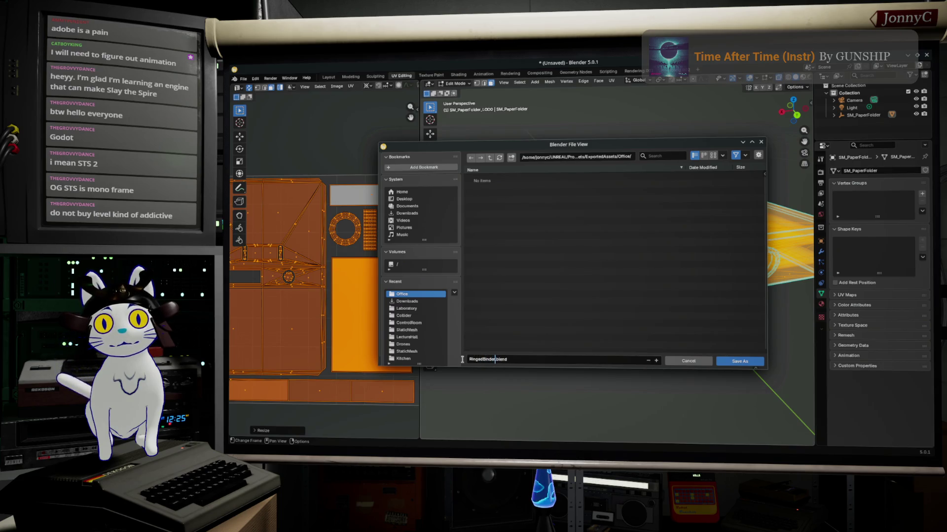
pyautogui.click(755, 364)
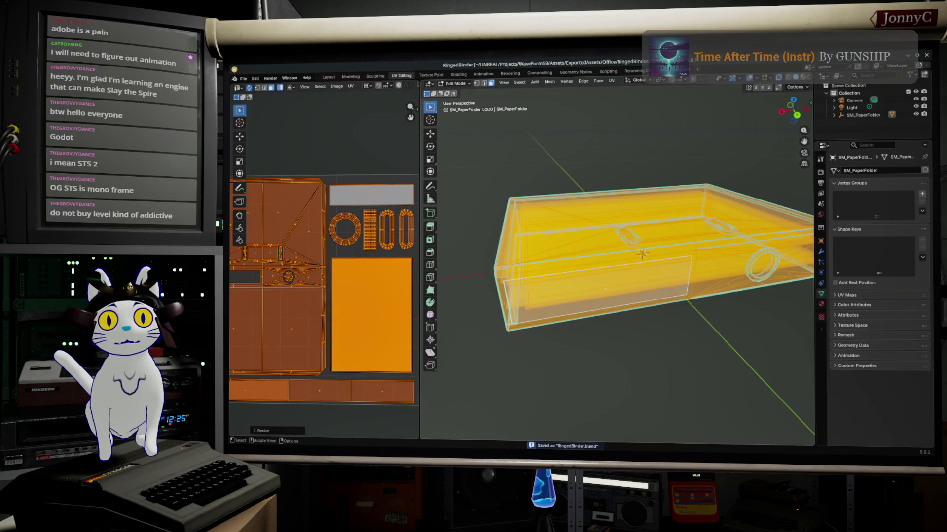
pyautogui.scroll(-1, 270, 277)
pyautogui.moveTo(270, 276); pyautogui.dragTo(335, 291, button='middle')
pyautogui.scroll(1, 334, 291)
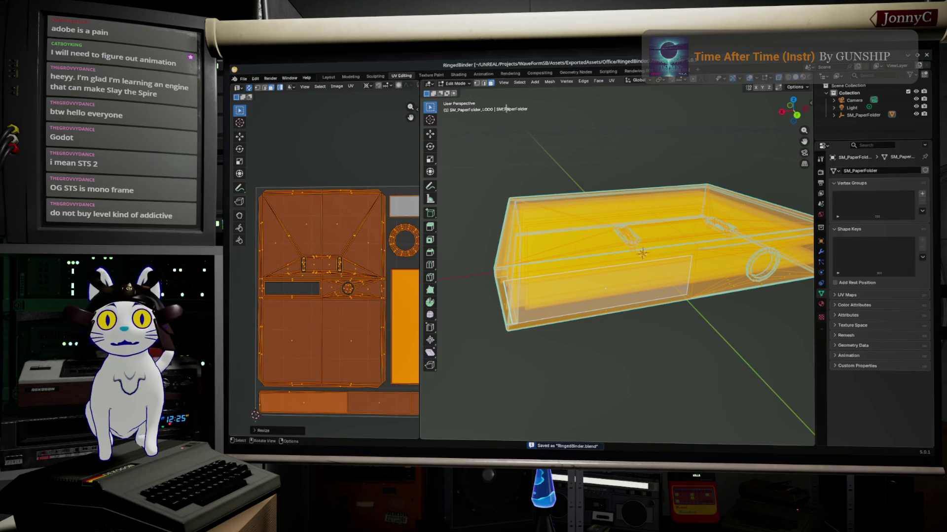
pyautogui.press('KP_Decimal')
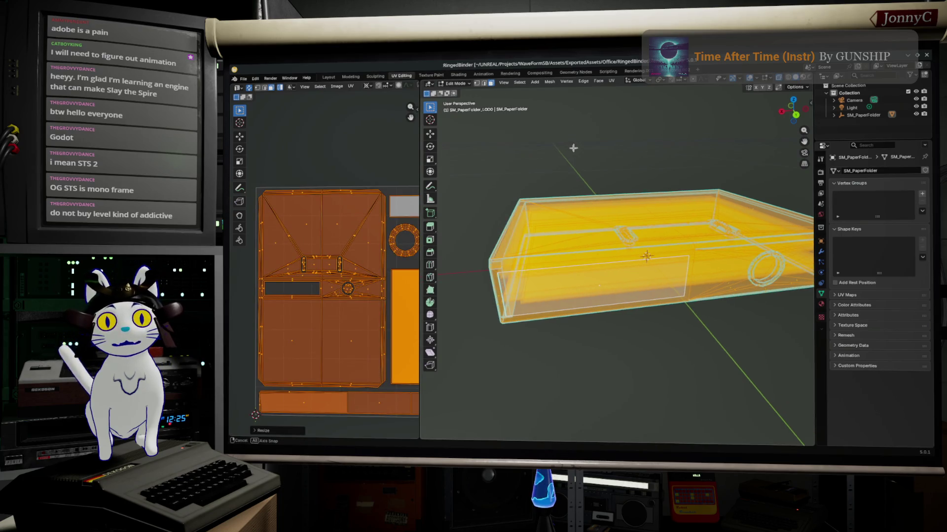
# Widen the UV editor, zoom the UV layout, and select the right slot island
pyautogui.moveTo(419, 174); pyautogui.dragTo(530, 174)
pyautogui.scroll(1, 432, 215)
pyautogui.scroll(-1, 395, 237)
pyautogui.scroll(1, 353, 257)
pyautogui.scroll(-1, 354, 257)
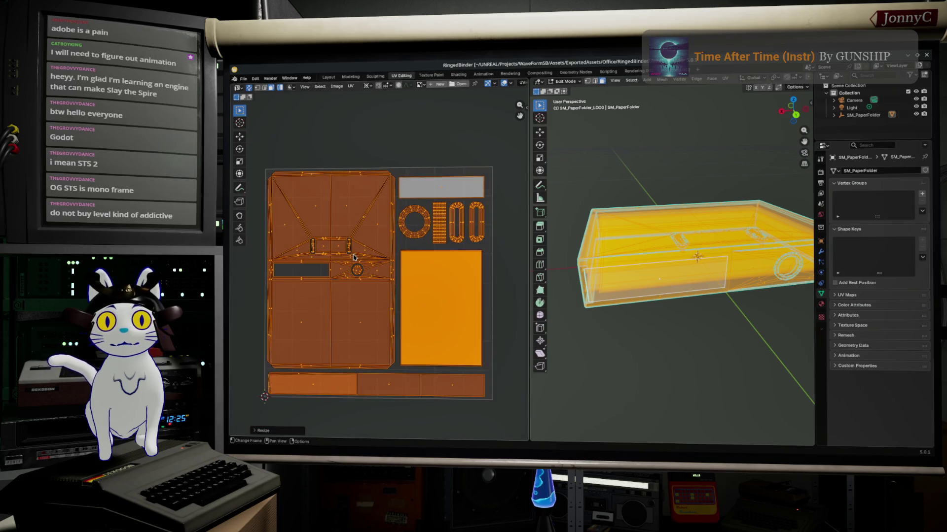
pyautogui.scroll(1, 349, 178)
pyautogui.scroll(-1, 331, 138)
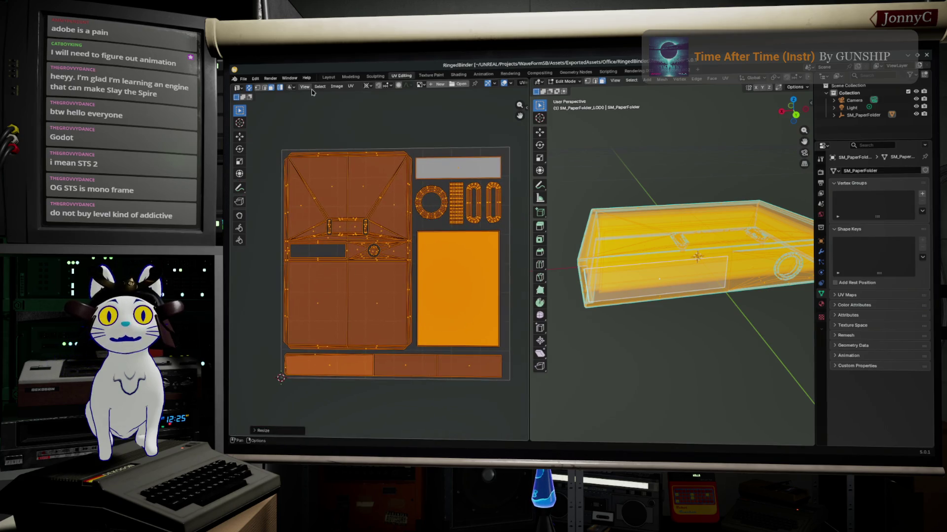
pyautogui.click(338, 87)
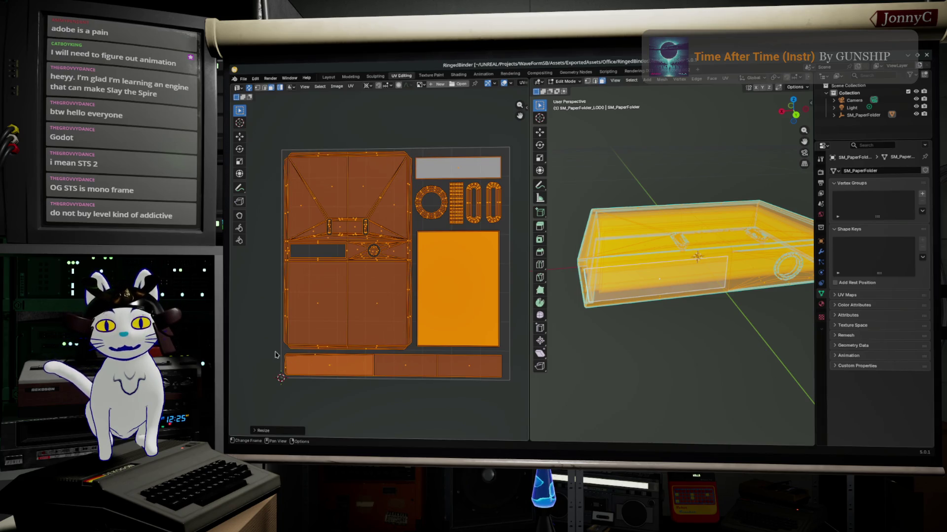
pyautogui.scroll(7, 346, 225)
pyautogui.click(430, 219)
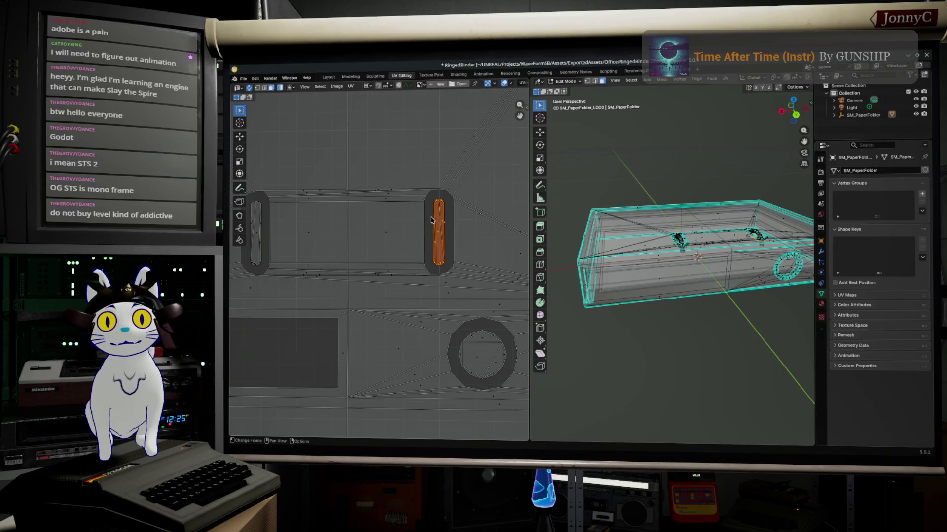
# Move the two slot UV islands beside the ring island, then shift the right one left
pyautogui.scroll(-7, 255, 236)
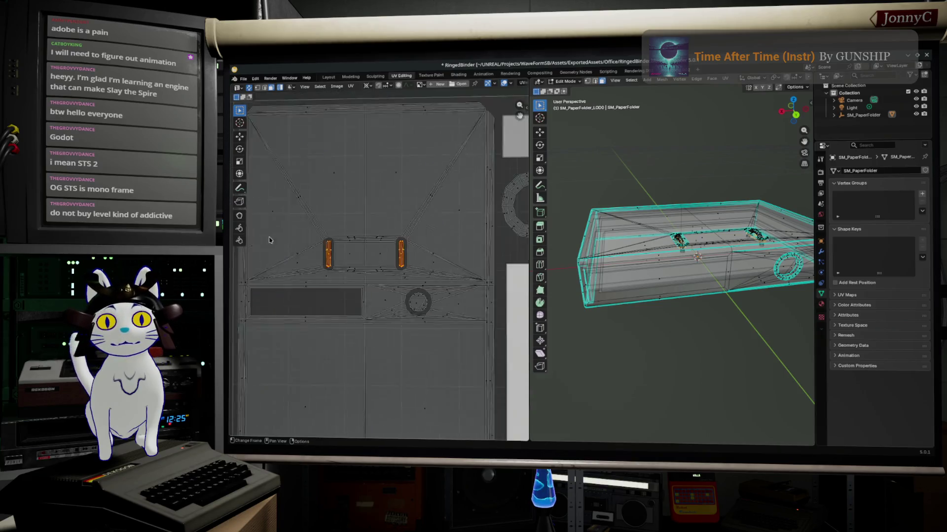
pyautogui.press('g')
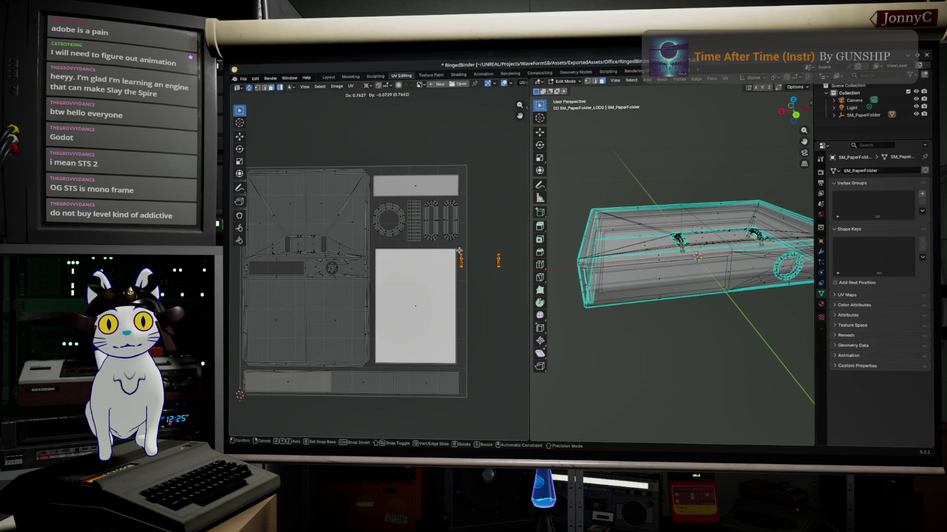
pyautogui.click(460, 250)
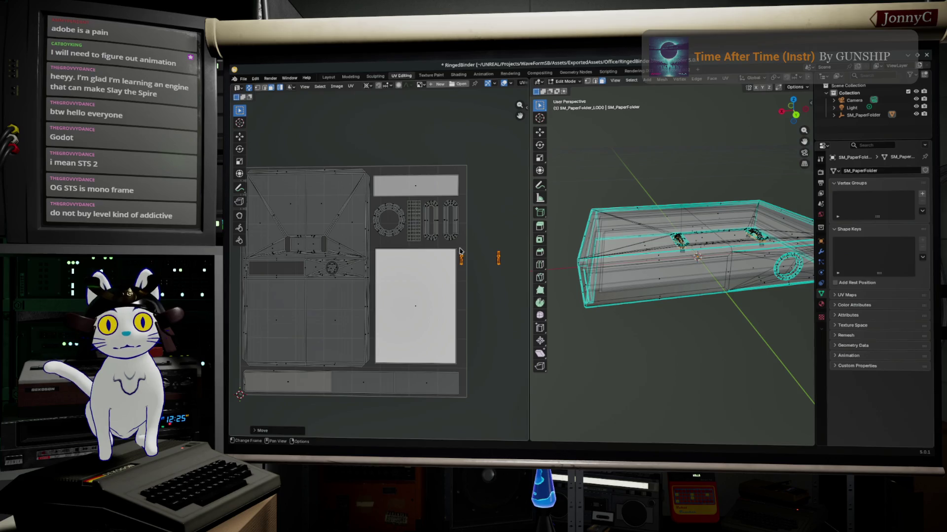
pyautogui.moveTo(498, 258); pyautogui.dragTo(459, 270)
# Nudge the orange slot island slightly left and down, then frame the whole UV layout
pyautogui.scroll(5, 482, 266)
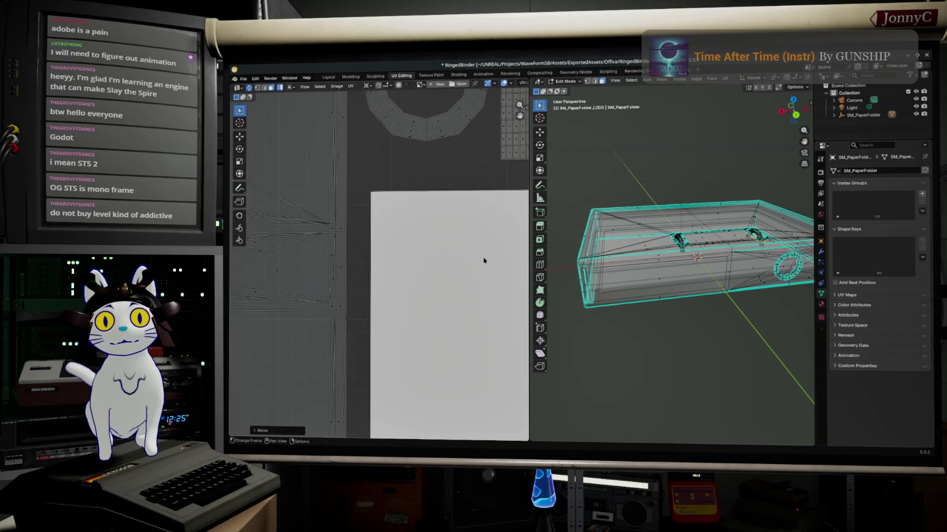
pyautogui.scroll(2, 610, 283)
pyautogui.scroll(5, 433, 291)
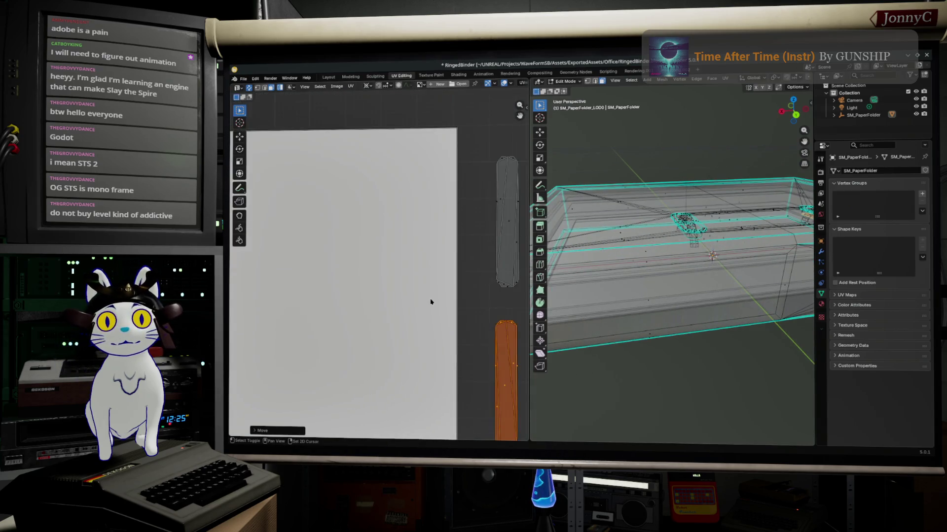
pyautogui.press('g')
pyautogui.moveTo(414, 312); pyautogui.dragTo(412, 317)
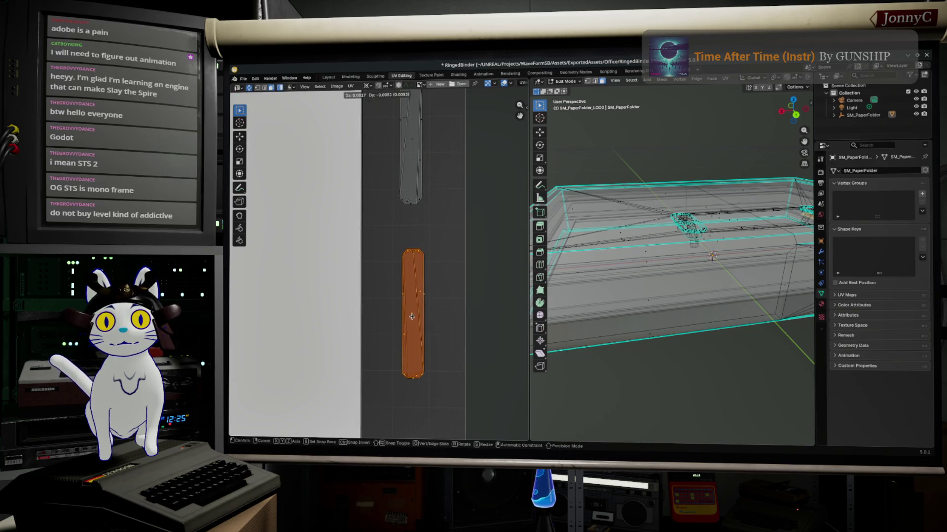
pyautogui.click(412, 318)
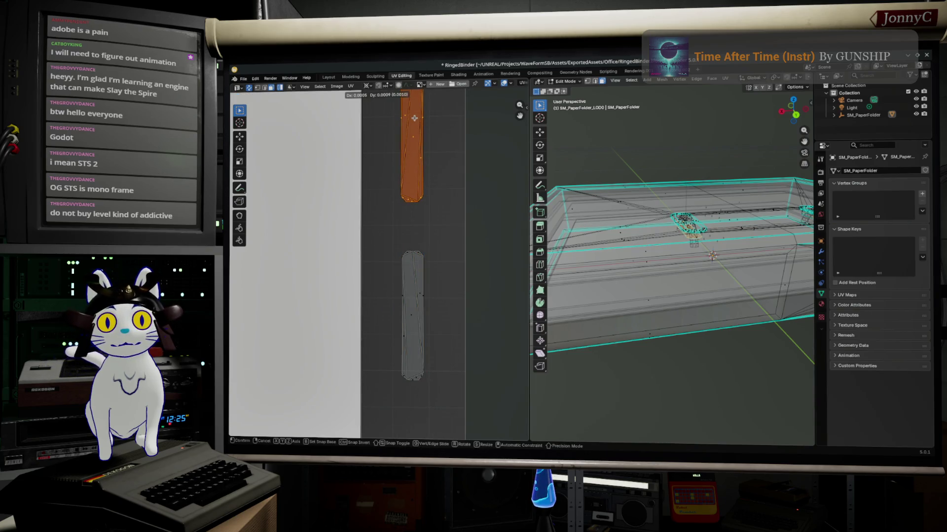
pyautogui.scroll(-5, 444, 222)
pyautogui.scroll(-4, 486, 260)
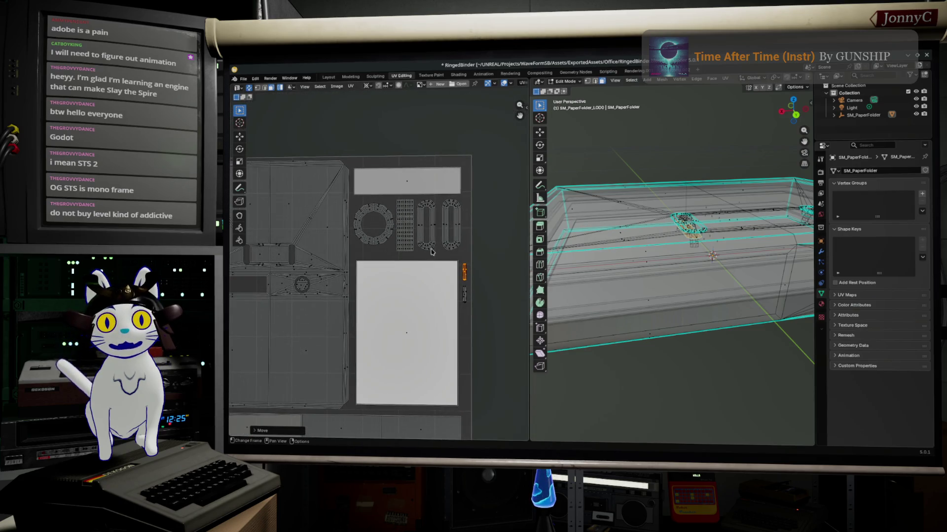
pyautogui.moveTo(393, 339); pyautogui.dragTo(436, 270, button='middle')
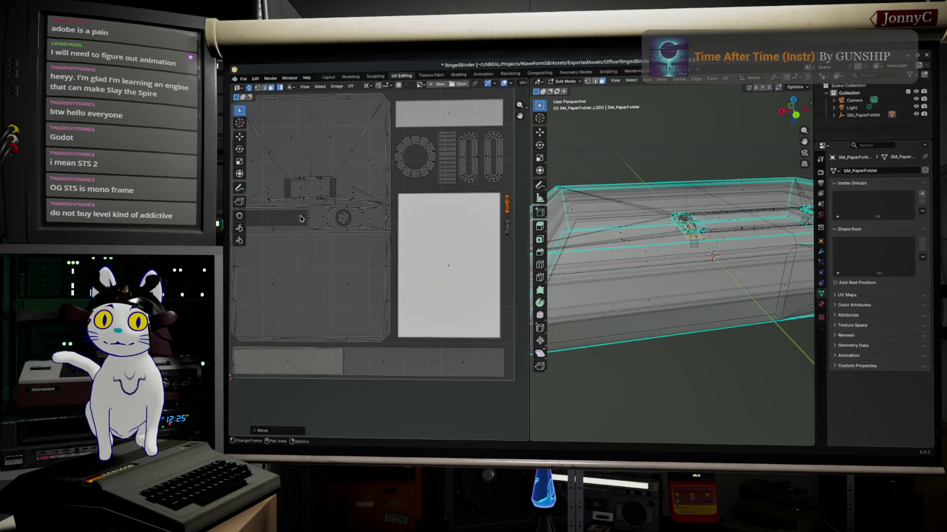
pyautogui.press('Home')
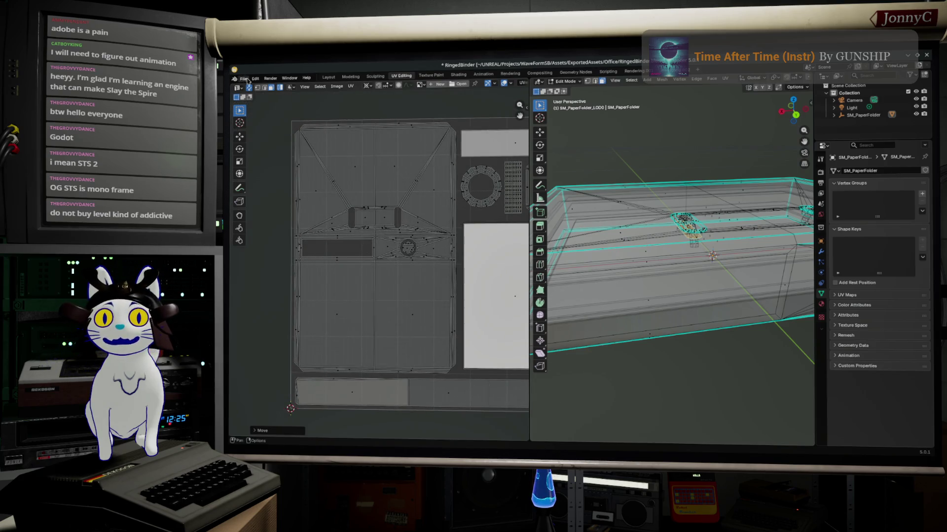
# Re-save RingedBinder.blend, check Open Recent, widen the 3D view slightly and switch to Modeling
pyautogui.click(245, 79)
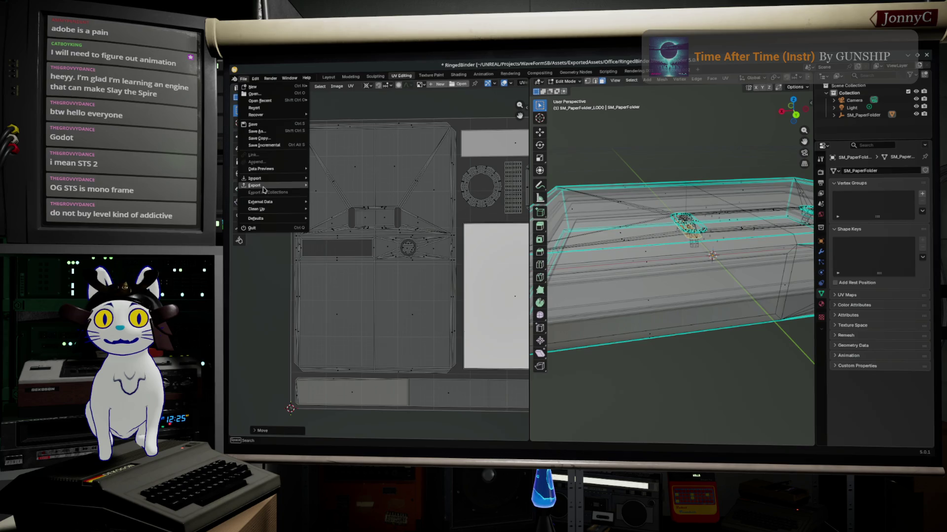
pyautogui.click(279, 126)
pyautogui.click(245, 79)
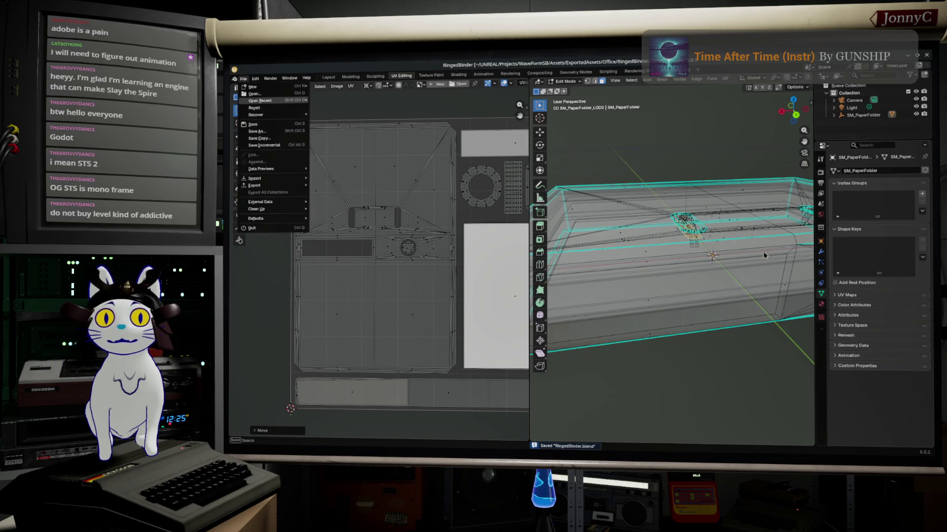
pyautogui.moveTo(260, 100)
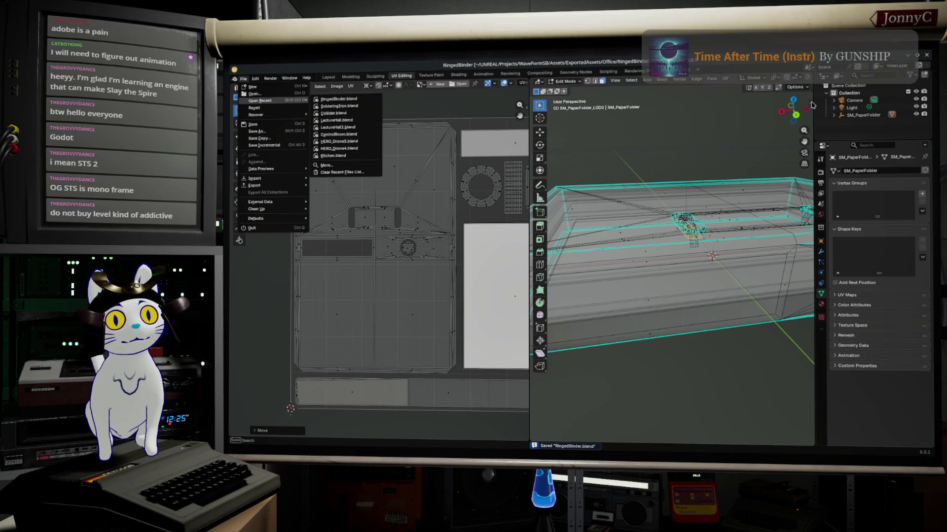
pyautogui.press('Escape')
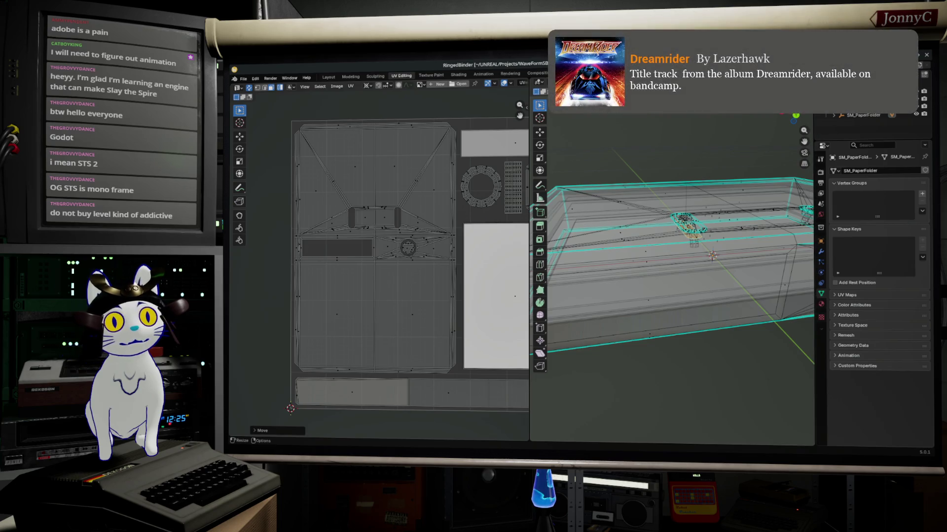
pyautogui.moveTo(814, 122); pyautogui.dragTo(799, 123)
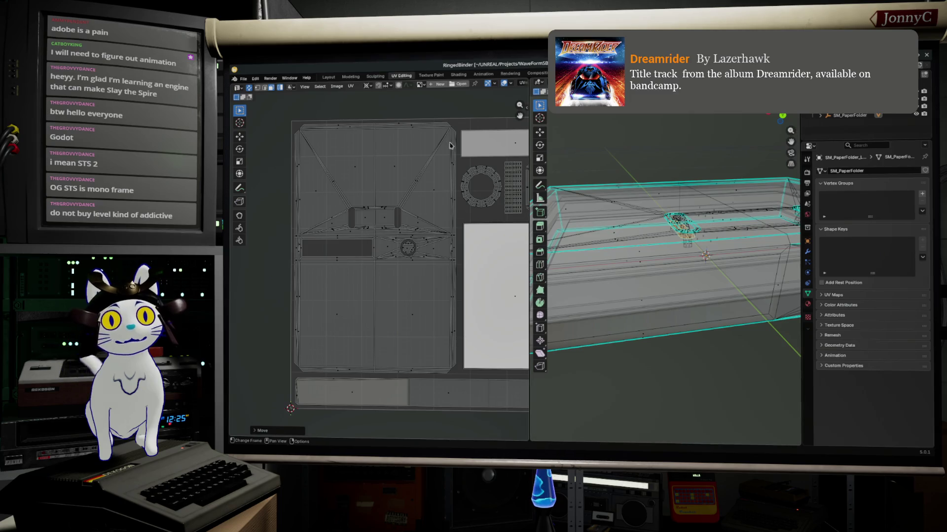
pyautogui.click(357, 78)
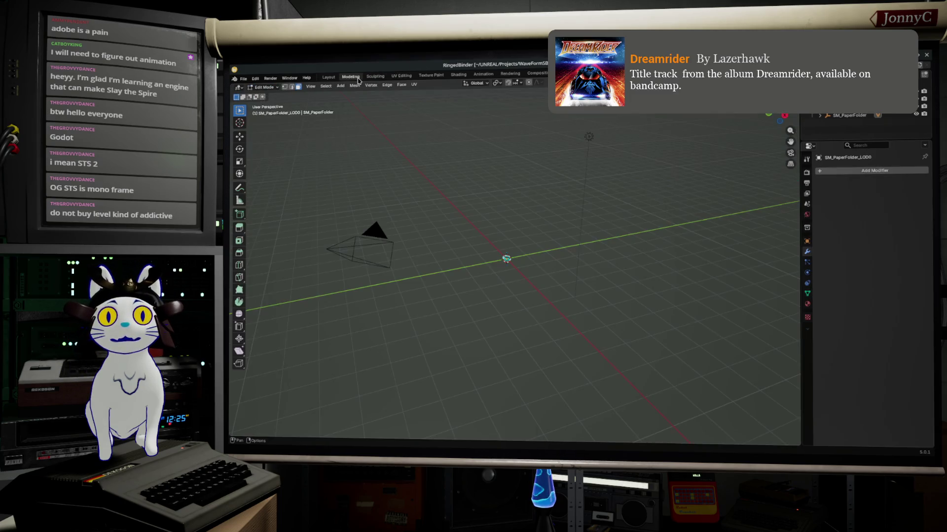
# Switch to the Layout workspace and enter Edit Mode on the folder mesh
pyautogui.click(328, 77)
pyautogui.moveTo(444, 256)
pyautogui.mouseDown(button='middle')
pyautogui.moveTo(486, 276)
pyautogui.moveTo(530, 228)
pyautogui.moveTo(494, 176)
pyautogui.moveTo(557, 140)
pyautogui.moveTo(530, 144)
pyautogui.mouseUp(button='middle')
pyautogui.press('Tab')
pyautogui.scroll(4, 530, 144)
pyautogui.moveTo(601, 157)
pyautogui.mouseDown(button='middle')
pyautogui.moveTo(598, 176)
pyautogui.moveTo(566, 170)
pyautogui.mouseUp(button='middle')
pyautogui.scroll(-5, 598, 176)
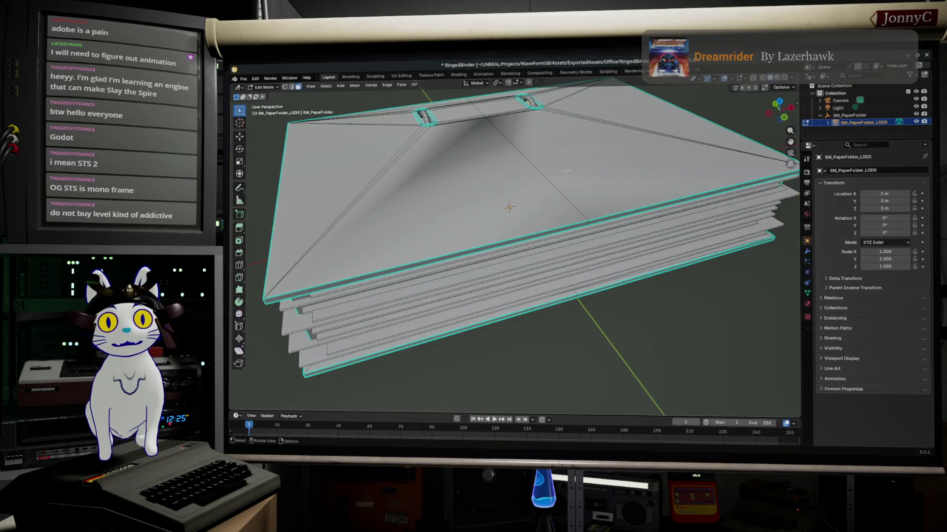
pyautogui.click(587, 213)
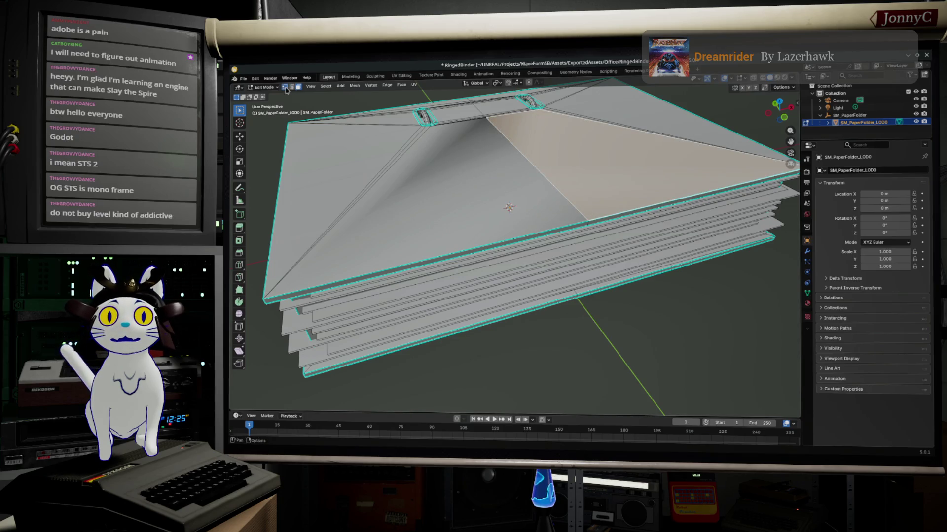
pyautogui.keyDown('shift'); pyautogui.click(587, 219); pyautogui.keyUp('shift')
# Select the folder's top-edge vertex and slide it along its edge toward the ring hole
pyautogui.scroll(5, 587, 219)
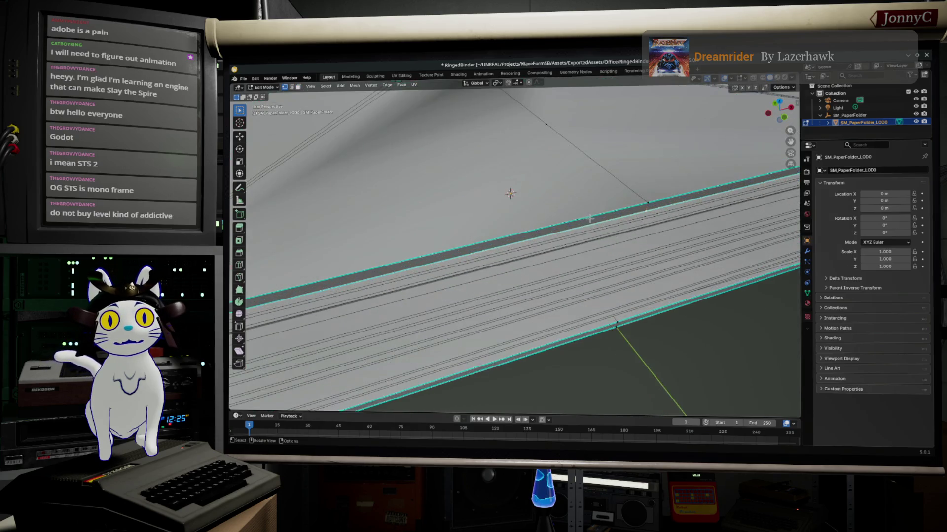
pyautogui.moveTo(587, 219); pyautogui.dragTo(583, 215, button='middle')
pyautogui.click(625, 195)
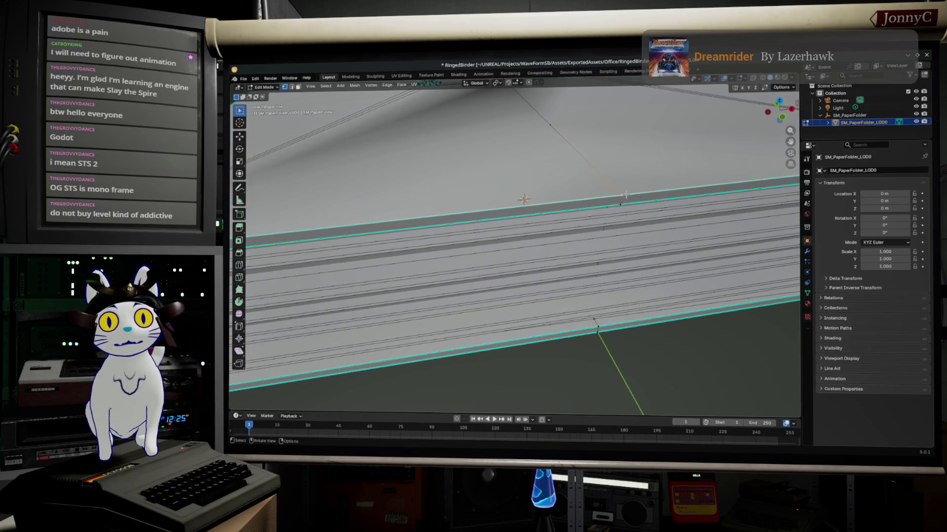
pyautogui.moveTo(610, 179); pyautogui.dragTo(604, 198, button='middle')
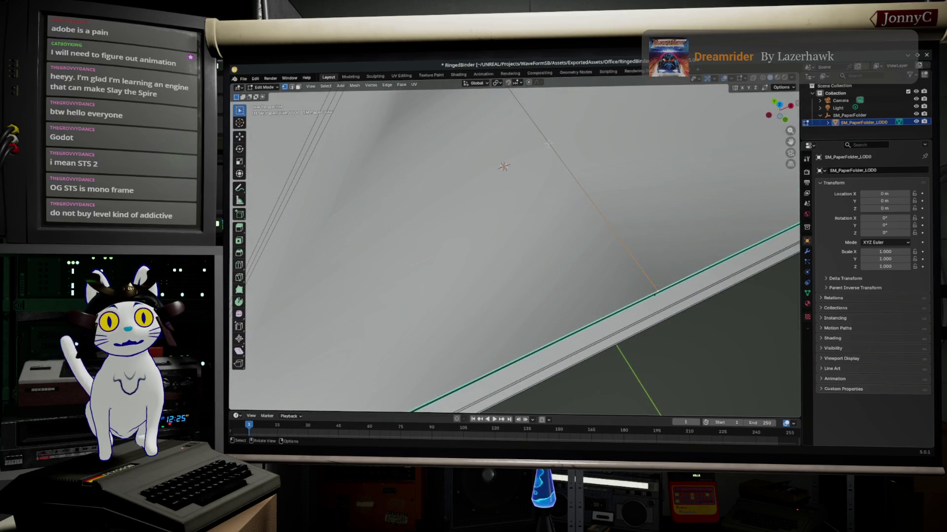
pyautogui.moveTo(547, 144)
pyautogui.mouseDown(button='middle')
pyautogui.moveTo(569, 293)
pyautogui.moveTo(611, 298)
pyautogui.mouseUp(button='middle')
pyautogui.press('g')
pyautogui.press('g')
pyautogui.click(521, 153)
pyautogui.moveTo(513, 161); pyautogui.dragTo(507, 308, button='middle')
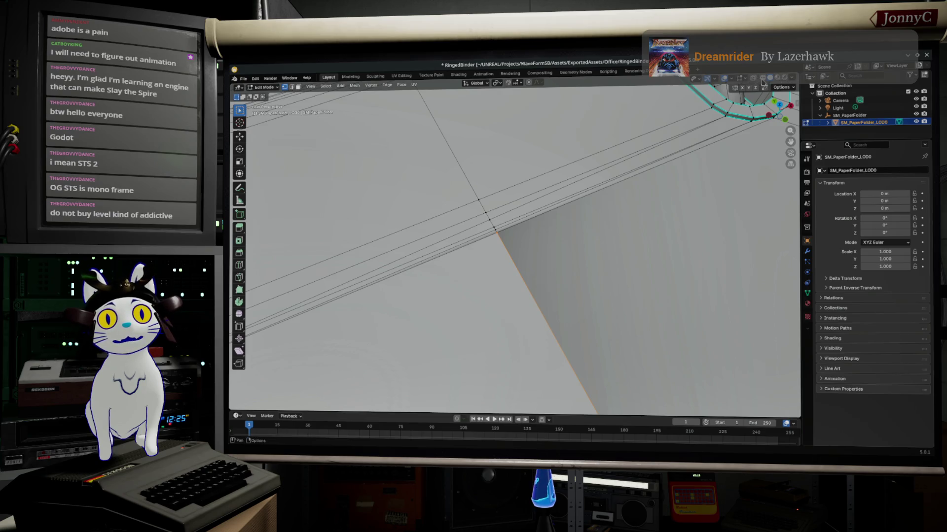
# With X-ray on, merge the long edge across the folder top at center, then return to Object Mode
pyautogui.click(763, 78)
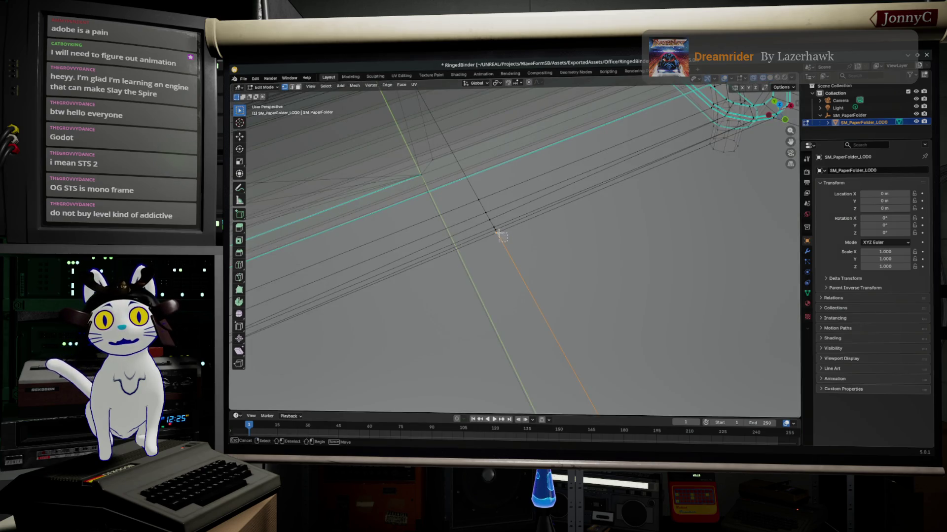
pyautogui.moveTo(497, 229); pyautogui.dragTo(504, 252)
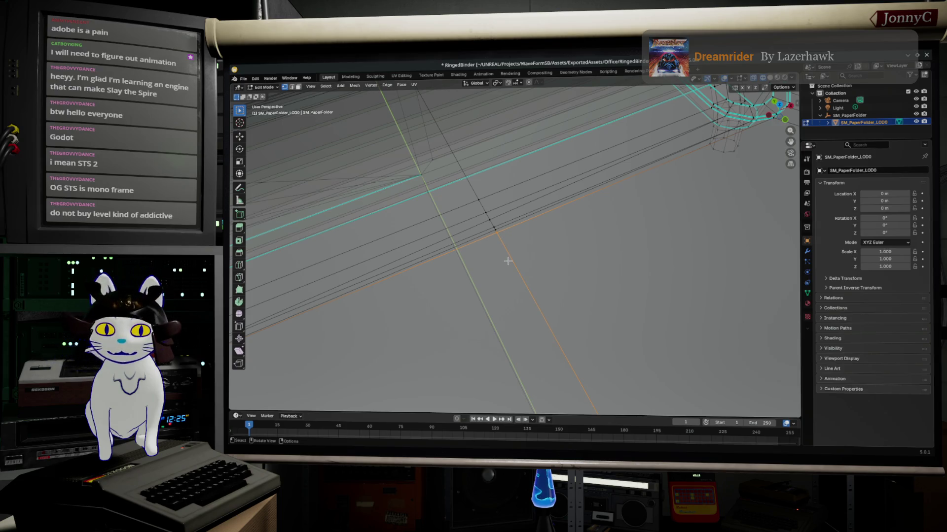
pyautogui.press('m')
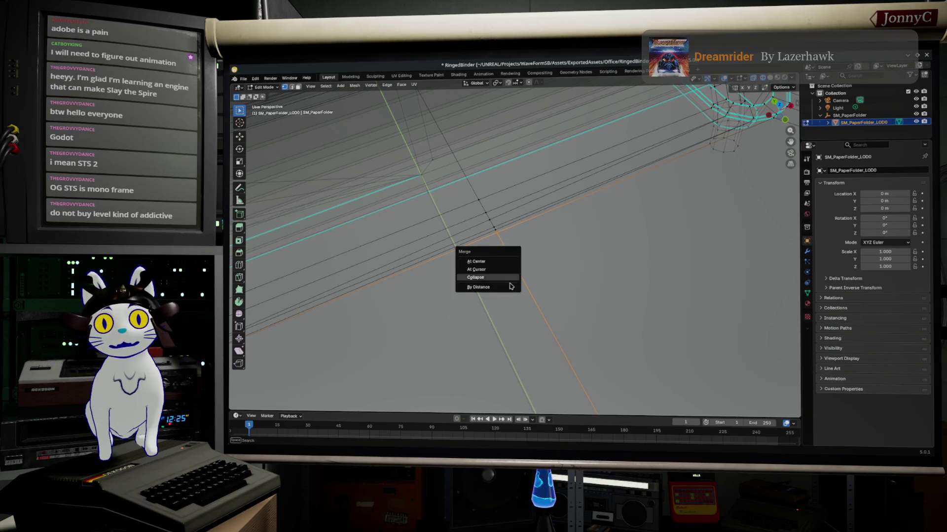
pyautogui.click(510, 262)
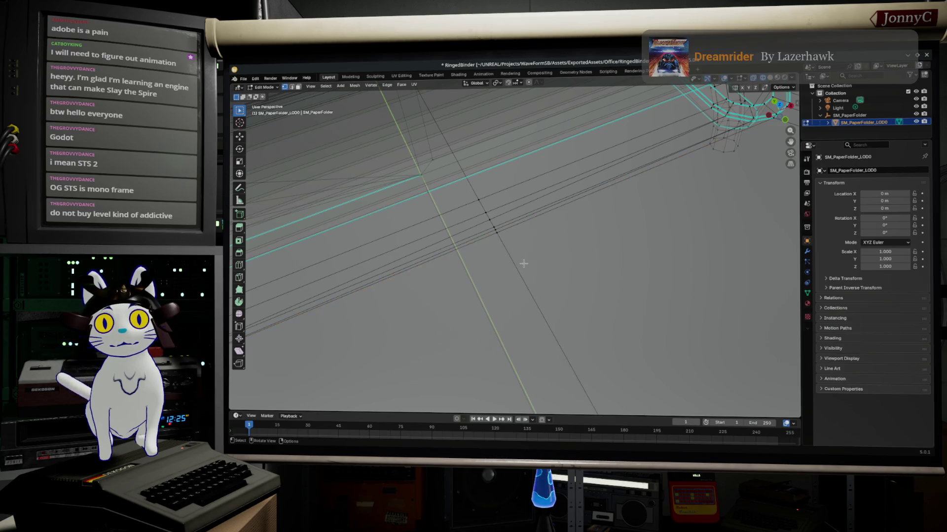
pyautogui.press('Tab')
pyautogui.press('Tab')
pyautogui.moveTo(524, 267)
pyautogui.mouseDown(button='middle')
pyautogui.moveTo(644, 223)
pyautogui.moveTo(670, 199)
pyautogui.mouseUp(button='middle')
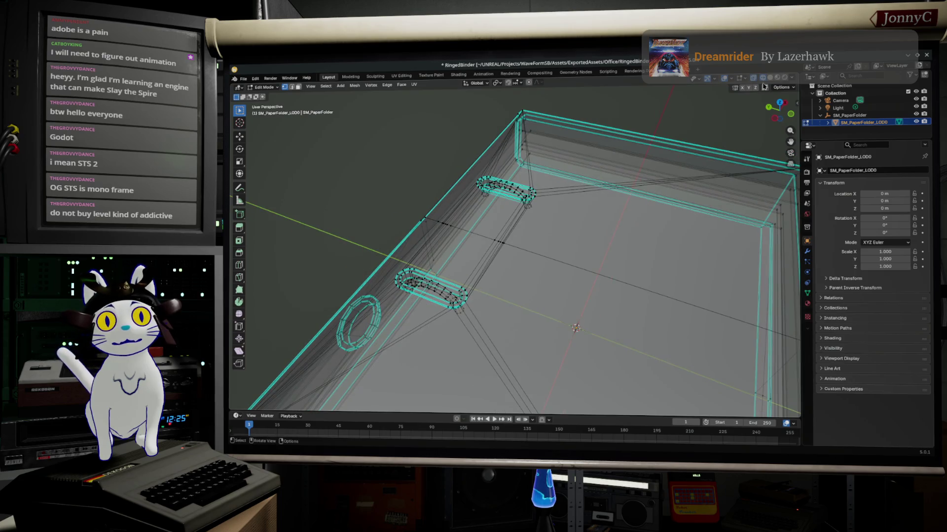
# Re-enter Edit Mode and select a single vertex on the folder top
pyautogui.moveTo(582, 236)
pyautogui.mouseDown(button='middle')
pyautogui.moveTo(624, 268)
pyautogui.moveTo(530, 247)
pyautogui.moveTo(557, 221)
pyautogui.moveTo(567, 256)
pyautogui.moveTo(512, 246)
pyautogui.moveTo(542, 254)
pyautogui.moveTo(490, 275)
pyautogui.moveTo(390, 193)
pyautogui.mouseUp(button='middle')
pyautogui.press('Tab')
pyautogui.moveTo(552, 222)
pyautogui.mouseDown(button='middle')
pyautogui.moveTo(575, 213)
pyautogui.moveTo(630, 252)
pyautogui.moveTo(576, 259)
pyautogui.moveTo(527, 239)
pyautogui.mouseUp(button='middle')
pyautogui.press('Tab')
pyautogui.moveTo(518, 251); pyautogui.dragTo(518, 253)
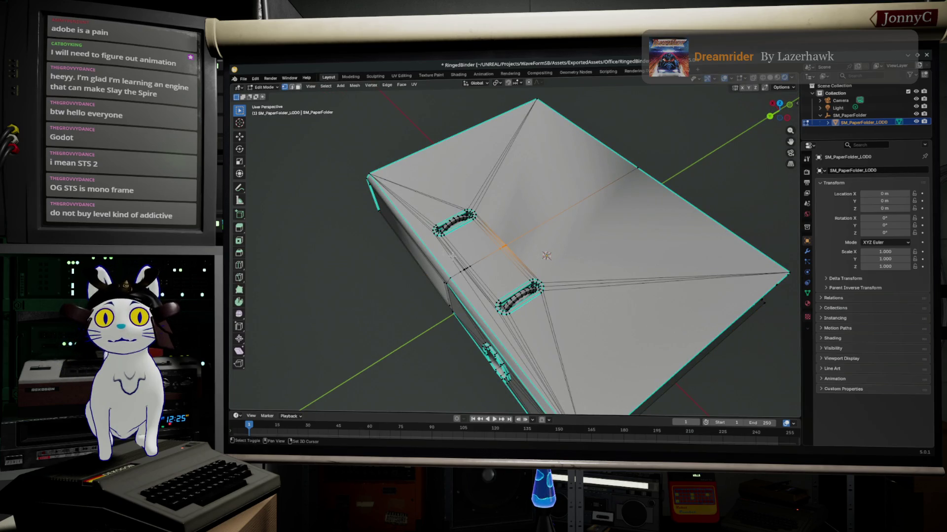
pyautogui.moveTo(480, 279); pyautogui.dragTo(570, 283, button='middle')
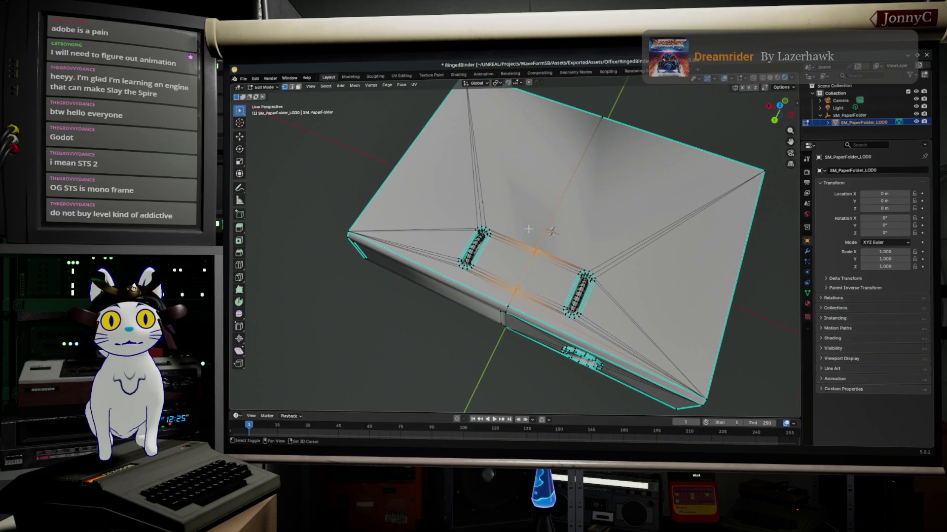
pyautogui.moveTo(527, 229); pyautogui.dragTo(548, 202, button='middle')
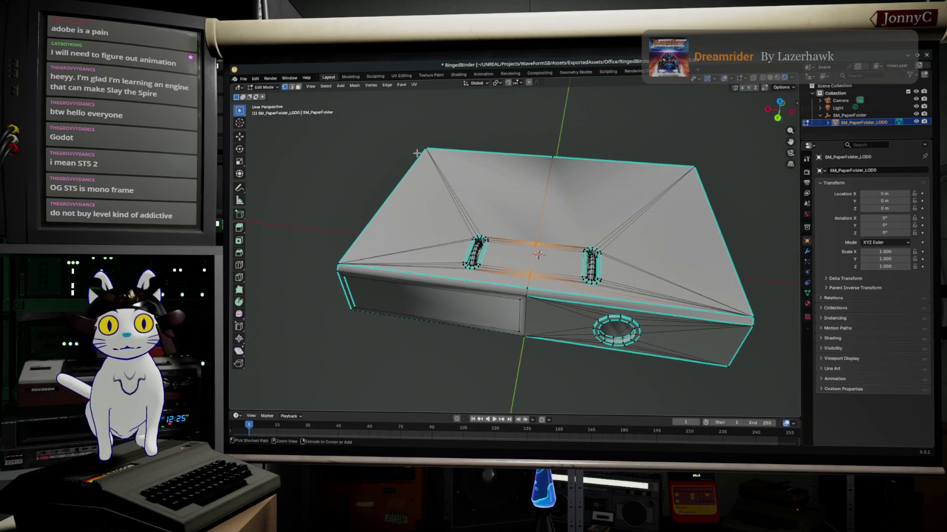
# Grow the selection, then add the slanted side faces and left and right cover faces in face mode
pyautogui.press('ctrl+KP_Add')
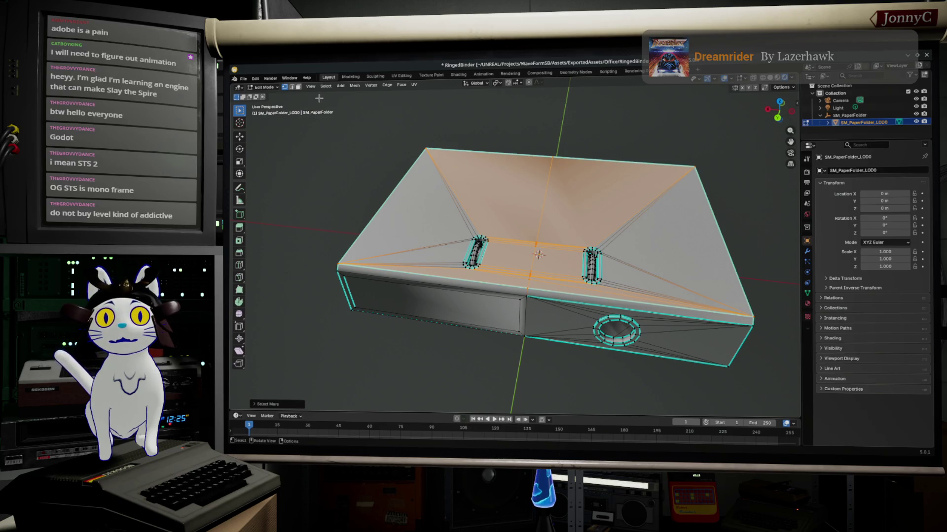
pyautogui.click(299, 88)
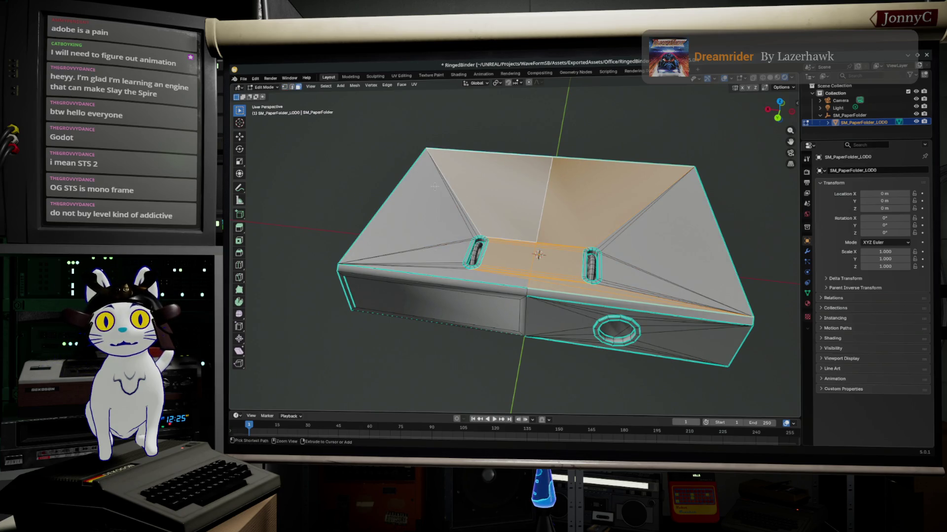
pyautogui.moveTo(426, 197); pyautogui.dragTo(437, 226)
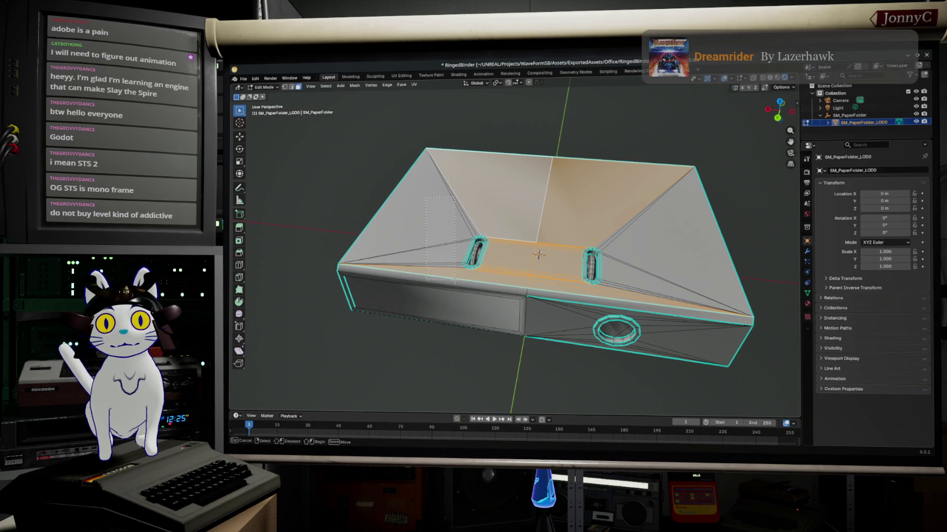
pyautogui.moveTo(455, 270); pyautogui.dragTo(456, 270)
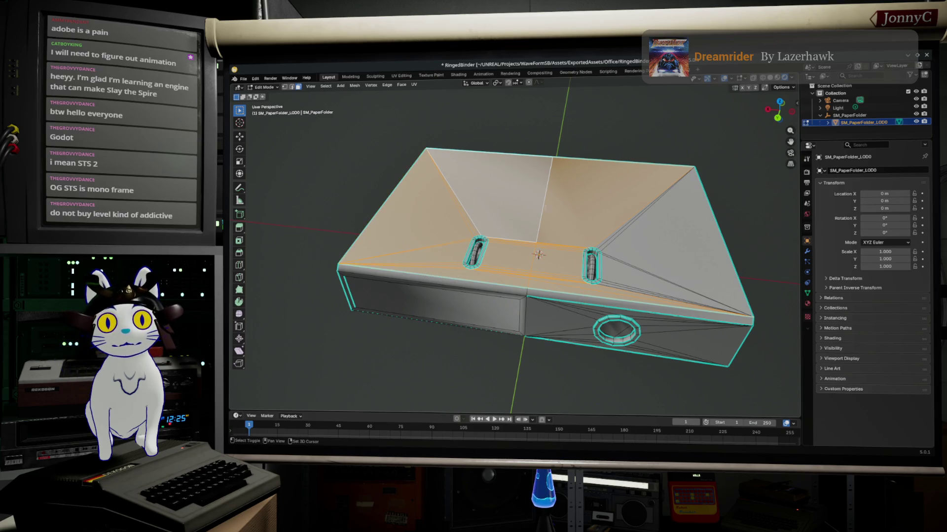
pyautogui.moveTo(646, 194); pyautogui.dragTo(675, 301)
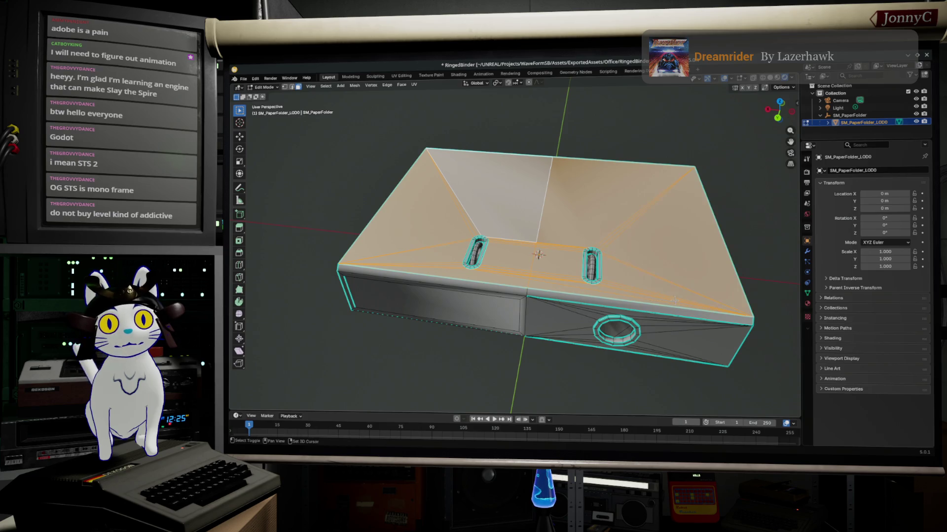
pyautogui.press('KP_Decimal')
pyautogui.moveTo(675, 301)
pyautogui.mouseDown(button='middle')
pyautogui.moveTo(684, 182)
pyautogui.moveTo(587, 291)
pyautogui.moveTo(480, 311)
pyautogui.mouseUp(button='middle')
pyautogui.click(478, 309)
pyautogui.keyDown('shift'); pyautogui.click(562, 320); pyautogui.keyUp('shift')
pyautogui.moveTo(565, 313)
pyautogui.mouseDown(button='middle')
pyautogui.moveTo(566, 370)
pyautogui.moveTo(560, 183)
pyautogui.mouseUp(button='middle')
pyautogui.scroll(1, 560, 183)
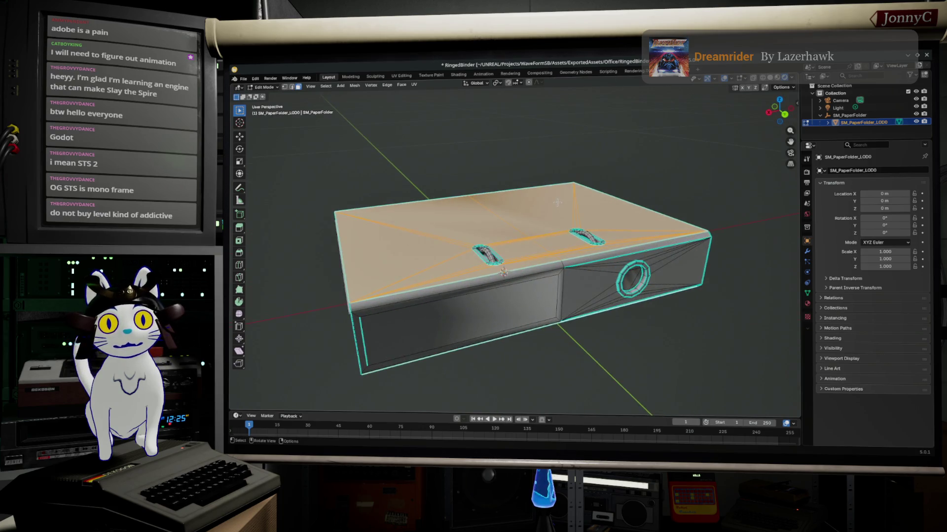
# Apply Face > Shade Flat to the selected top cover faces and view both slots
pyautogui.click(406, 86)
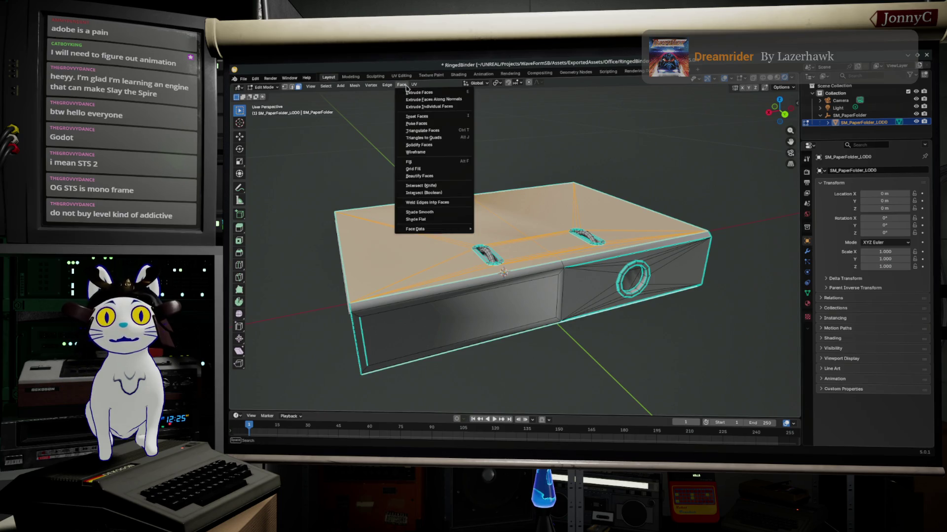
pyautogui.click(445, 223)
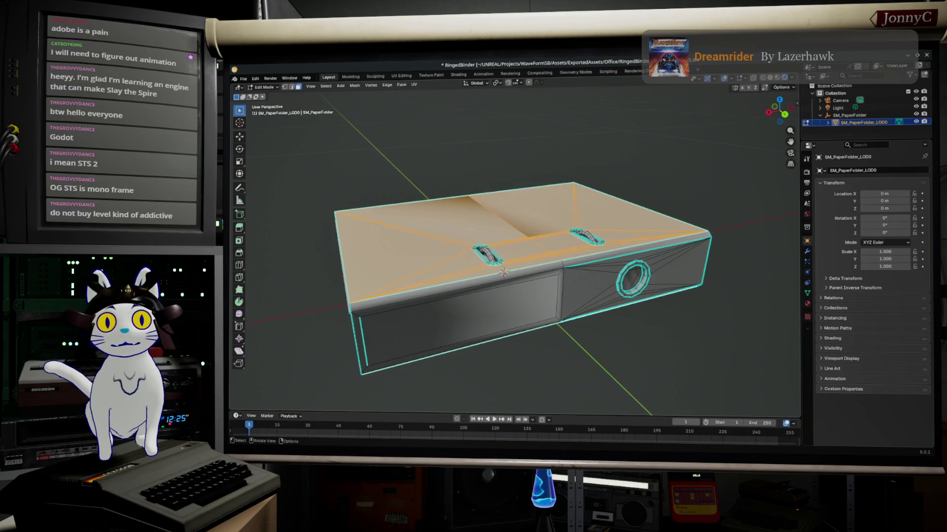
pyautogui.moveTo(541, 225); pyautogui.dragTo(558, 274, button='middle')
pyautogui.scroll(4, 557, 275)
pyautogui.moveTo(519, 215)
pyautogui.mouseDown(button='middle')
pyautogui.moveTo(567, 246)
pyautogui.moveTo(607, 226)
pyautogui.mouseUp(button='middle')
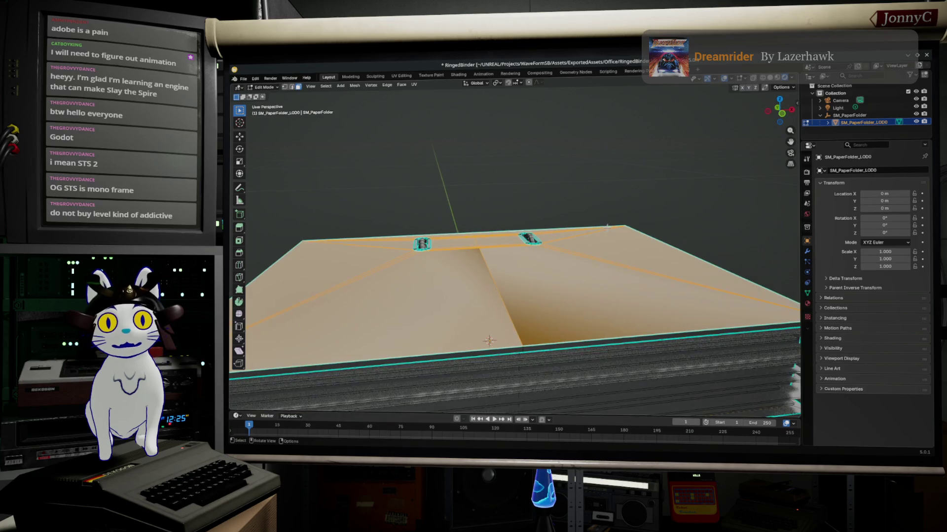
# Switch viewport shading to a smooth grey preview and toggle out of and back into Edit Mode
pyautogui.click(792, 81)
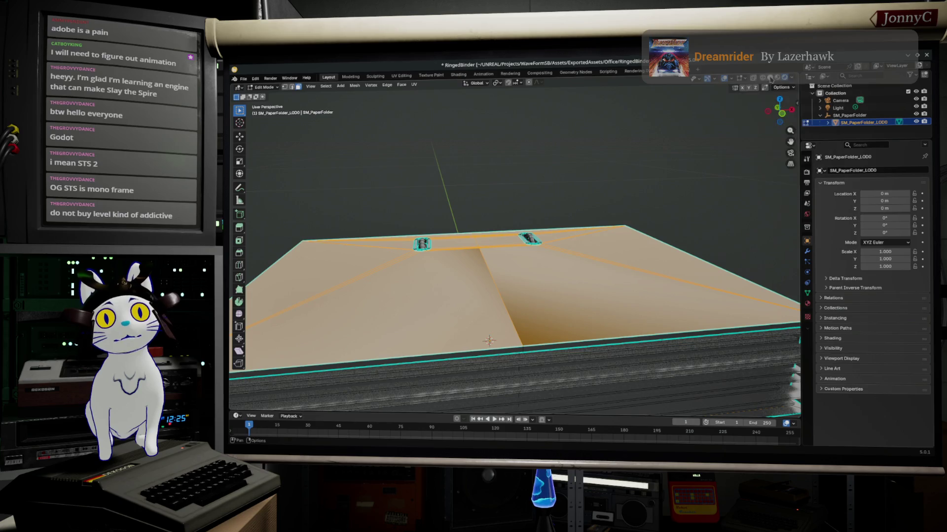
pyautogui.click(778, 81)
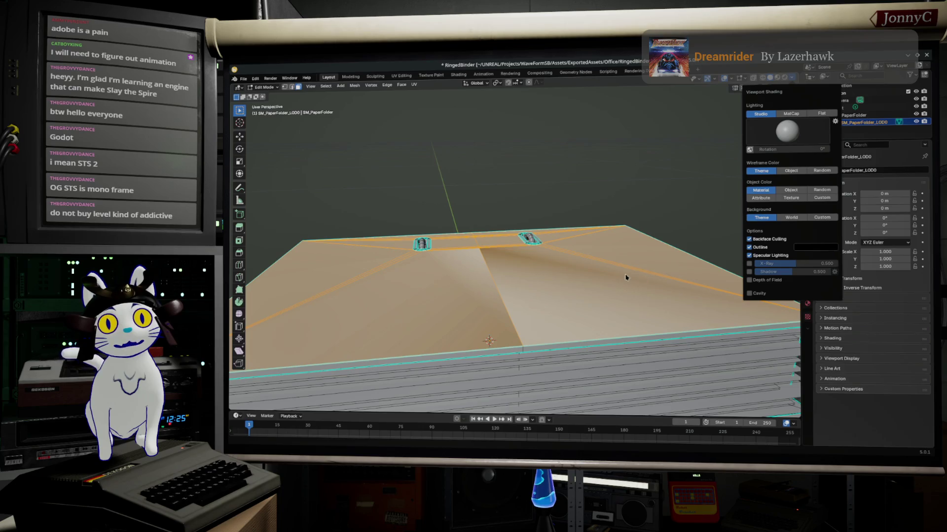
pyautogui.scroll(-5, 592, 291)
pyautogui.moveTo(592, 291)
pyautogui.mouseDown(button='middle')
pyautogui.moveTo(564, 334)
pyautogui.moveTo(548, 254)
pyautogui.mouseUp(button='middle')
pyautogui.press('Tab')
pyautogui.scroll(3, 550, 299)
pyautogui.press('Tab')
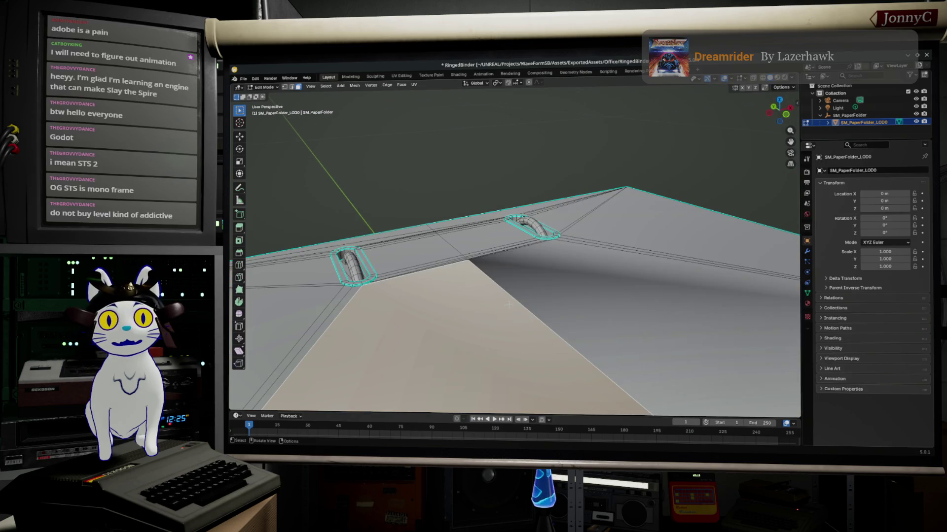
# Select the cover's large lower face and switch to edge selection, leaving shading unchanged
pyautogui.click(293, 87)
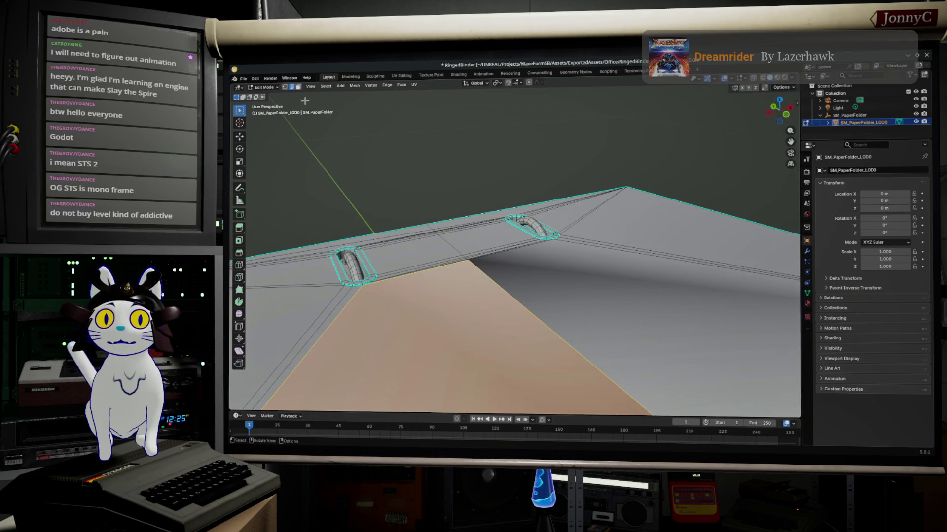
pyautogui.click(552, 324)
pyautogui.moveTo(552, 324)
pyautogui.mouseDown(button='middle')
pyautogui.moveTo(448, 334)
pyautogui.moveTo(493, 268)
pyautogui.moveTo(569, 293)
pyautogui.moveTo(534, 271)
pyautogui.moveTo(473, 268)
pyautogui.moveTo(462, 296)
pyautogui.moveTo(465, 281)
pyautogui.moveTo(486, 285)
pyautogui.moveTo(487, 310)
pyautogui.mouseUp(button='middle')
pyautogui.scroll(-5, 487, 310)
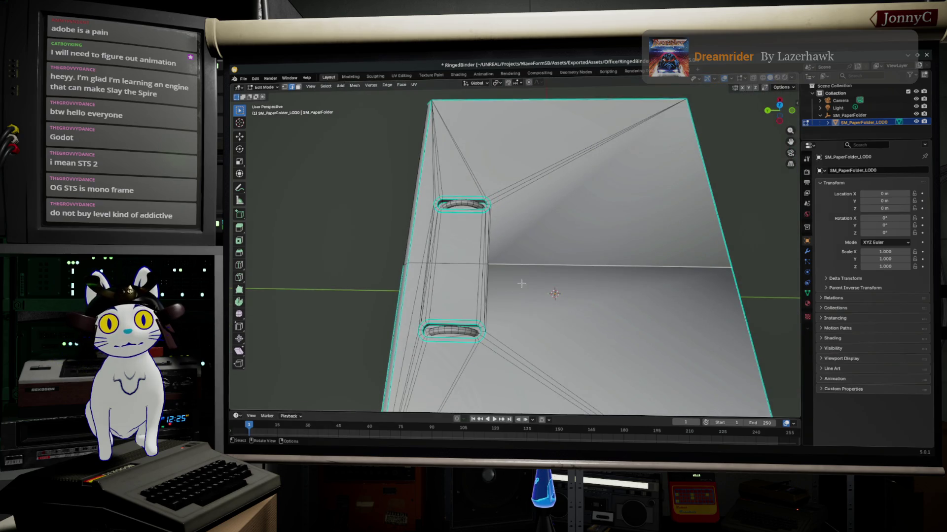
pyautogui.moveTo(521, 284); pyautogui.dragTo(530, 291, button='middle')
pyautogui.press('z')
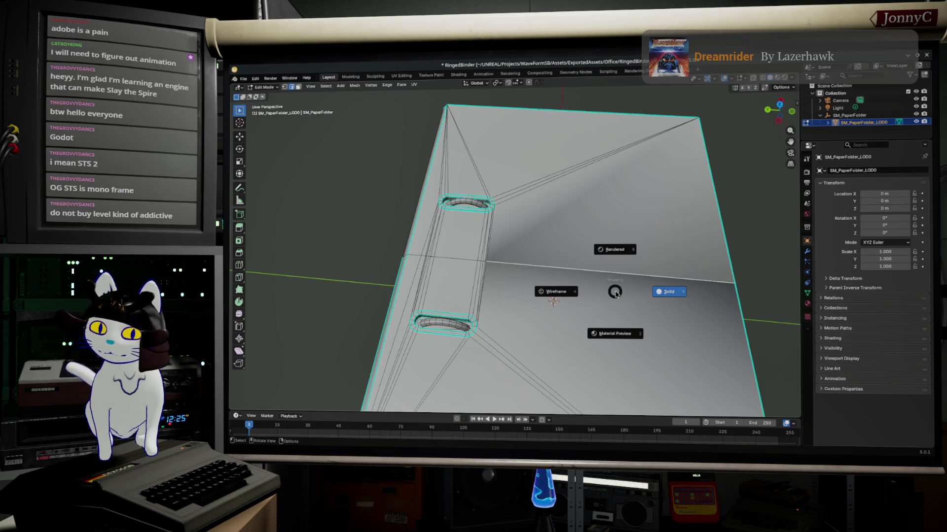
pyautogui.press('Escape')
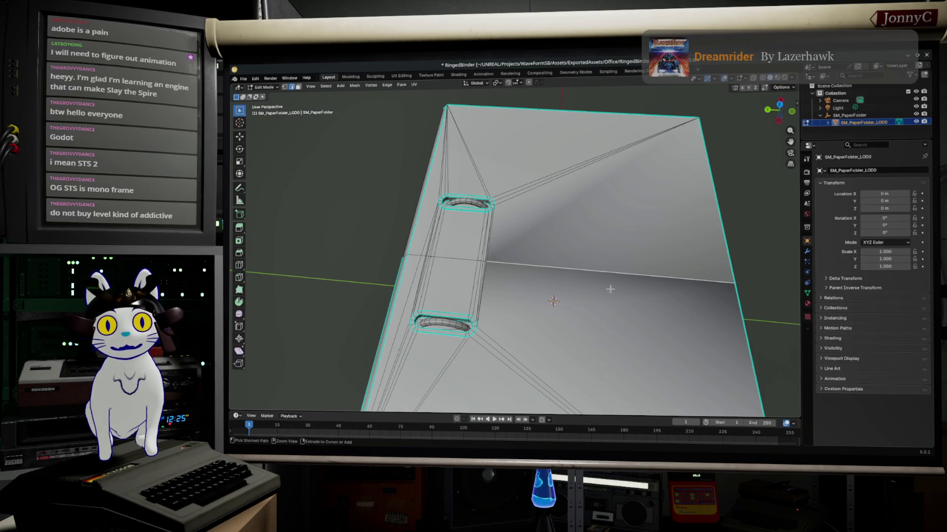
pyautogui.moveTo(610, 289); pyautogui.dragTo(588, 290, button='middle')
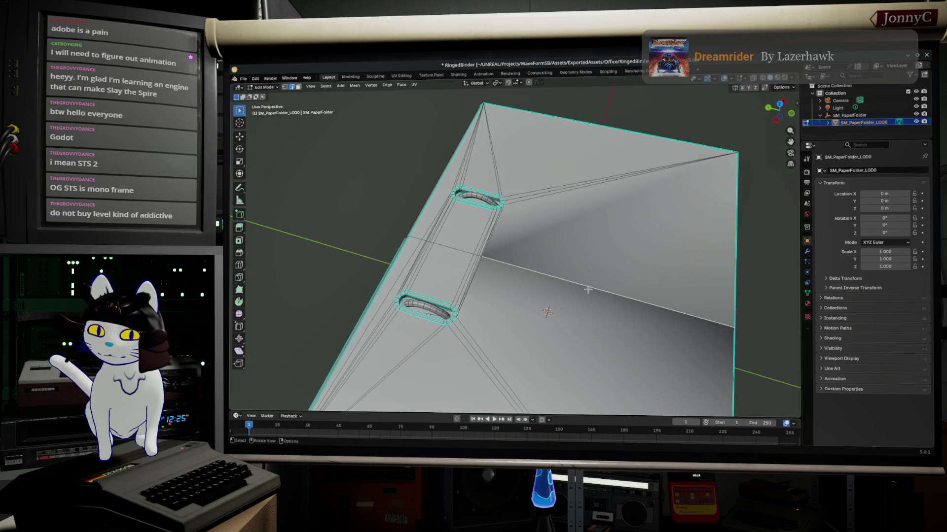
# Select the entire binder mesh and recalculate its normals with Ctrl+N
pyautogui.click(588, 290)
pyautogui.hotkey('ctrl', 'l')
pyautogui.hotkey('alt', 'a')
pyautogui.press('a')
pyautogui.hotkey('ctrl', 'n')
pyautogui.moveTo(598, 296)
pyautogui.mouseDown(button='middle')
pyautogui.moveTo(563, 264)
pyautogui.moveTo(581, 256)
pyautogui.moveTo(393, 386)
pyautogui.moveTo(591, 246)
pyautogui.moveTo(754, 161)
pyautogui.moveTo(779, 172)
pyautogui.mouseUp(button='middle')
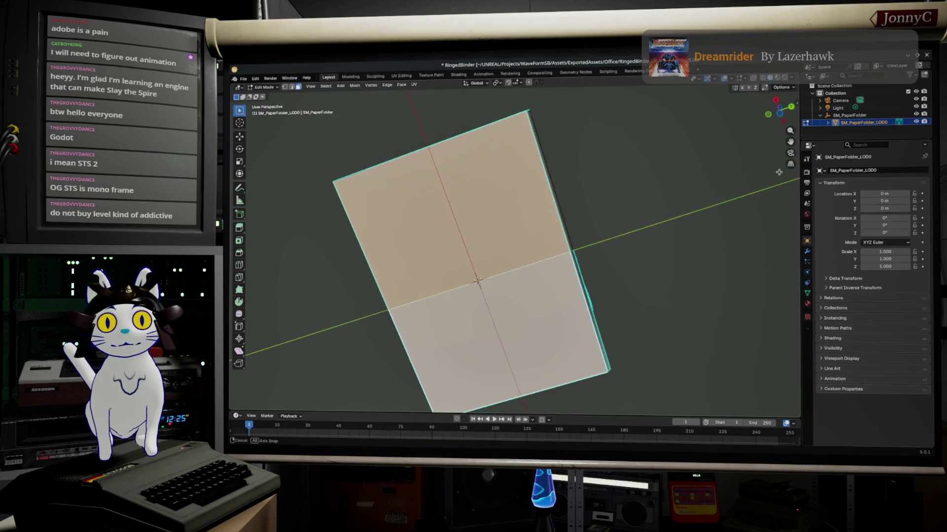
pyautogui.click(355, 85)
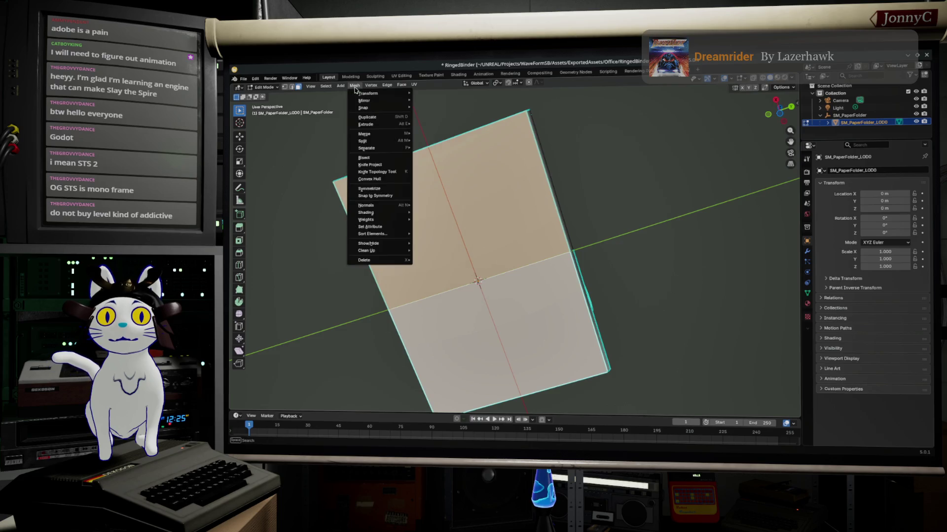
# Set the binder's normals with Mesh > Normals > Set from Faces
pyautogui.moveTo(399, 207)
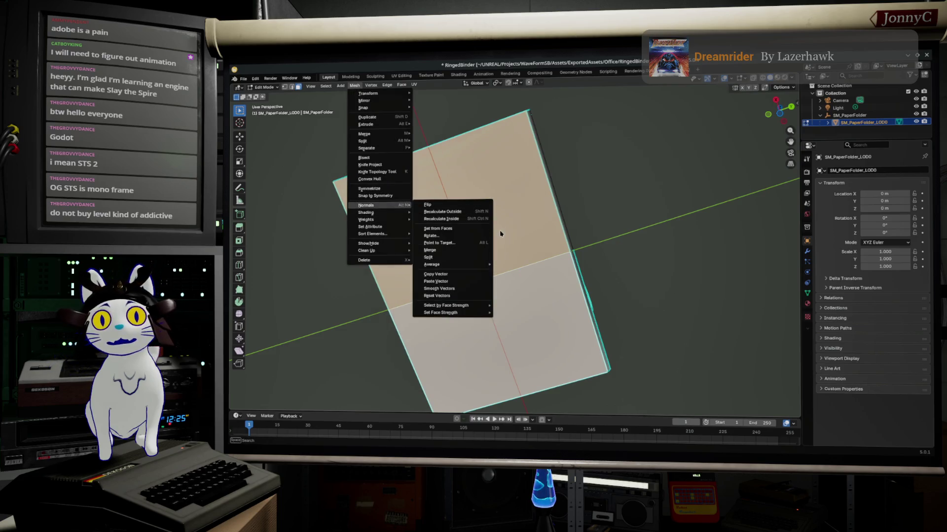
pyautogui.click(483, 232)
pyautogui.moveTo(482, 232)
pyautogui.mouseDown(button='middle')
pyautogui.moveTo(628, 289)
pyautogui.moveTo(631, 321)
pyautogui.moveTo(606, 340)
pyautogui.moveTo(561, 299)
pyautogui.moveTo(513, 172)
pyautogui.mouseUp(button='middle')
pyautogui.scroll(5, 632, 352)
# Inspect the shading from all sides in Object Mode, then return to Edit Mode
pyautogui.press('Tab')
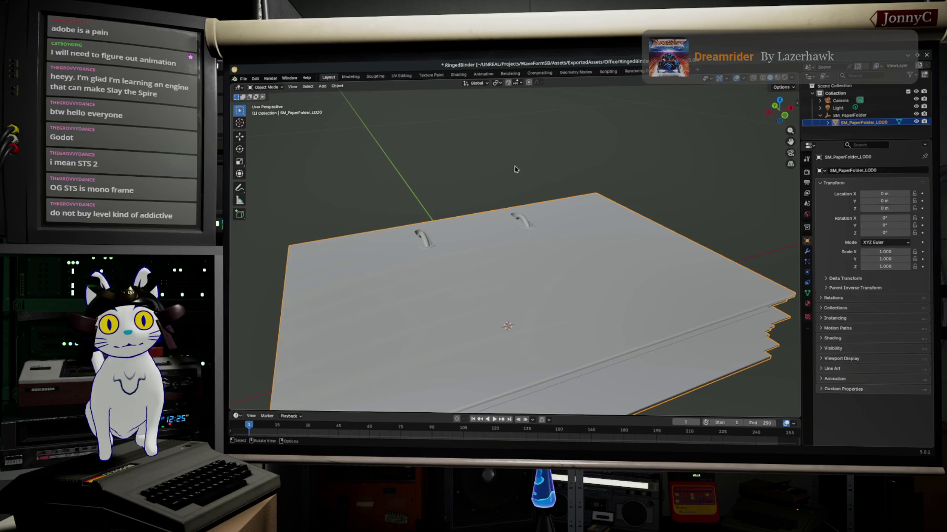
pyautogui.moveTo(501, 254)
pyautogui.mouseDown(button='middle')
pyautogui.moveTo(533, 276)
pyautogui.moveTo(658, 255)
pyautogui.moveTo(586, 287)
pyautogui.mouseUp(button='middle')
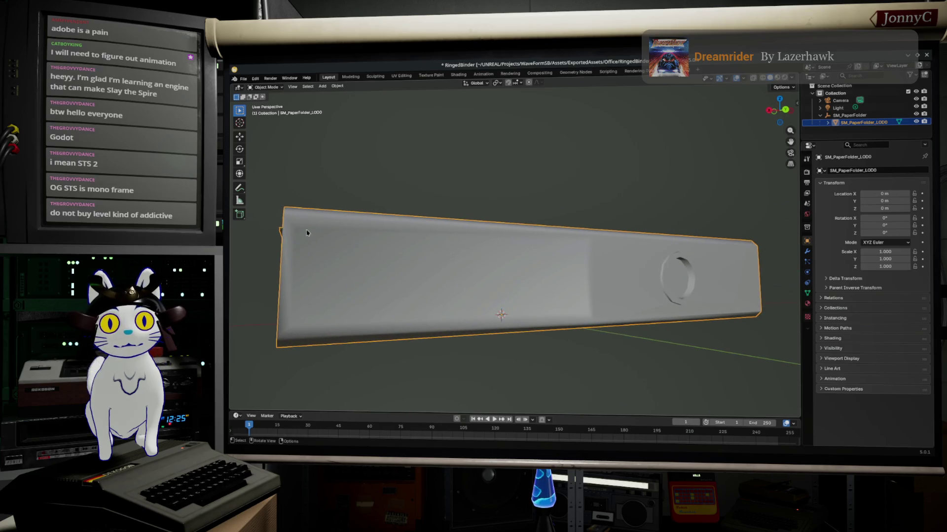
pyautogui.moveTo(366, 234)
pyautogui.mouseDown(button='middle')
pyautogui.moveTo(374, 217)
pyautogui.moveTo(355, 248)
pyautogui.moveTo(374, 239)
pyautogui.mouseUp(button='middle')
pyautogui.moveTo(405, 202)
pyautogui.mouseDown(button='middle')
pyautogui.moveTo(313, 220)
pyautogui.moveTo(330, 179)
pyautogui.moveTo(478, 238)
pyautogui.mouseUp(button='middle')
pyautogui.press('Tab')
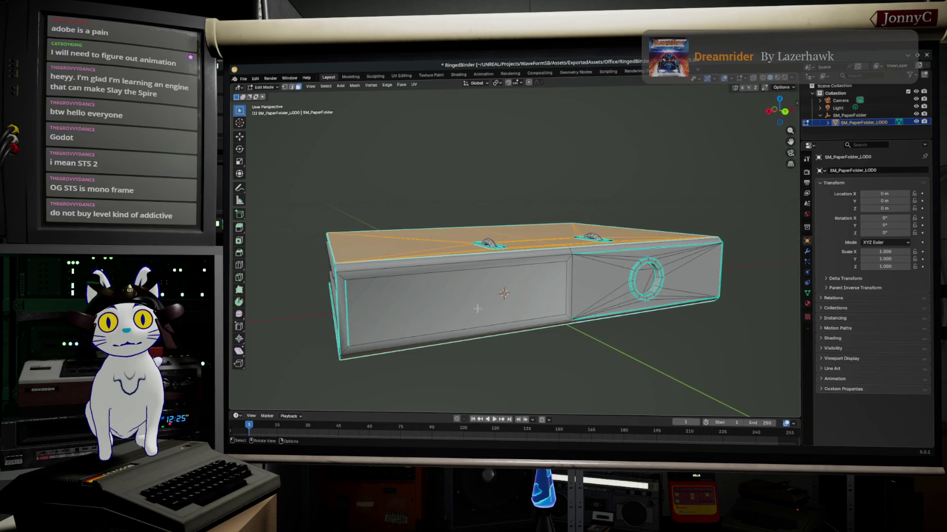
# Mark the left front side edge and another lower edge of the binder as sharp
pyautogui.click(477, 309)
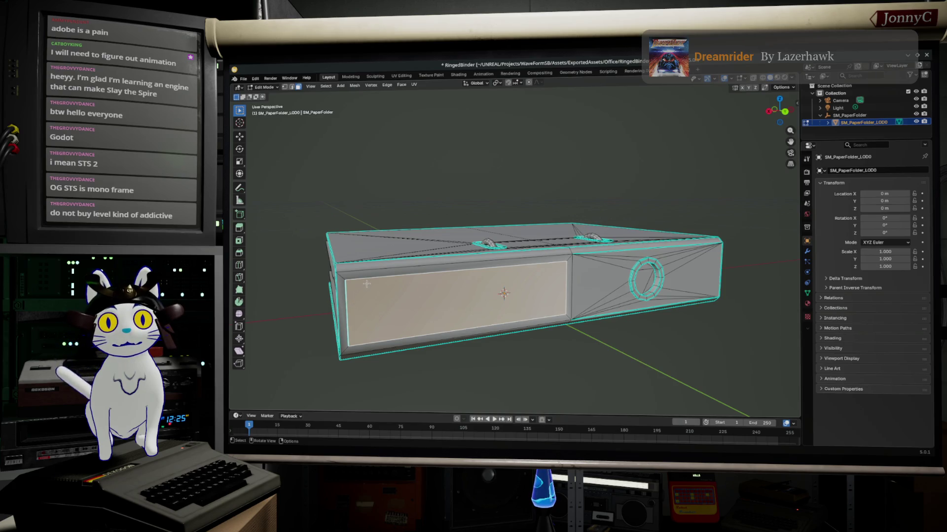
pyautogui.click(344, 298)
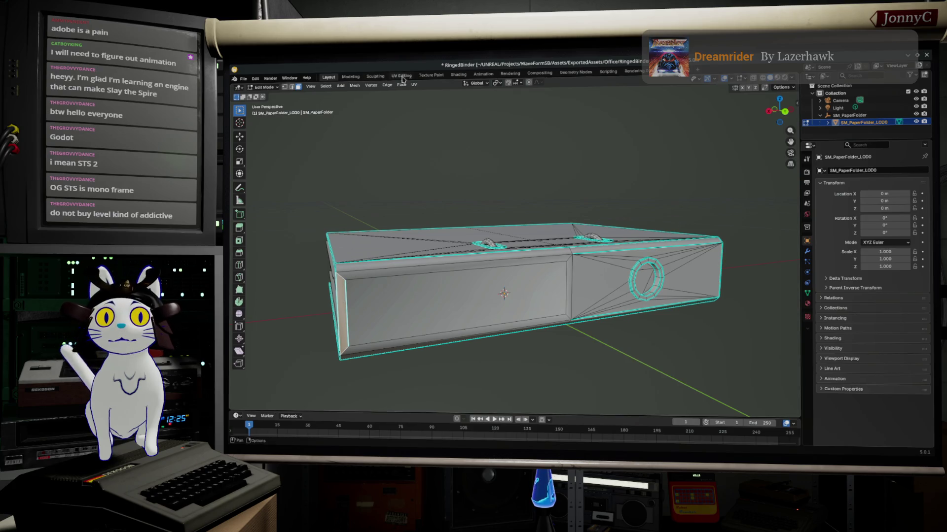
pyautogui.click(328, 285)
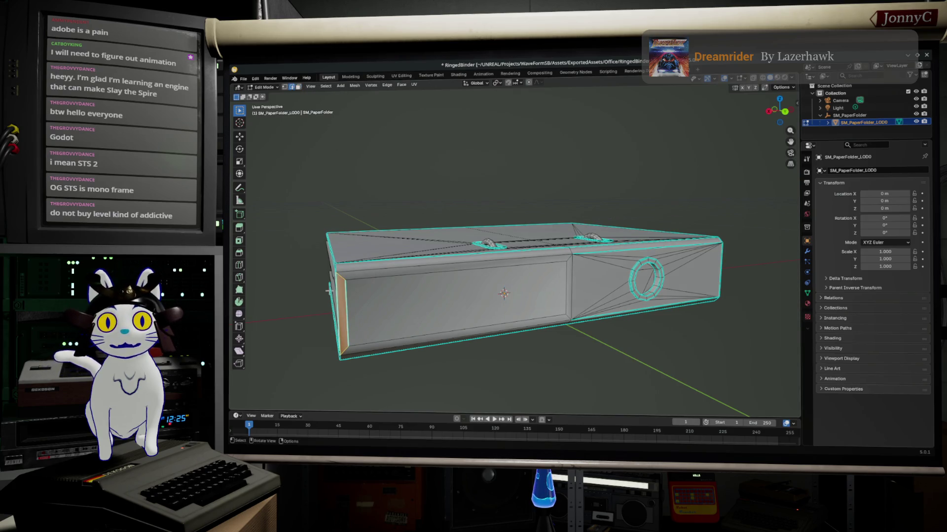
pyautogui.rightClick(348, 318)
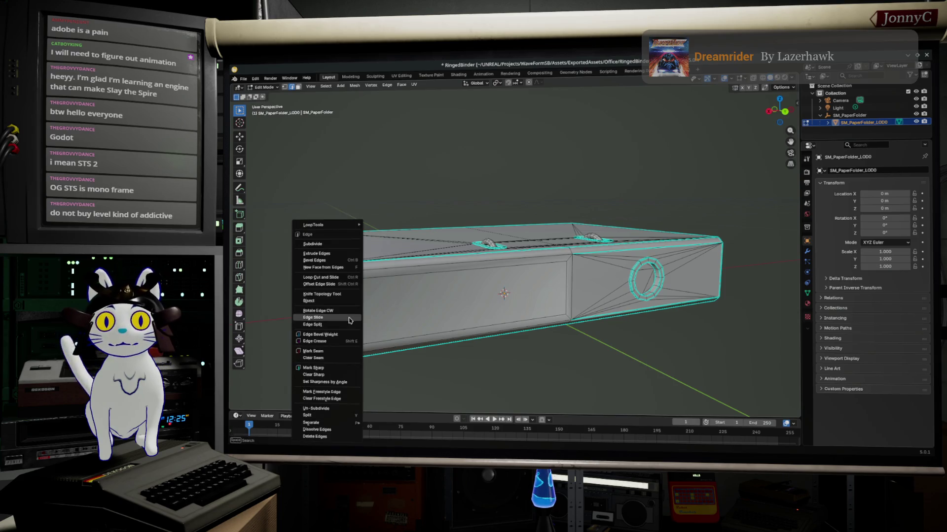
pyautogui.click(349, 369)
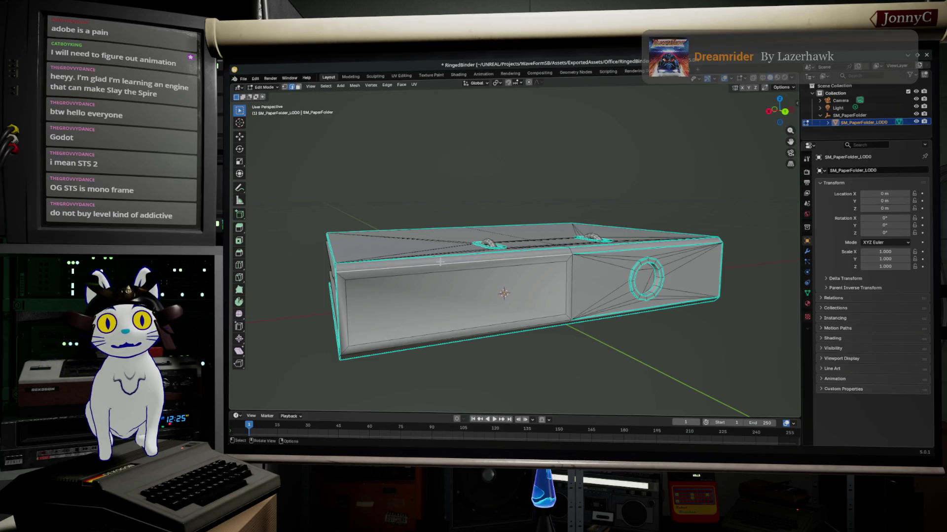
pyautogui.moveTo(453, 264); pyautogui.dragTo(437, 292, button='middle')
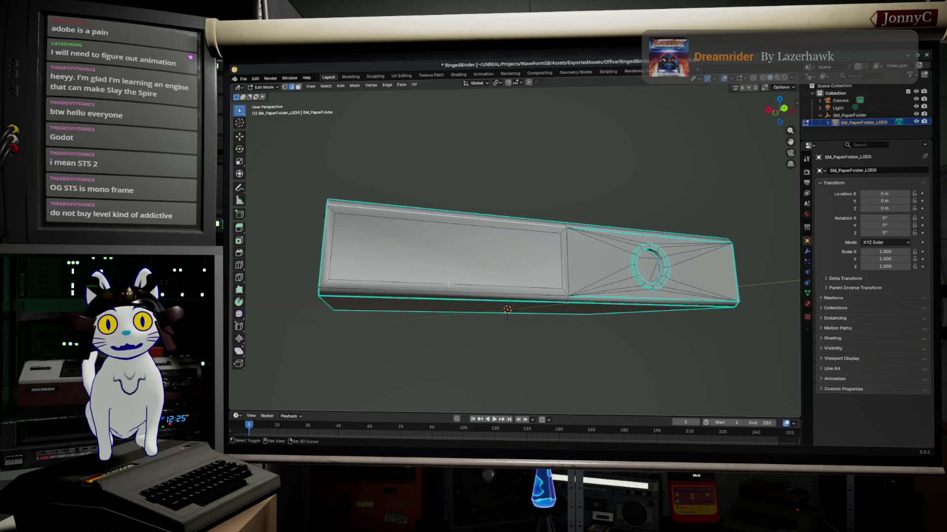
pyautogui.click(437, 291)
pyautogui.rightClick(436, 291)
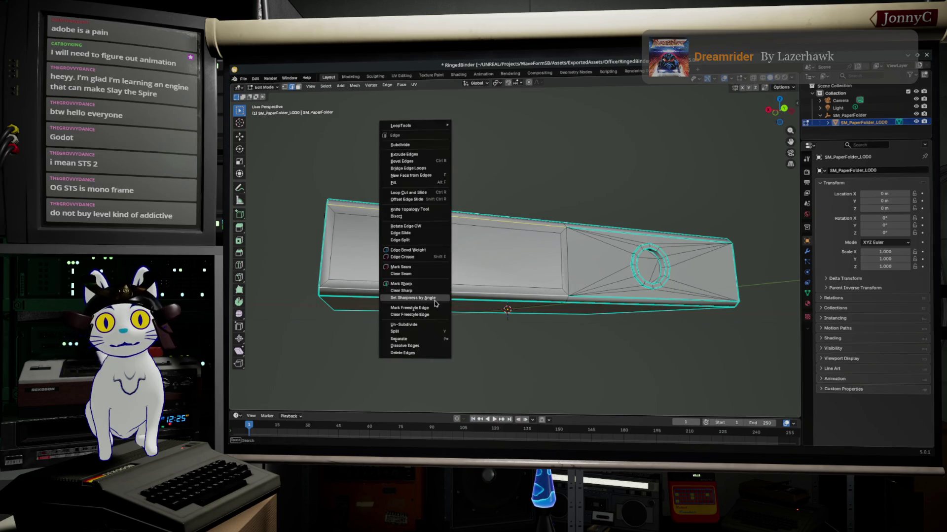
pyautogui.click(428, 283)
pyautogui.moveTo(428, 283); pyautogui.dragTo(445, 310, button='middle')
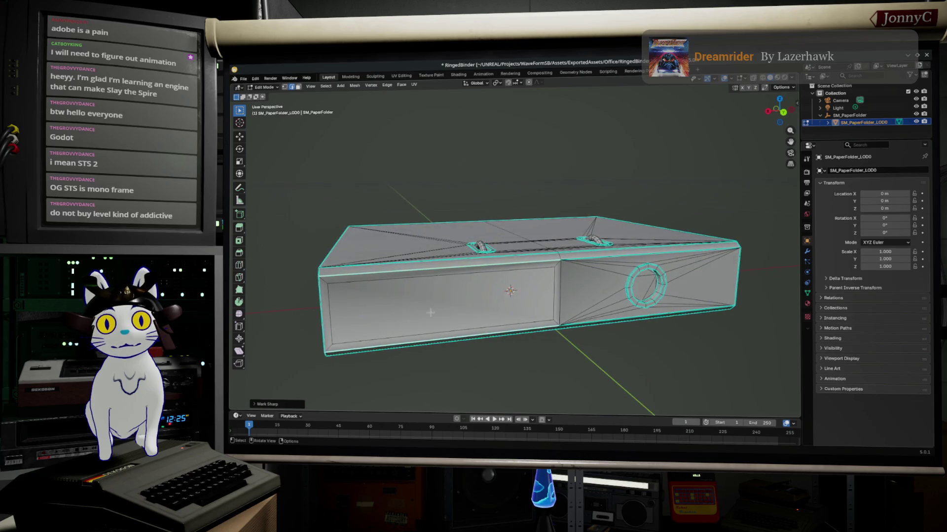
# In face mode, select the large front face and the right side faces
pyautogui.click(298, 88)
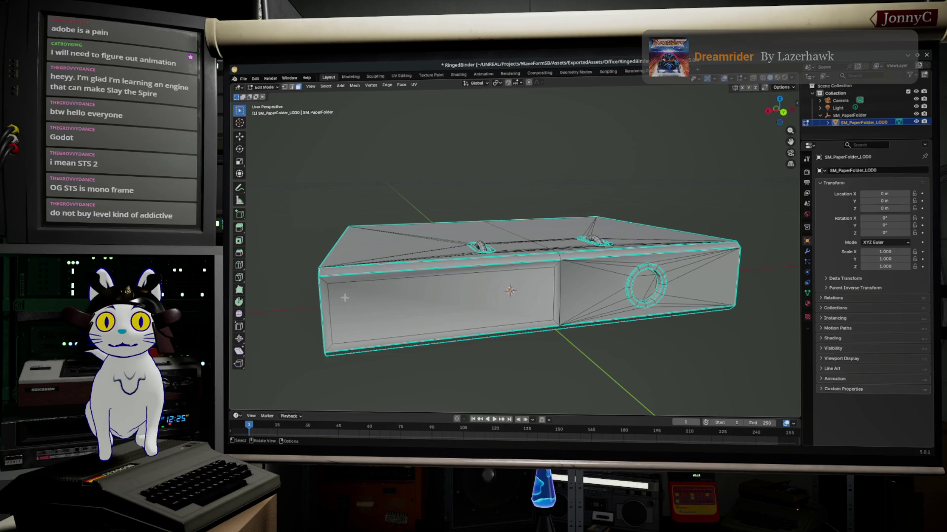
pyautogui.moveTo(355, 308); pyautogui.dragTo(364, 318)
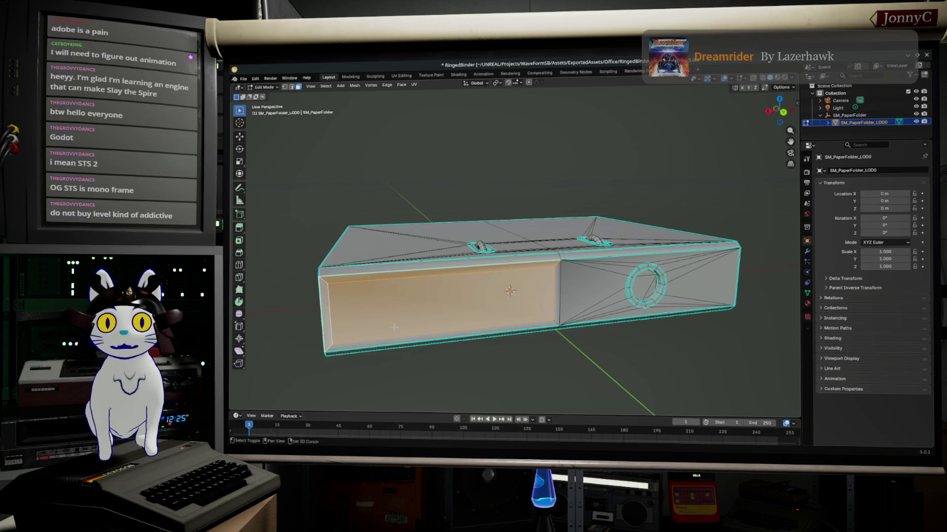
pyautogui.moveTo(544, 273)
pyautogui.mouseDown()
pyautogui.moveTo(597, 326)
pyautogui.moveTo(617, 314)
pyautogui.mouseUp()
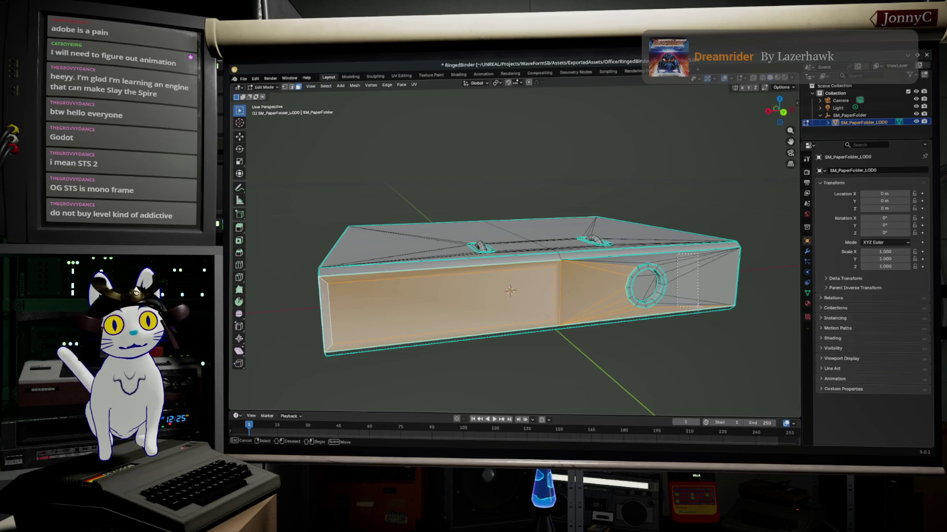
pyautogui.moveTo(697, 306); pyautogui.dragTo(695, 306)
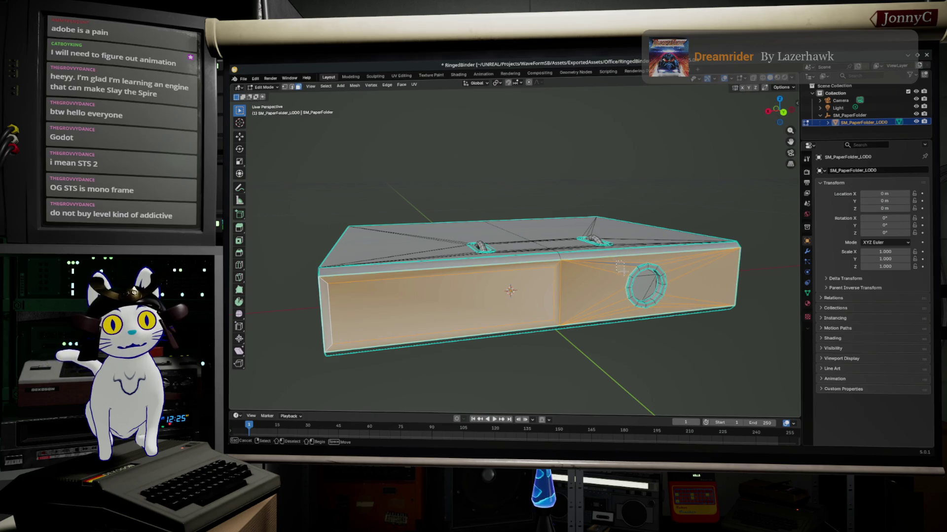
pyautogui.moveTo(618, 280); pyautogui.dragTo(338, 92, button='middle')
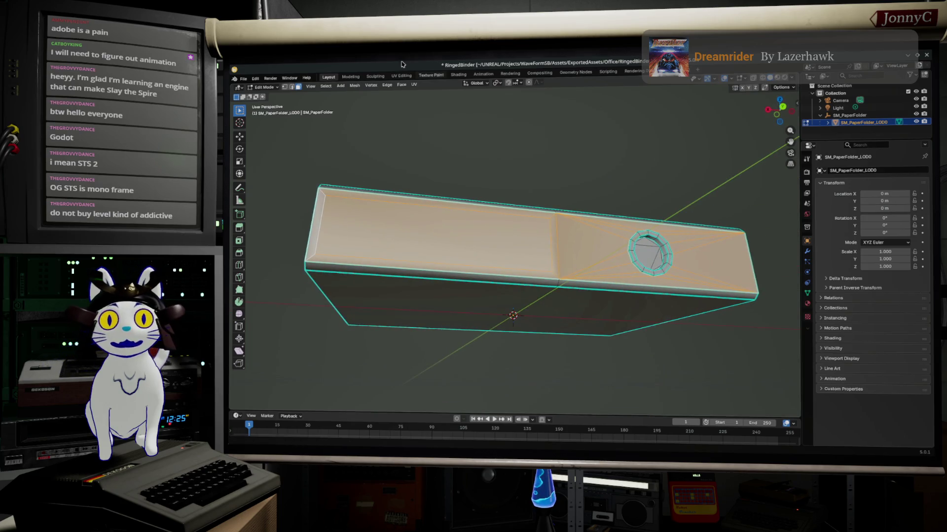
# Apply Mesh > Normals > Set from Faces to the selection, clear it, and exit to Object Mode
pyautogui.click(355, 85)
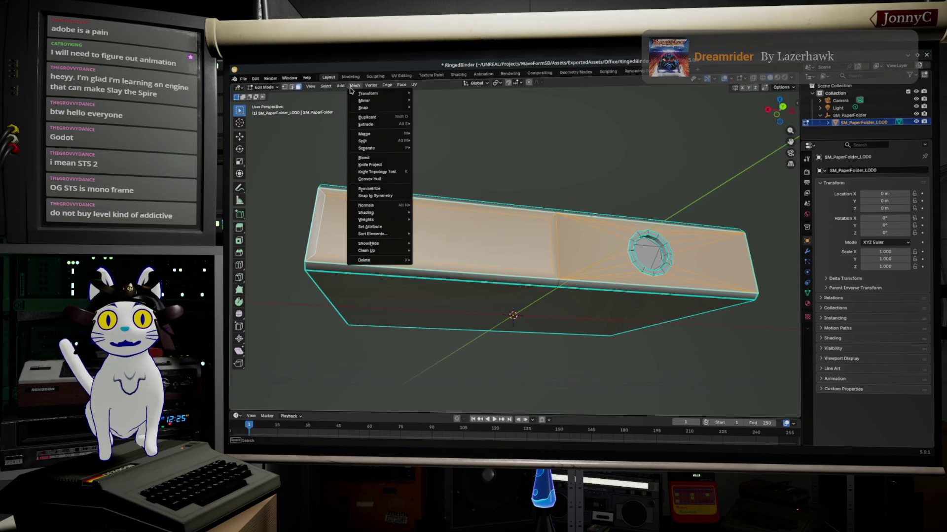
pyautogui.moveTo(390, 208)
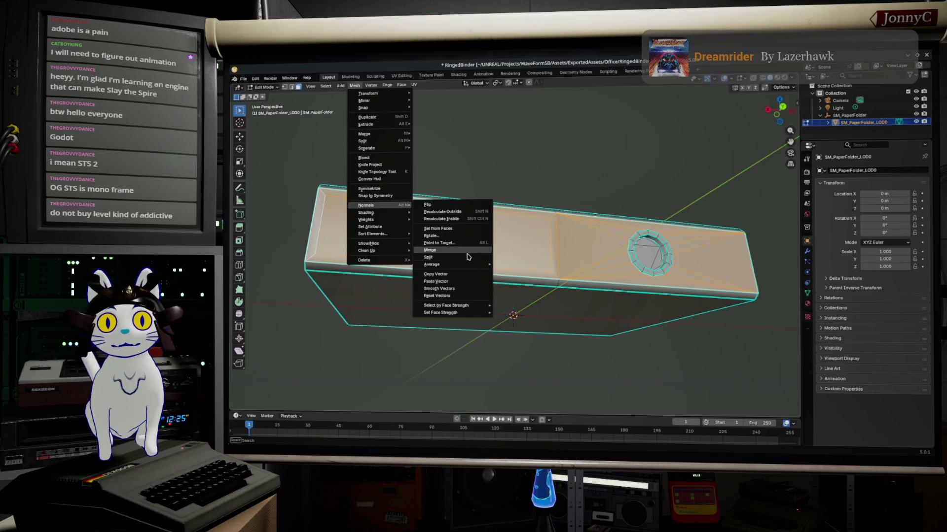
pyautogui.moveTo(472, 267)
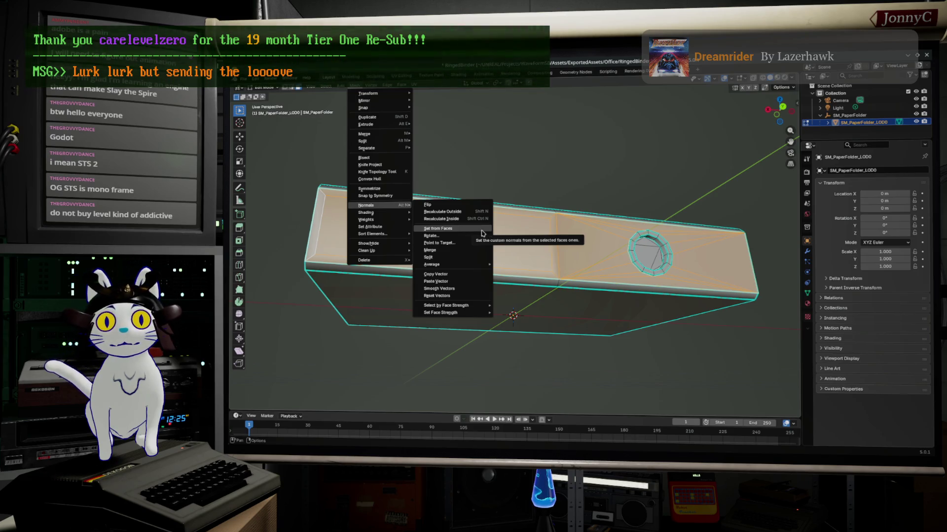
pyautogui.click(483, 233)
pyautogui.moveTo(482, 233)
pyautogui.mouseDown(button='middle')
pyautogui.moveTo(544, 156)
pyautogui.moveTo(477, 148)
pyautogui.moveTo(511, 140)
pyautogui.moveTo(585, 150)
pyautogui.moveTo(581, 115)
pyautogui.moveTo(562, 176)
pyautogui.mouseUp(button='middle')
pyautogui.click(545, 153)
pyautogui.press('Tab')
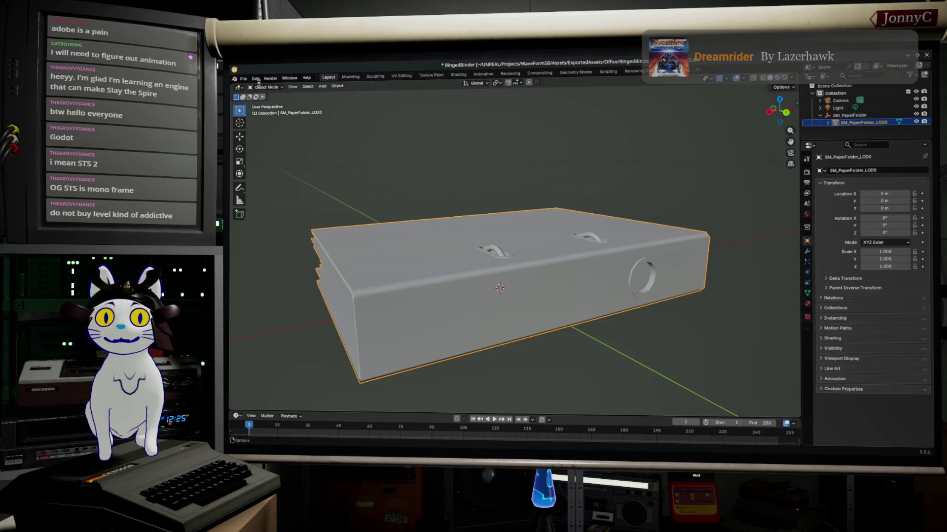
# Inspect the cleaned-up binder mesh from top-down and low side angles
pyautogui.click(244, 80)
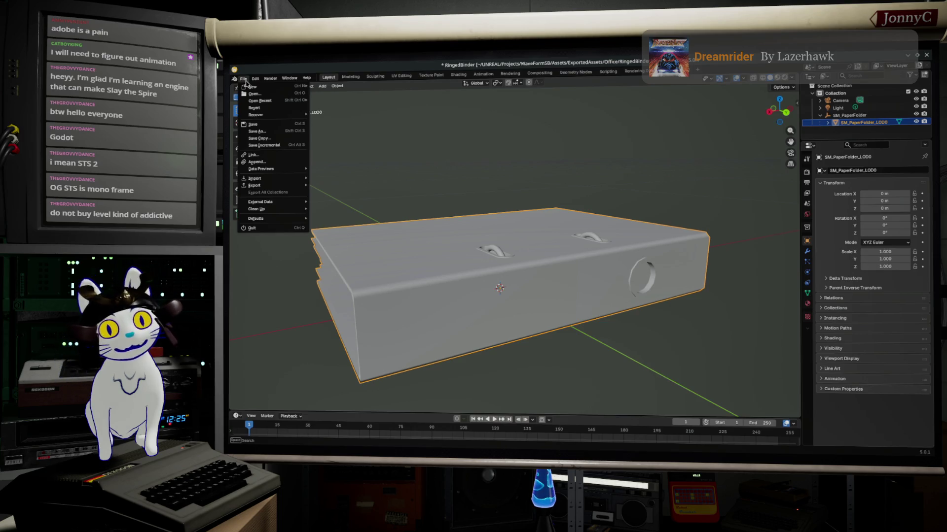
pyautogui.moveTo(298, 117)
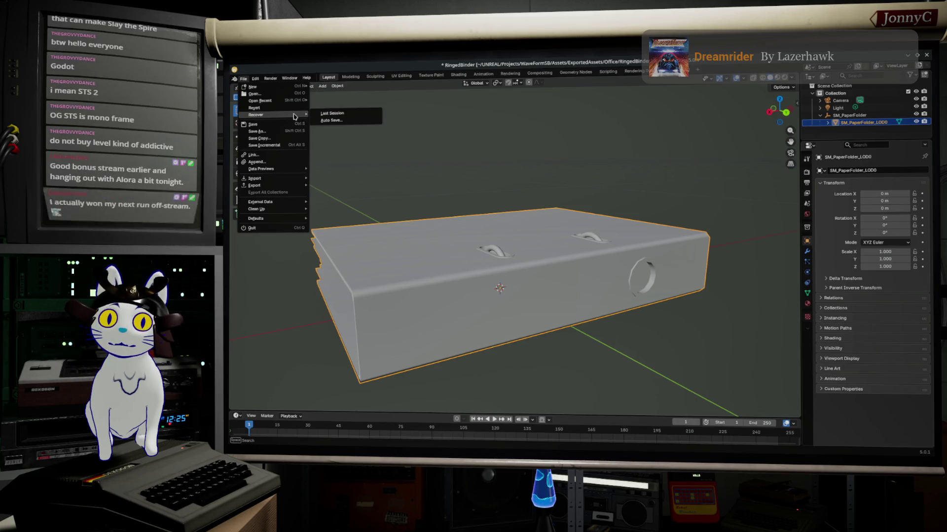
pyautogui.moveTo(306, 88)
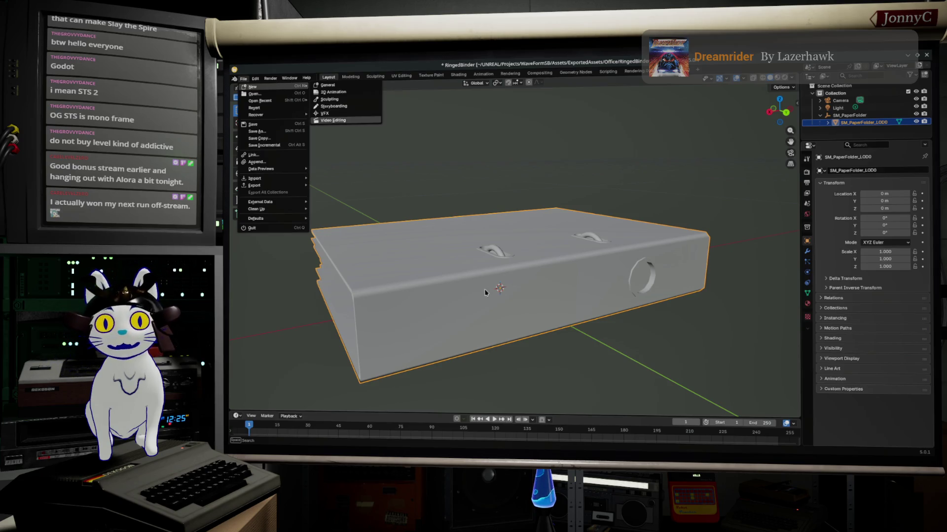
pyautogui.moveTo(559, 308); pyautogui.dragTo(523, 346, button='middle')
pyautogui.moveTo(464, 263)
pyautogui.mouseDown(button='middle')
pyautogui.moveTo(591, 226)
pyautogui.moveTo(604, 253)
pyautogui.mouseUp(button='middle')
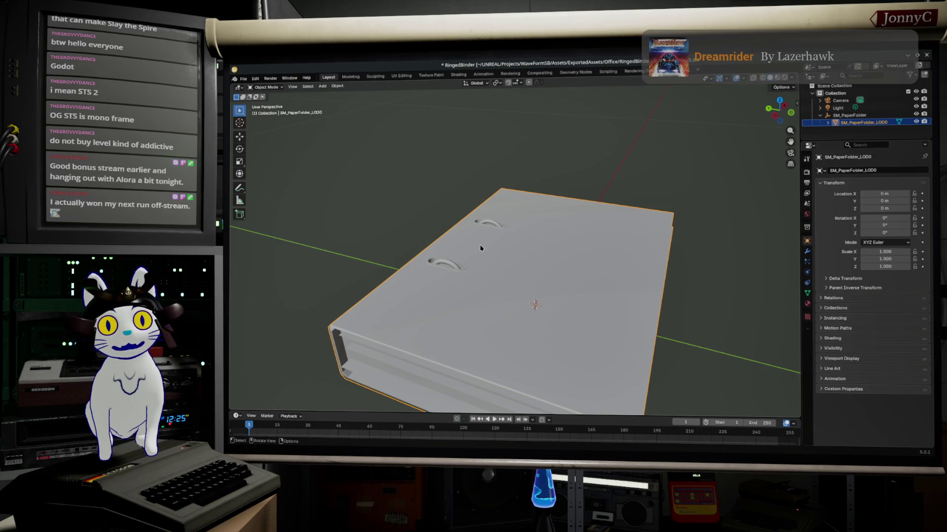
pyautogui.moveTo(480, 248)
pyautogui.mouseDown(button='middle')
pyautogui.moveTo(435, 277)
pyautogui.moveTo(446, 273)
pyautogui.moveTo(448, 297)
pyautogui.mouseUp(button='middle')
# Save the work to RingedBinder.blend via File > Save
pyautogui.click(243, 79)
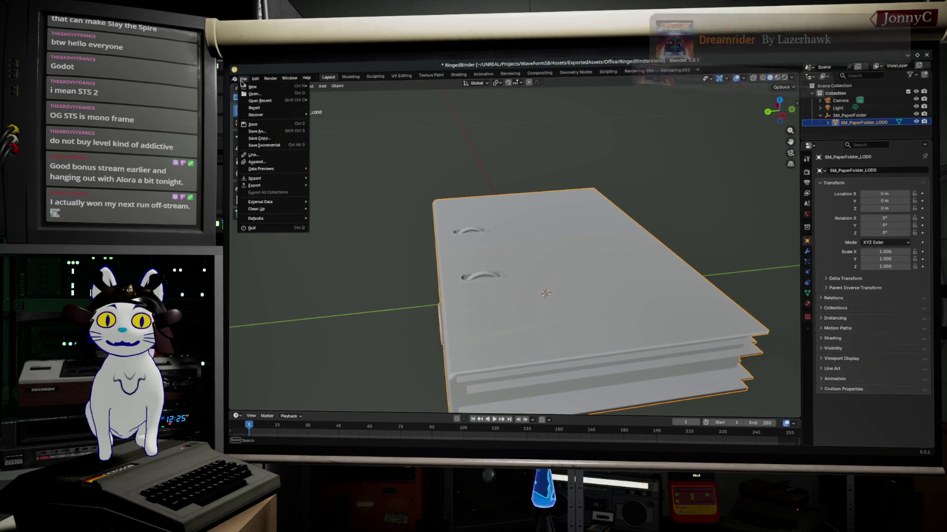
pyautogui.click(253, 124)
pyautogui.moveTo(444, 217); pyautogui.dragTo(463, 196, button='middle')
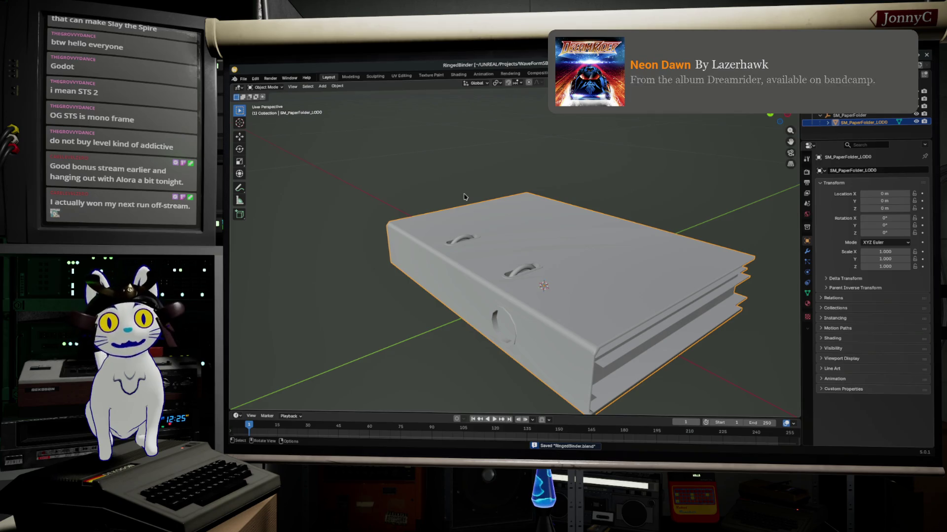
pyautogui.scroll(2, 454, 222)
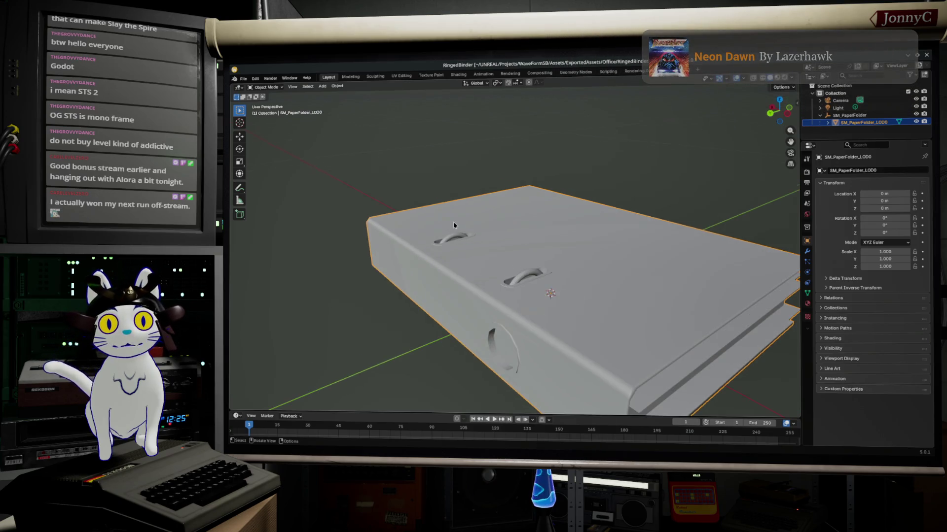
pyautogui.moveTo(453, 223)
pyautogui.mouseDown(button='middle')
pyautogui.moveTo(509, 197)
pyautogui.moveTo(509, 182)
pyautogui.moveTo(511, 191)
pyautogui.mouseUp(button='middle')
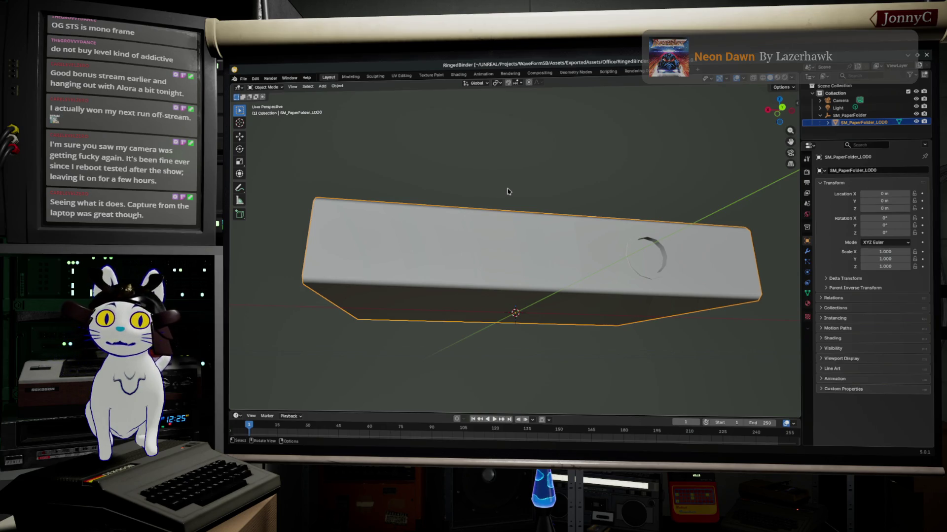
pyautogui.moveTo(508, 191)
pyautogui.mouseDown(button='middle')
pyautogui.moveTo(466, 237)
pyautogui.moveTo(475, 279)
pyautogui.moveTo(470, 236)
pyautogui.mouseUp(button='middle')
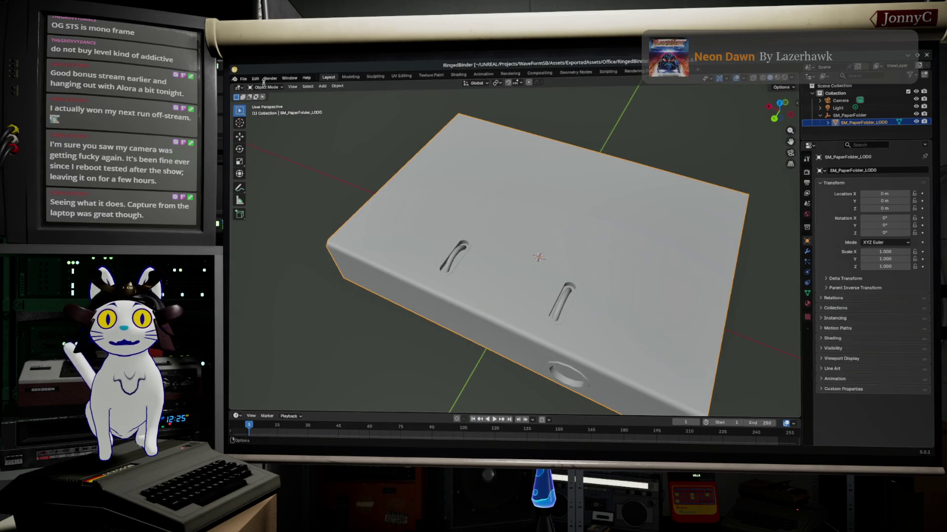
pyautogui.click(244, 79)
pyautogui.moveTo(254, 185)
pyautogui.click(797, 105)
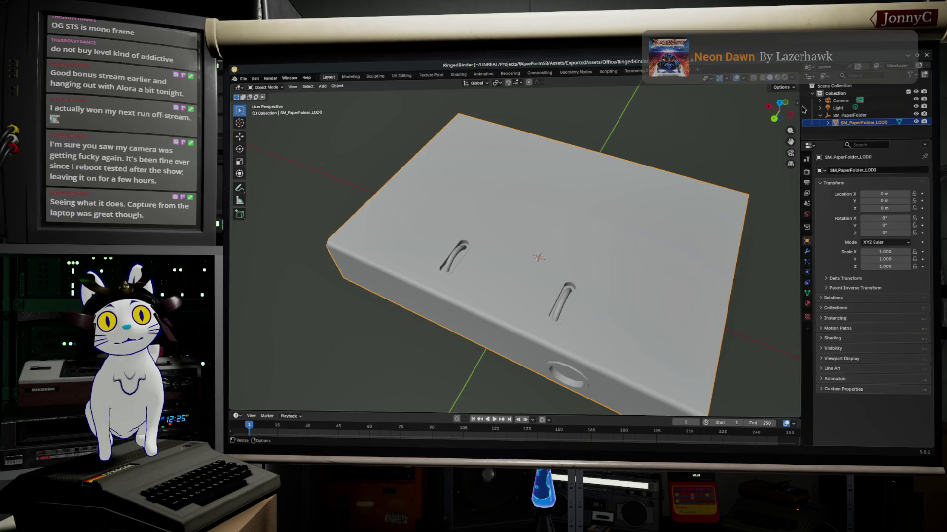
# Show the Unreal Engine Assets Exporter 4.4.3 panel in the sidebar and widen it
pyautogui.click(838, 107)
pyautogui.click(797, 105)
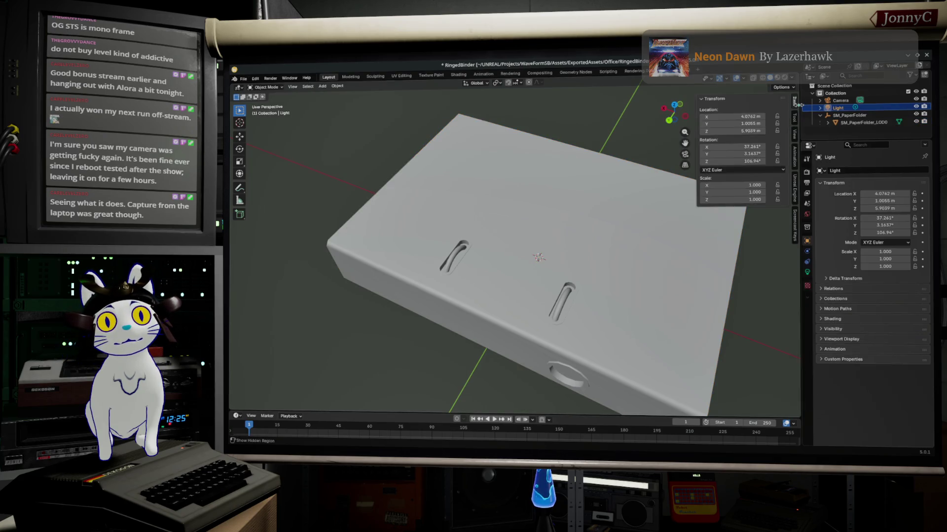
pyautogui.click(795, 197)
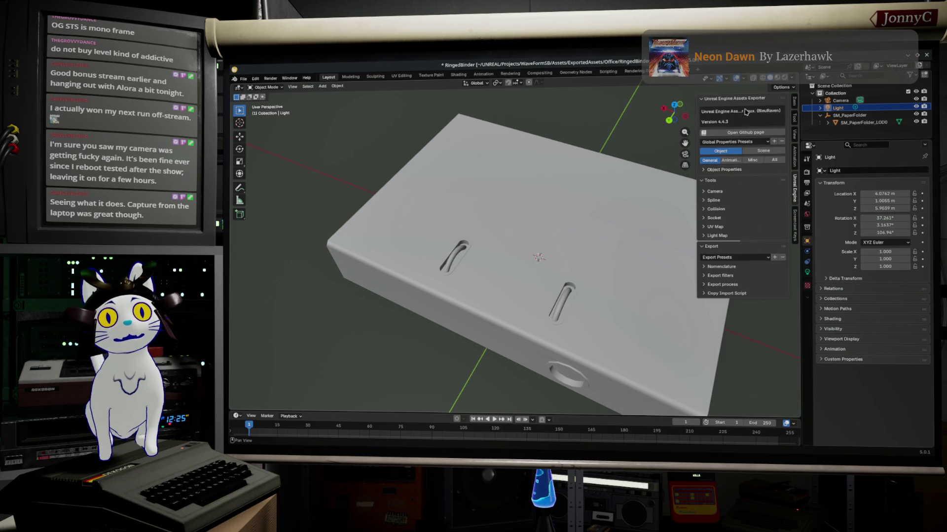
pyautogui.moveTo(697, 116); pyautogui.dragTo(679, 116)
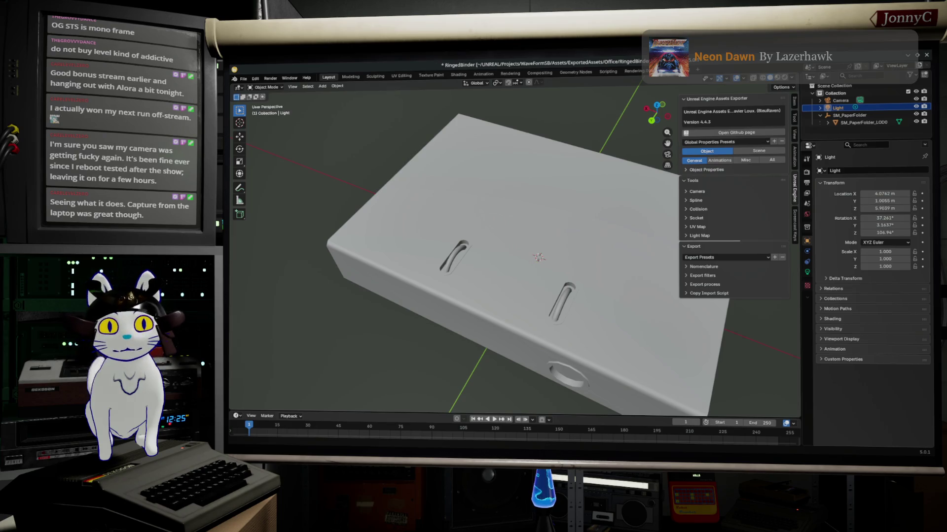
pyautogui.hotkey('alt', 'Tab')
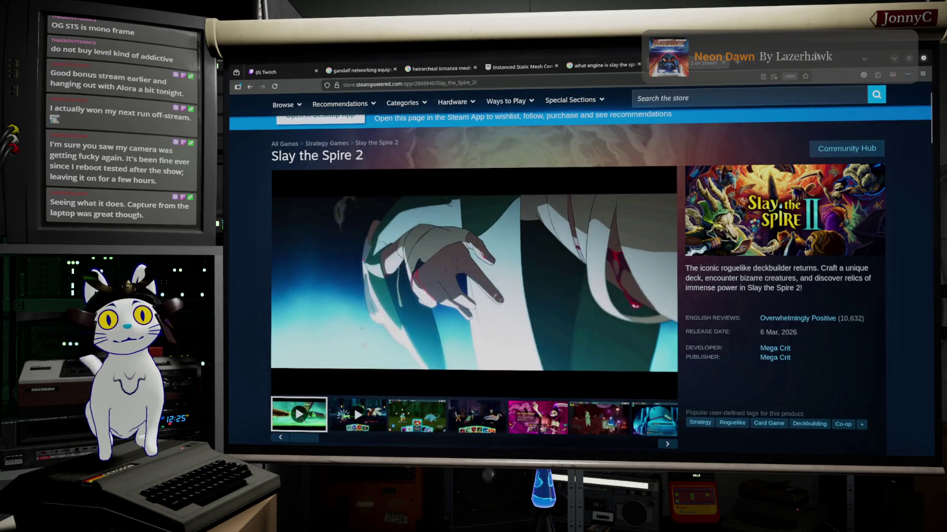
pyautogui.hotkey('alt', 'Tab')
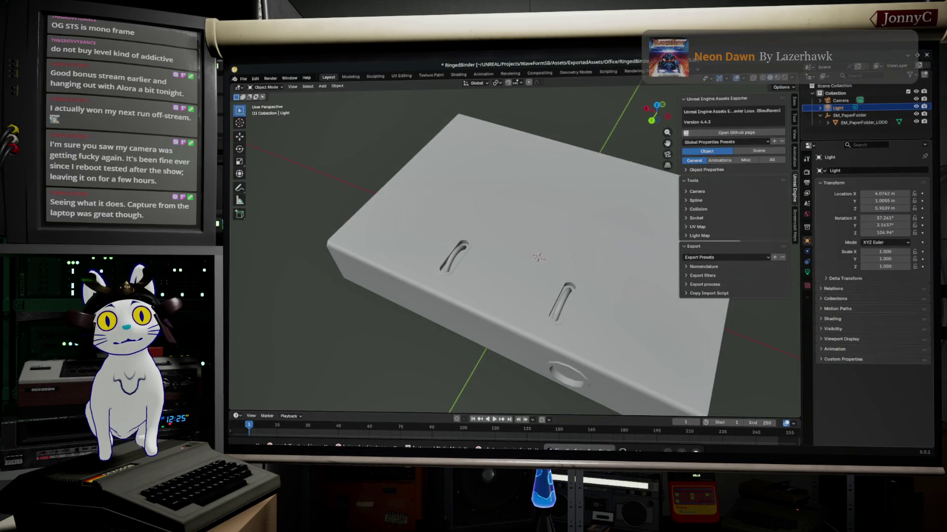
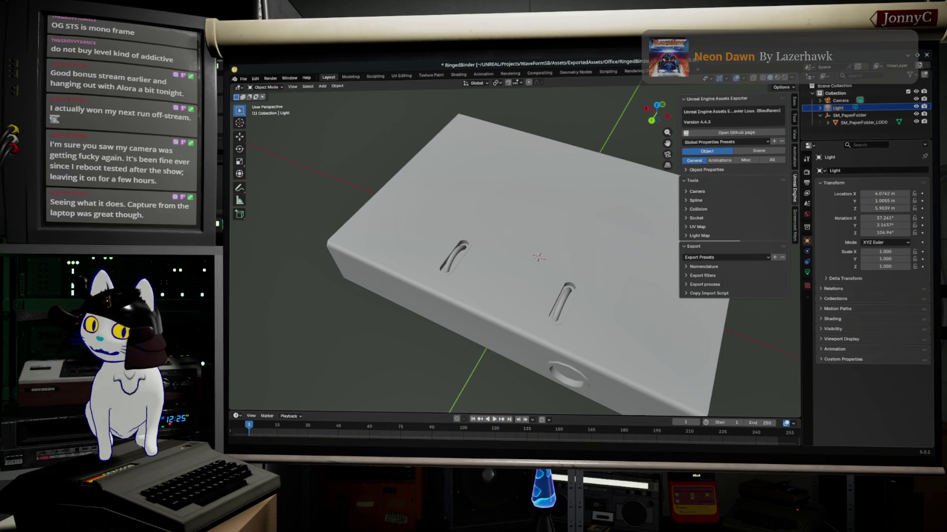
# Copy the exporter add-on author's GitHub profile address from the browser, then return to Blender
pyautogui.click(736, 132)
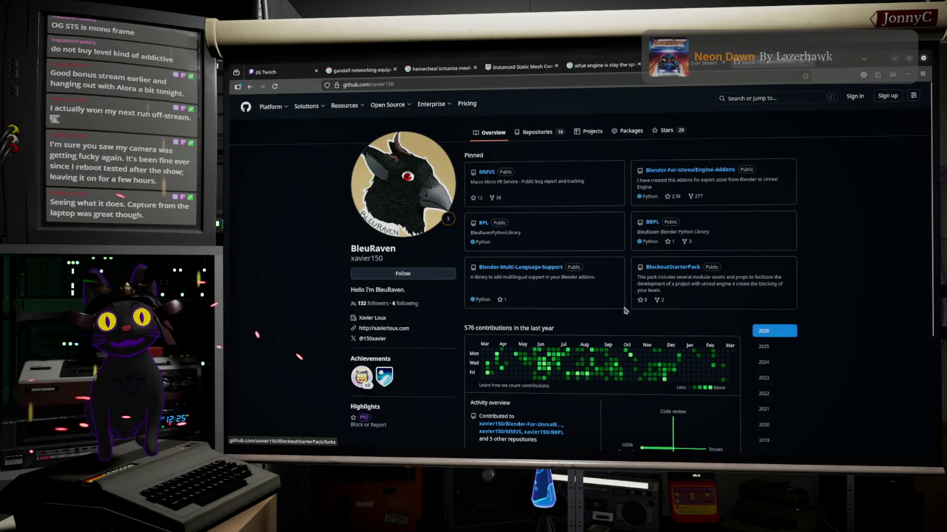
pyautogui.click(520, 81)
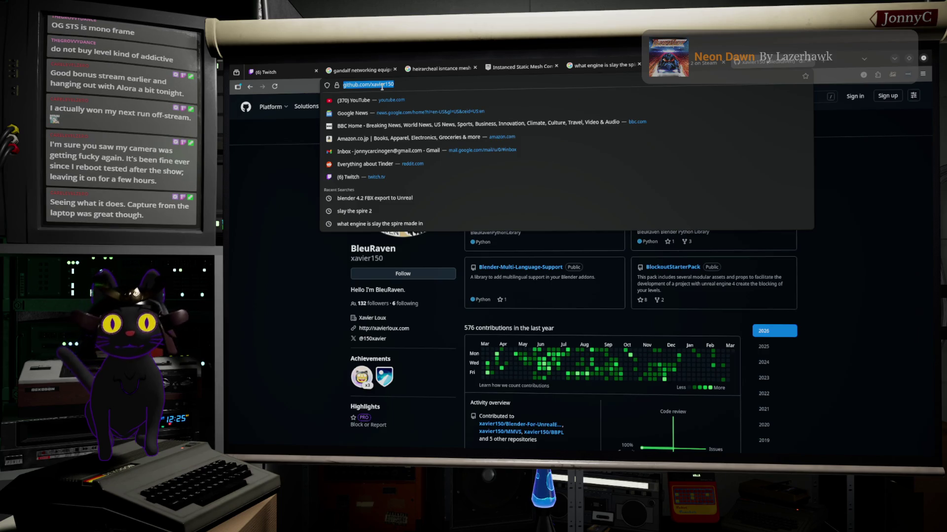
pyautogui.rightClick(383, 87)
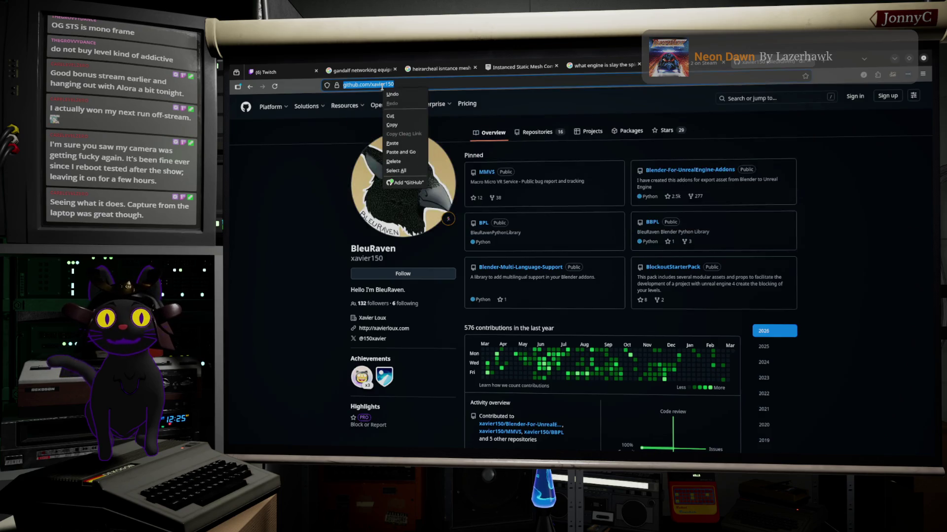
pyautogui.click(403, 130)
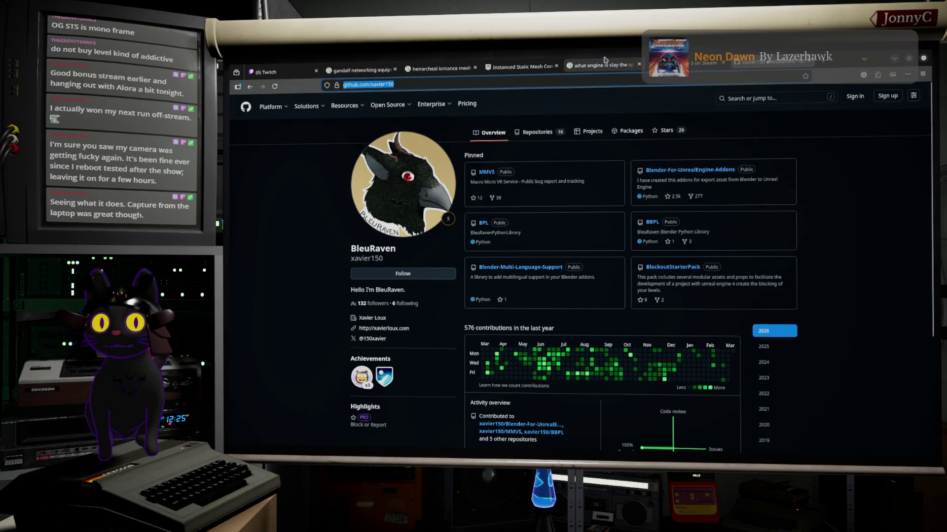
pyautogui.hotkey('alt', 'Tab')
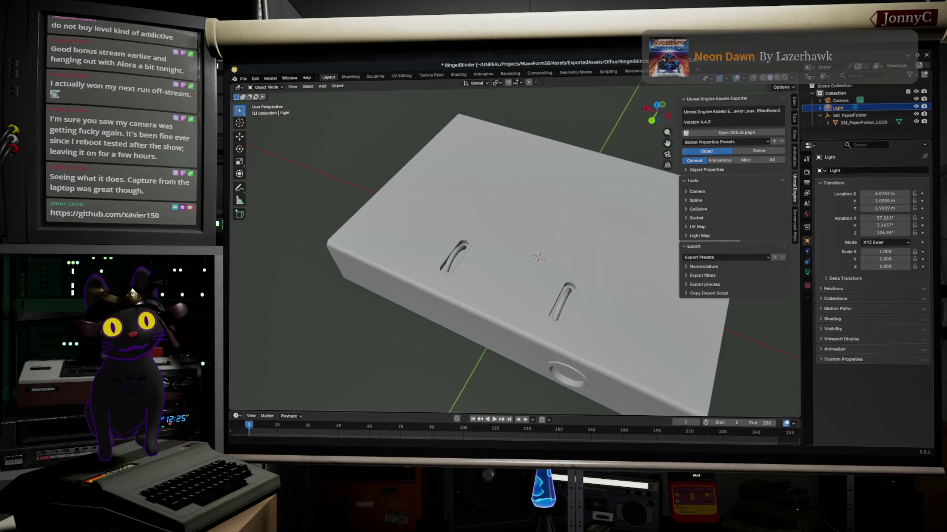
# Expand the Unreal Engine sidebar's Nomenclature section to show naming prefixes and export paths
pyautogui.moveTo(509, 331)
pyautogui.mouseDown(button='middle')
pyautogui.moveTo(525, 309)
pyautogui.moveTo(524, 272)
pyautogui.moveTo(474, 276)
pyautogui.moveTo(491, 313)
pyautogui.mouseUp(button='middle')
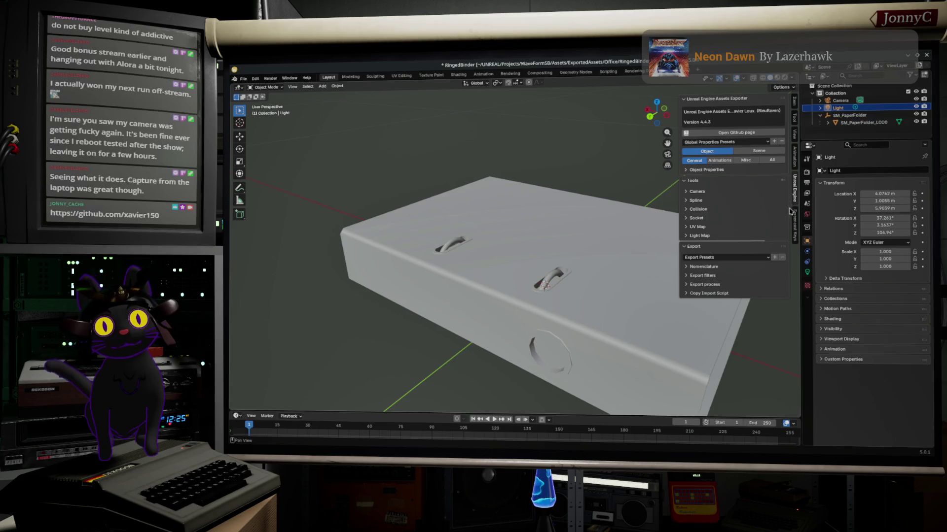
pyautogui.click(689, 266)
pyautogui.scroll(-3, 739, 330)
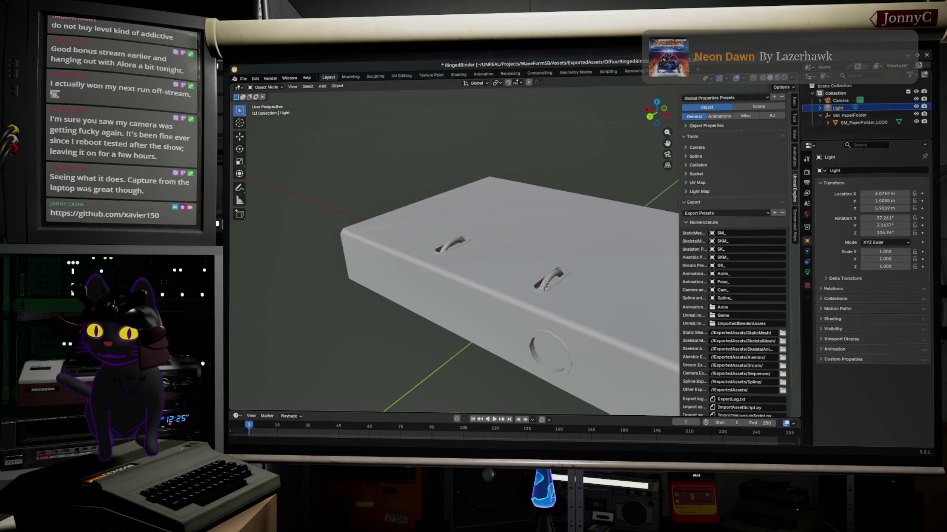
pyautogui.hotkey('alt', 'Tab')
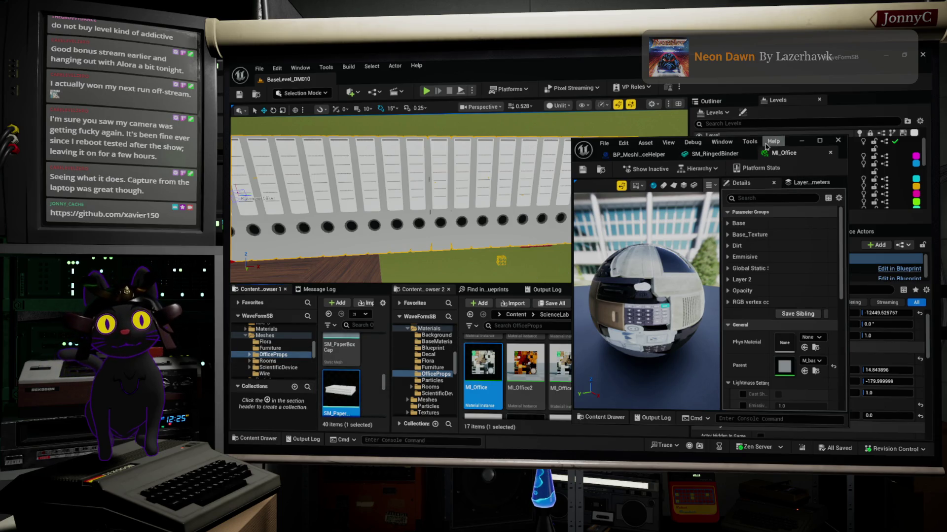
# Close the MI_Office material instance editor and scroll the content browser
pyautogui.click(838, 140)
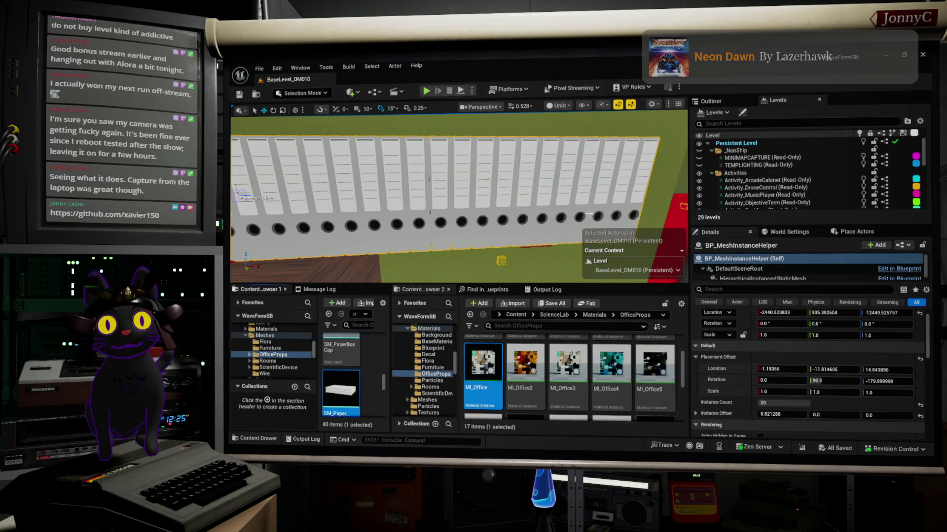
pyautogui.scroll(1, 840, 334)
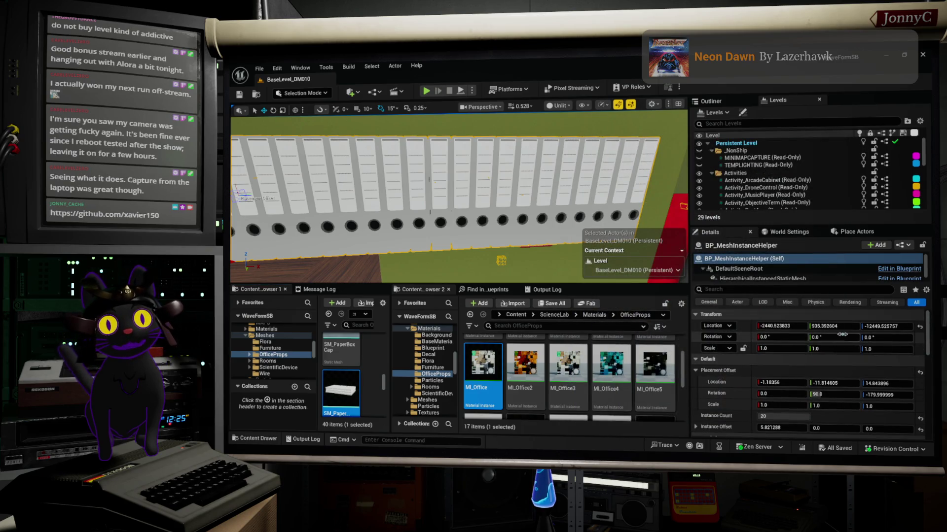
pyautogui.scroll(-10, 842, 335)
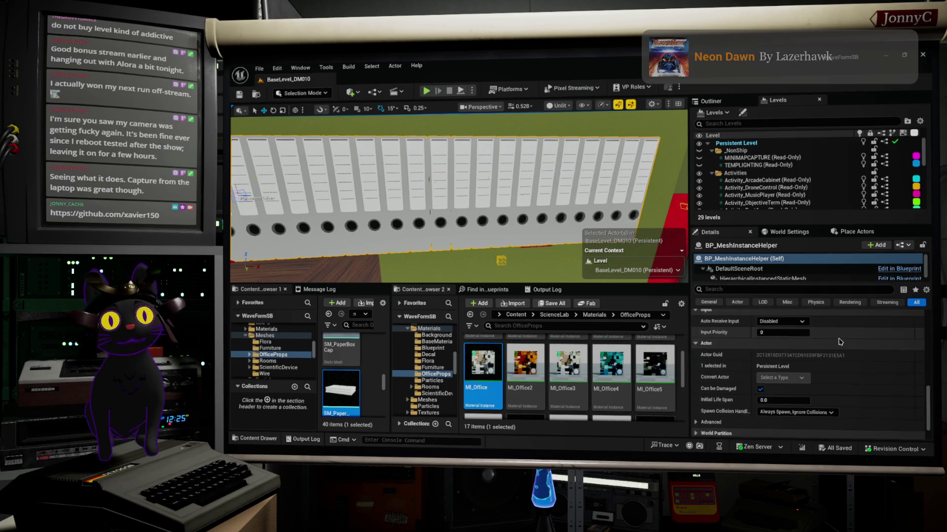
pyautogui.scroll(8, 840, 342)
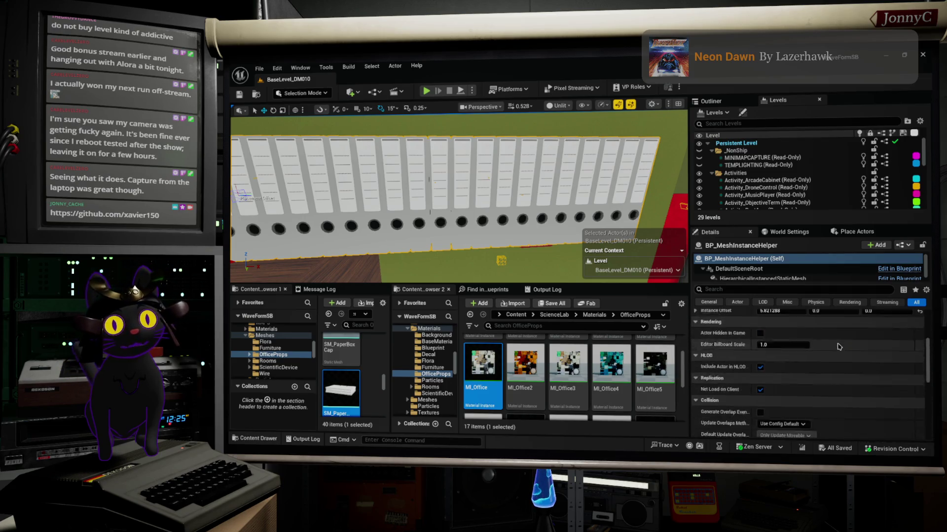
pyautogui.scroll(2, 838, 345)
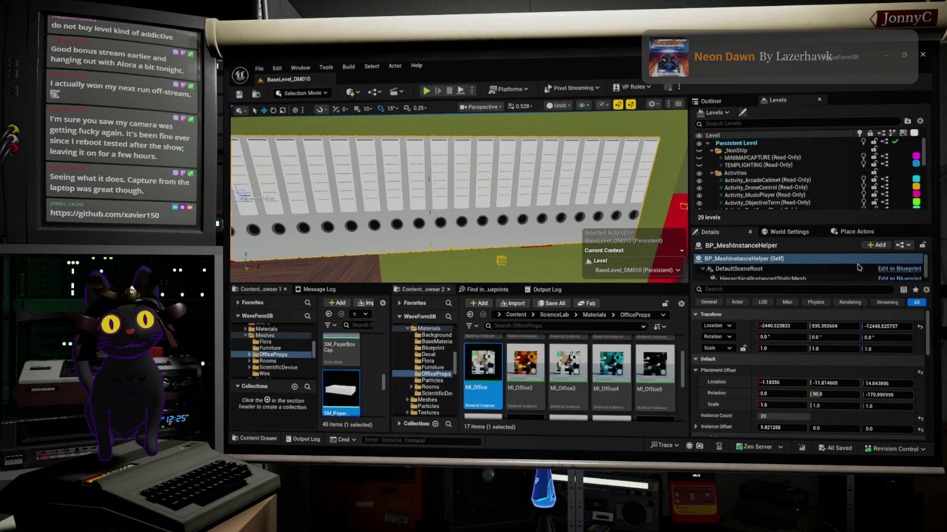
# Browse from BP_MeshInstanceHelper's instanced mesh component to its SM_RingedBinder static mesh, then close the Blueprint
pyautogui.rightClick(798, 256)
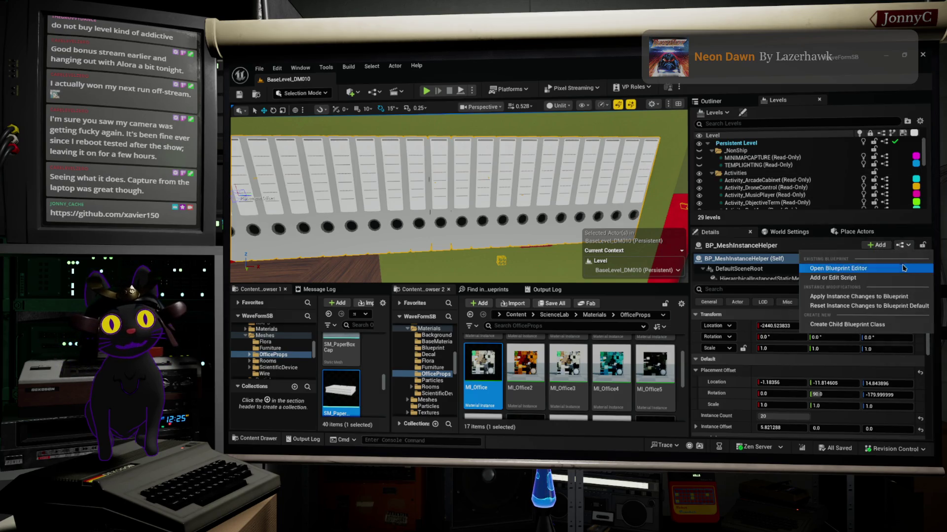
pyautogui.click(833, 289)
pyautogui.click(610, 230)
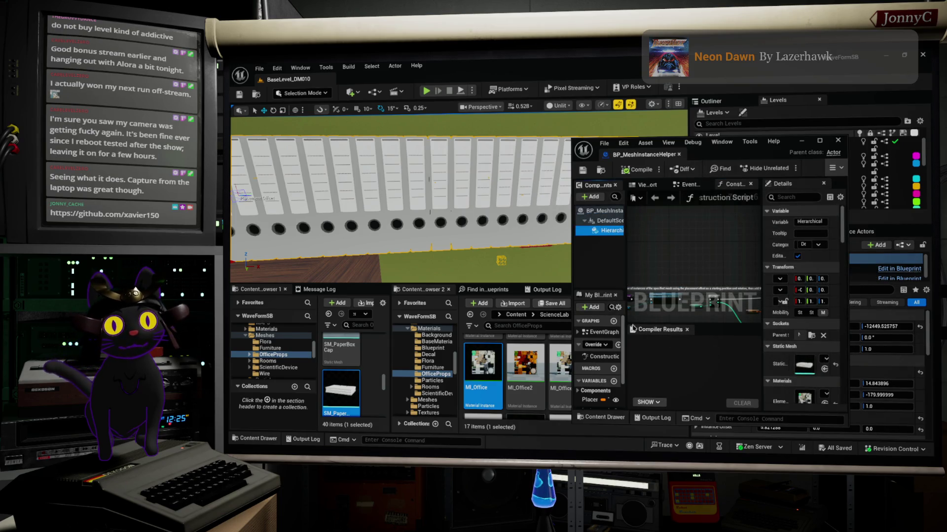
pyautogui.moveTo(572, 302); pyautogui.dragTo(416, 303)
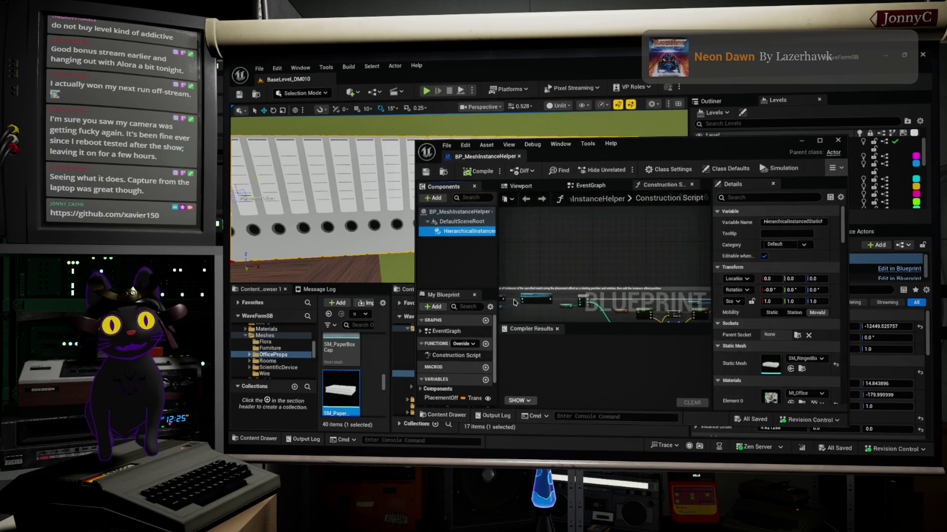
pyautogui.click(802, 370)
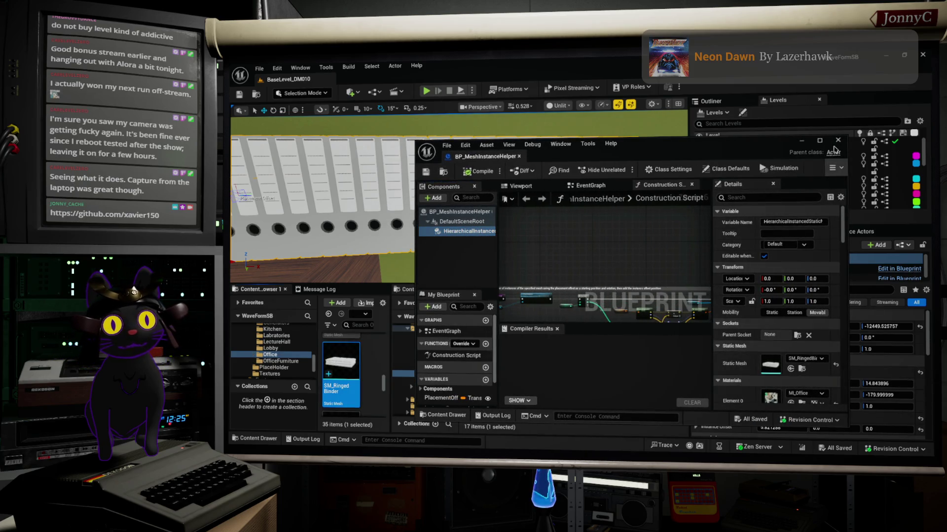
pyautogui.moveTo(348, 357)
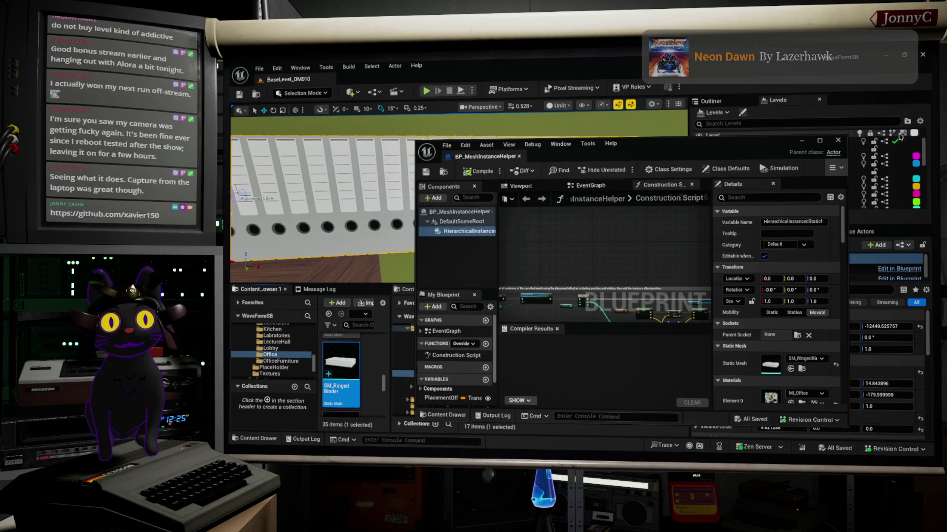
pyautogui.click(839, 139)
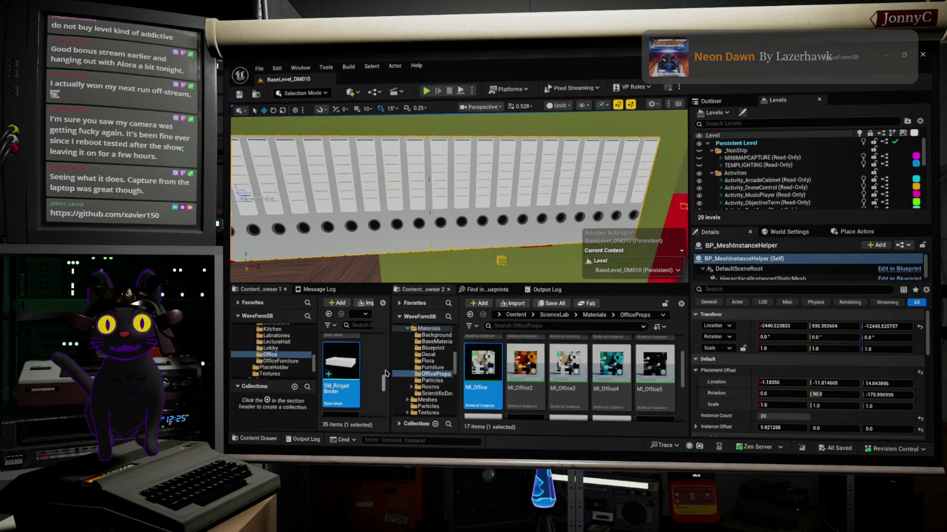
# Widen the content browser over the Office meshes folder
pyautogui.moveTo(391, 369)
pyautogui.mouseDown()
pyautogui.moveTo(636, 367)
pyautogui.moveTo(573, 366)
pyautogui.mouseUp()
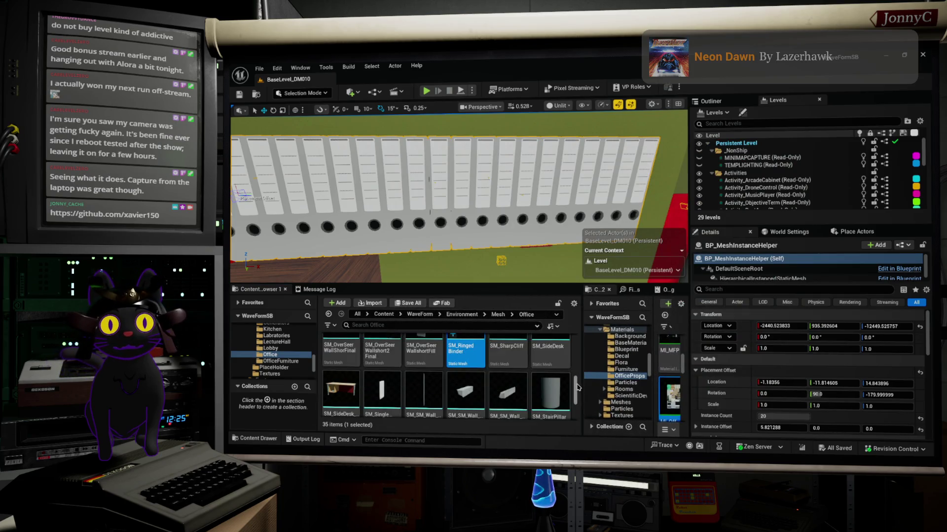
pyautogui.rightClick(573, 365)
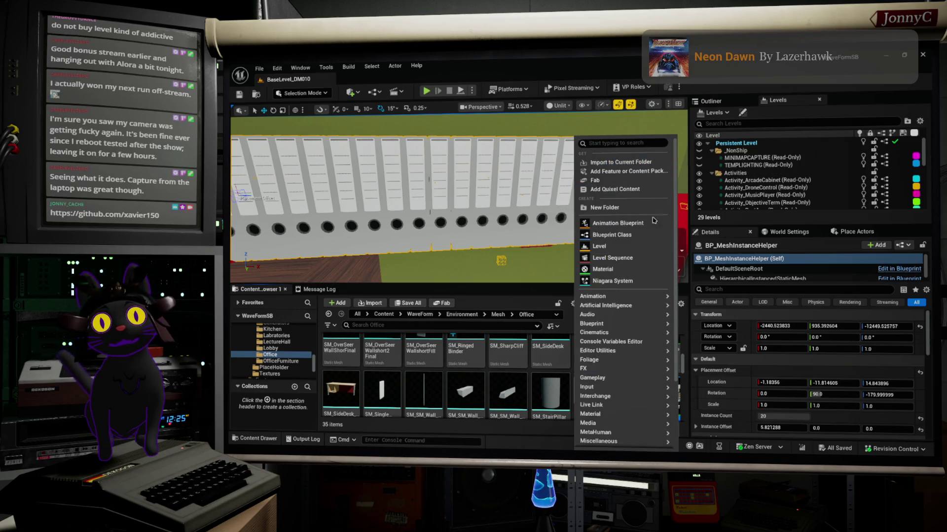
pyautogui.moveTo(611, 332)
pyautogui.click(552, 383)
pyautogui.rightClick(552, 384)
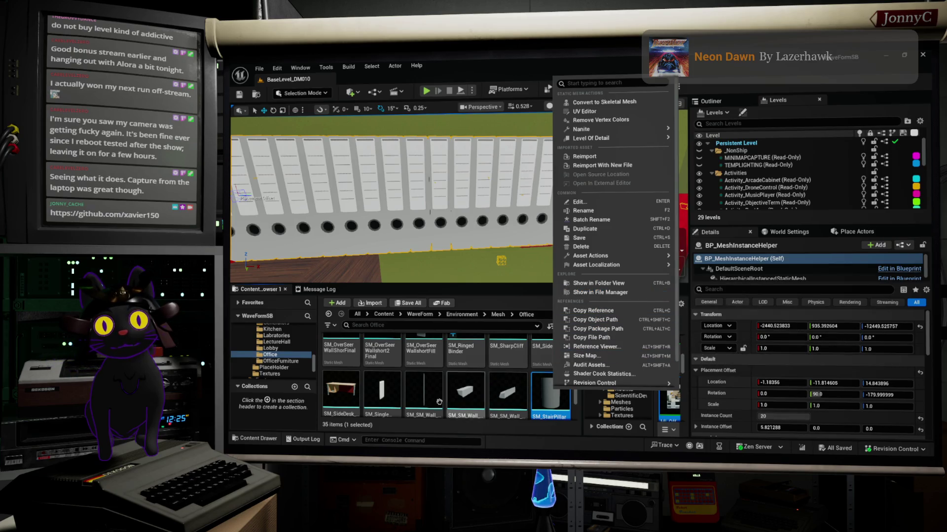
# Copy the Office folder's path and return to Blender
pyautogui.rightClick(295, 355)
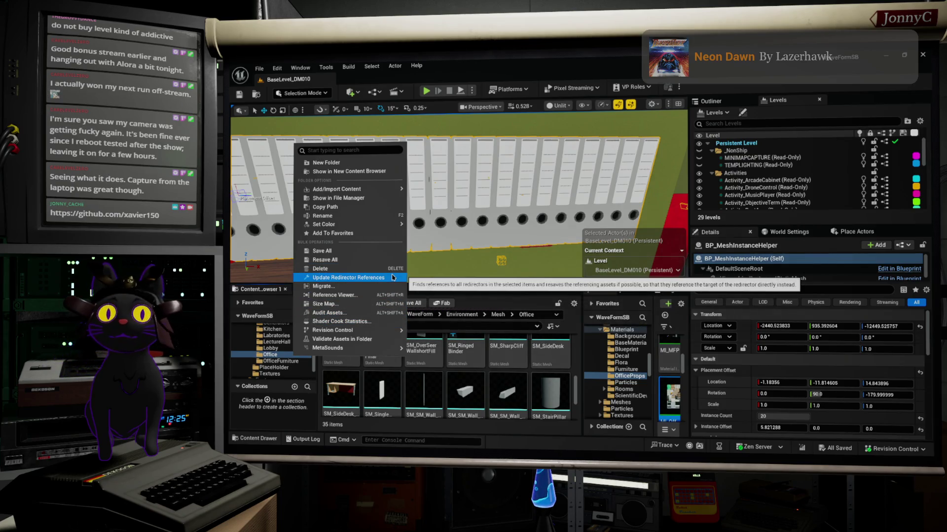
pyautogui.click(336, 207)
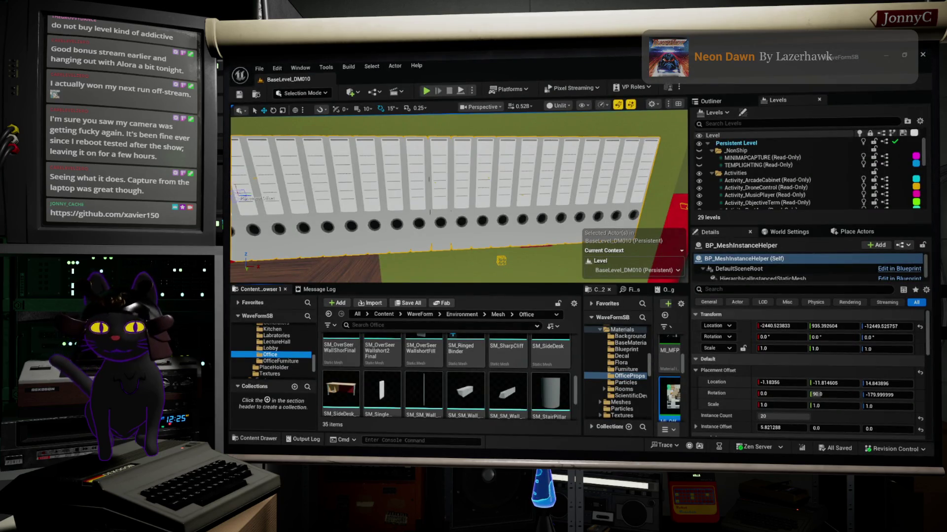
pyautogui.hotkey('alt', 'Tab')
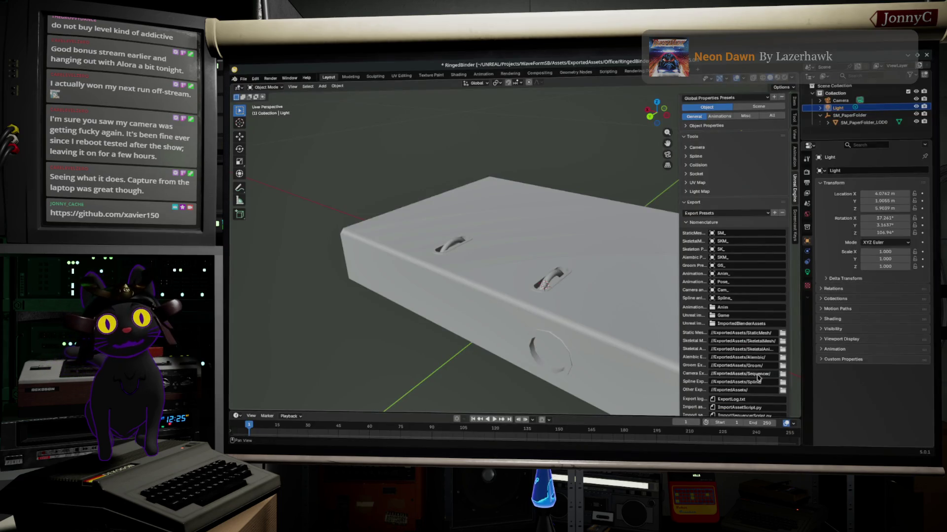
# Select SM_PaperFolder_LOD0 and keep its export type set to Auto in the exporter panel
pyautogui.scroll(-2, 745, 391)
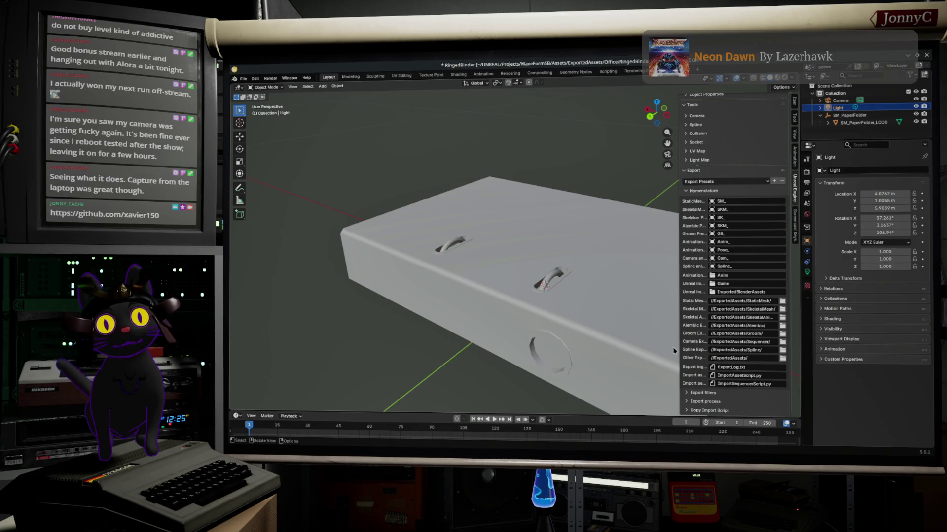
pyautogui.moveTo(676, 344); pyautogui.dragTo(617, 338)
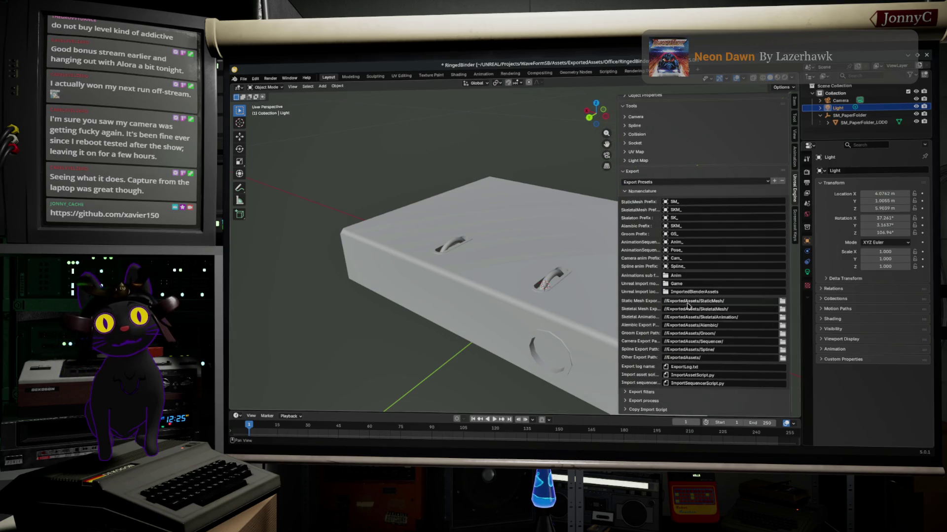
pyautogui.click(760, 293)
pyautogui.write('WaveForm/Environment/Mesh/Office')
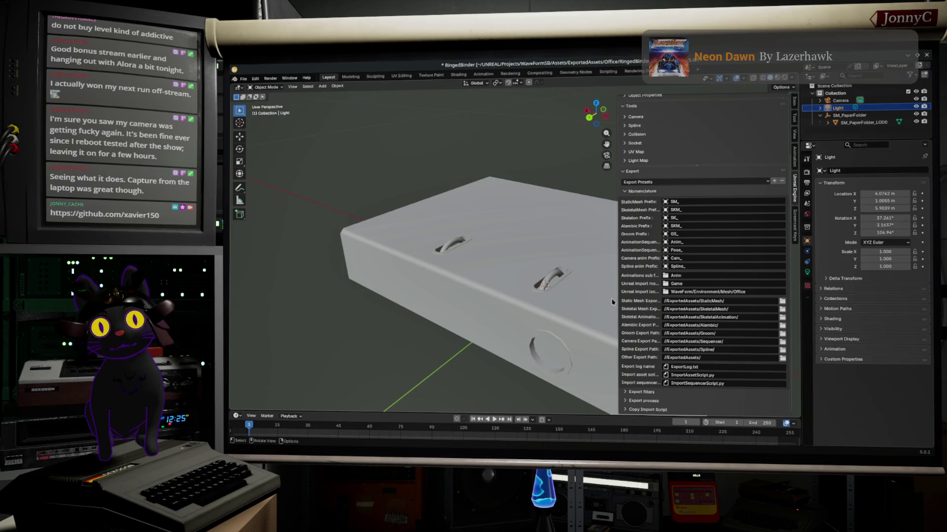
pyautogui.click(542, 259)
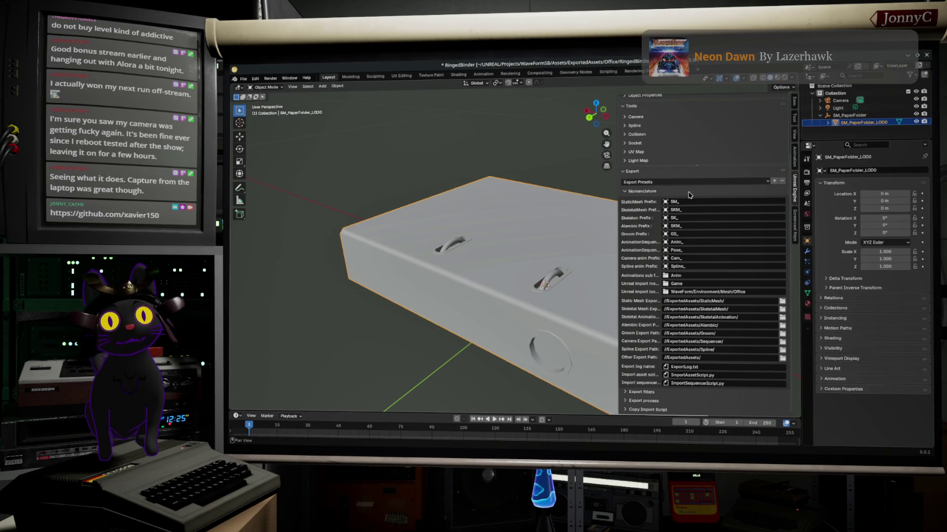
pyautogui.scroll(5, 689, 195)
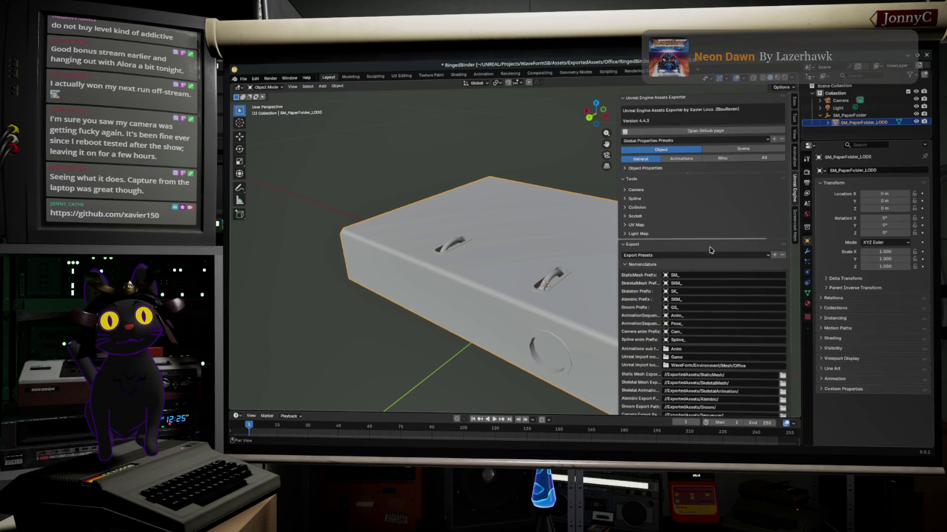
pyautogui.click(630, 171)
pyautogui.click(713, 191)
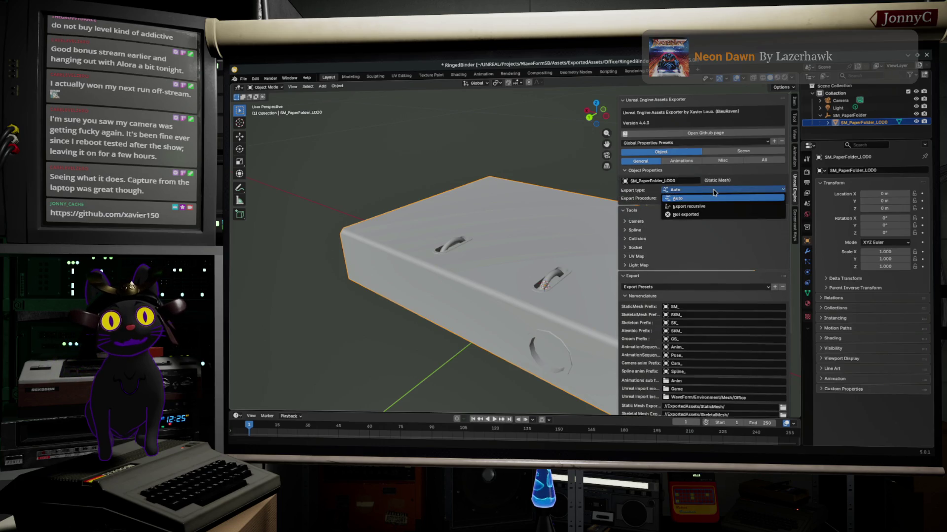
pyautogui.click(717, 199)
pyautogui.scroll(-7, 718, 204)
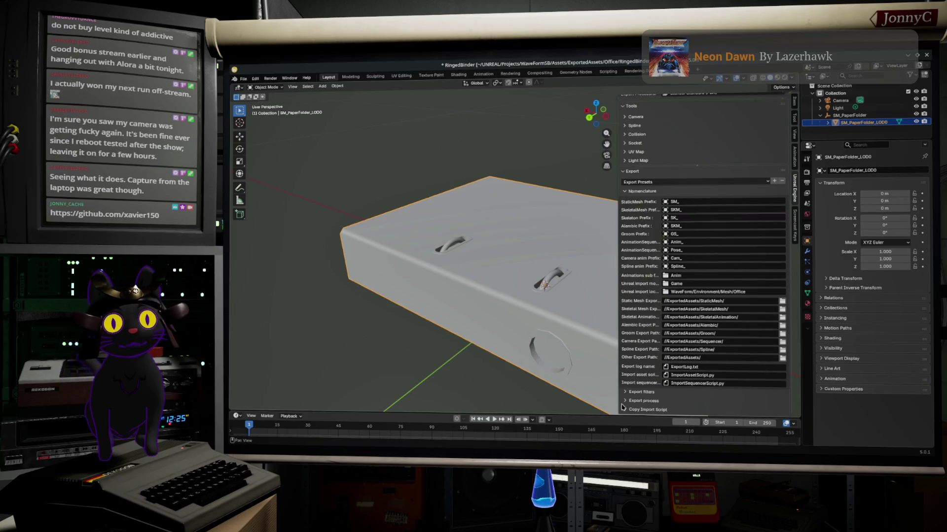
# Export the binder mesh for Unreal Engine and copy the Assets import script command
pyautogui.click(624, 401)
pyautogui.click(745, 398)
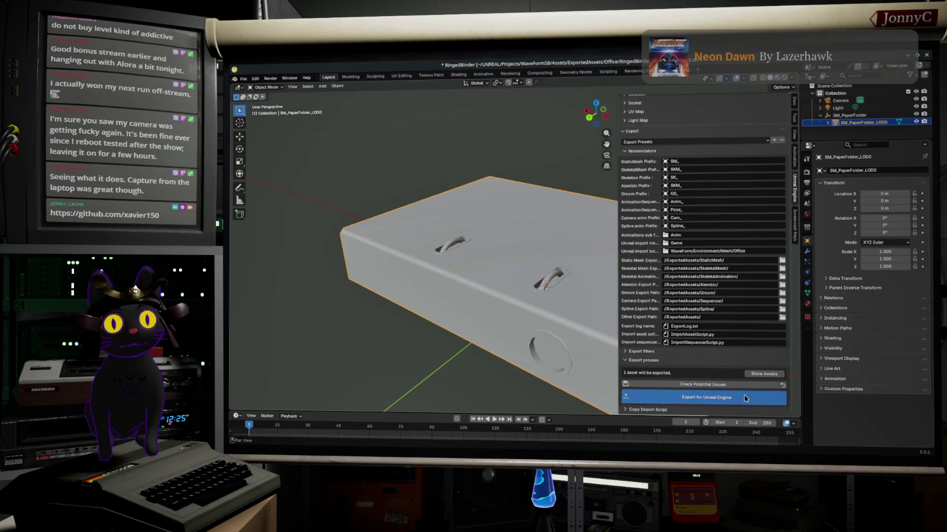
pyautogui.click(630, 409)
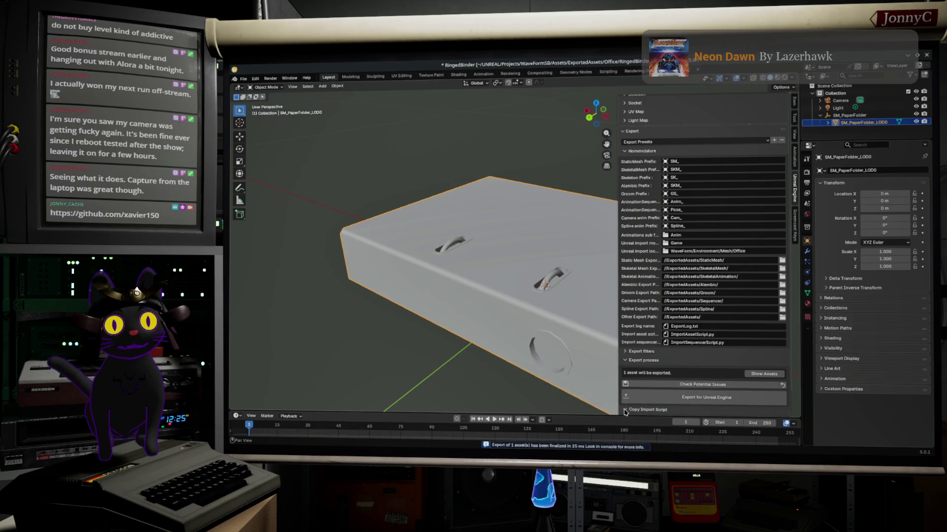
pyautogui.scroll(-3, 646, 404)
pyautogui.click(661, 381)
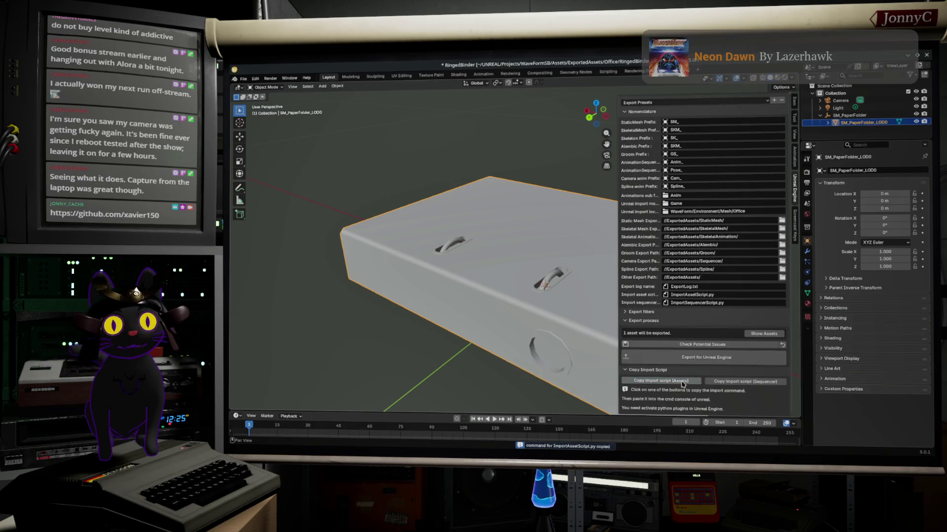
pyautogui.hotkey('alt', 'Tab')
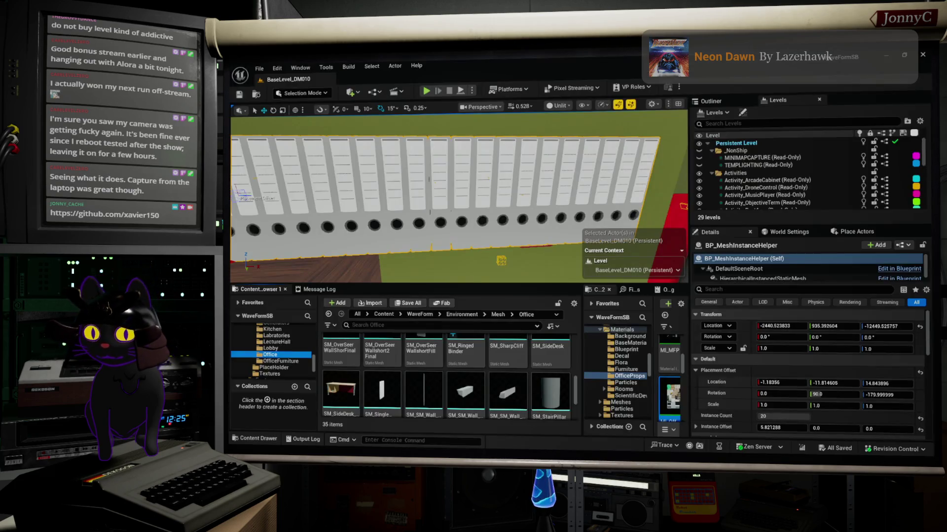
# Paste and run the import command in Unreal's Cmd console to import SM_SM_PaperFolder_LOD0
pyautogui.click(401, 439)
pyautogui.hotkey('ctrl', 'v')
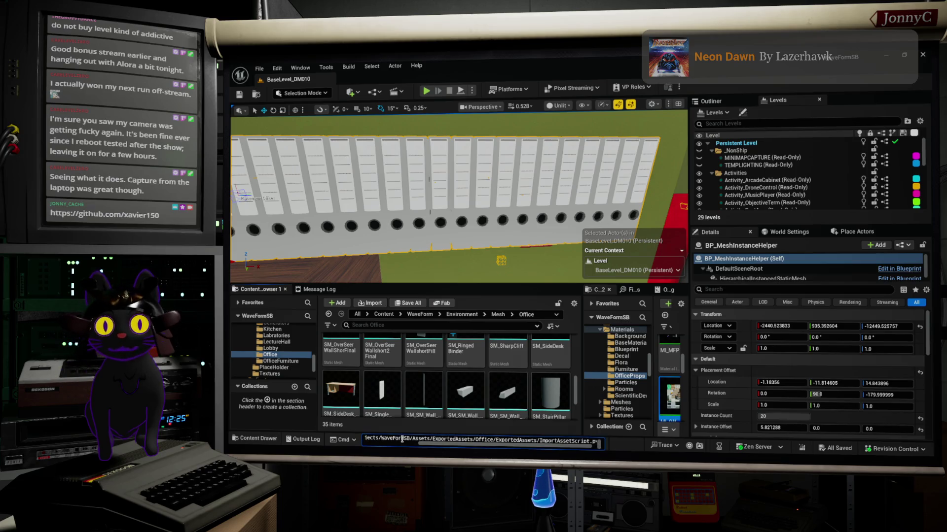
pyautogui.press('Return')
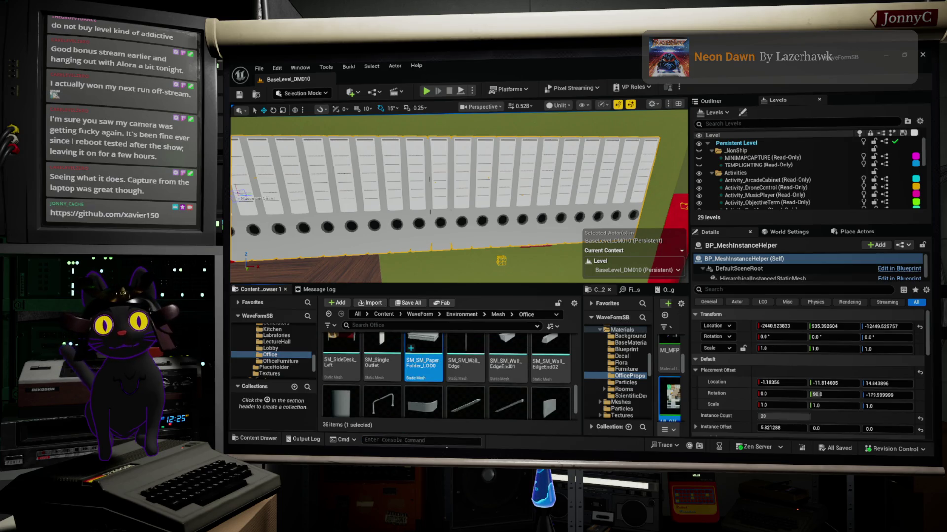
pyautogui.moveTo(431, 367)
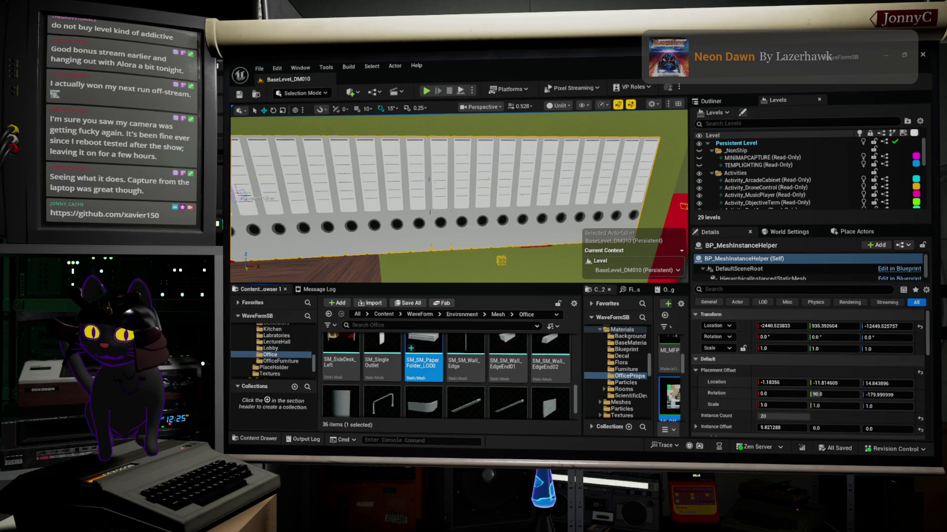
pyautogui.hotkey('alt', 'Tab')
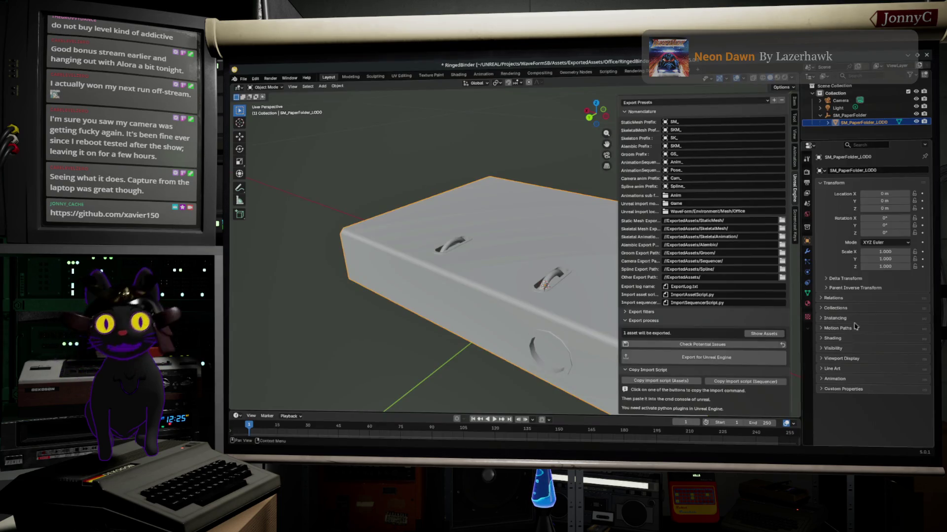
# Rename SM_PaperFolder_LOD0 in the Outliner without _LOD0, which yields SM_PaperFolder.001
pyautogui.doubleClick(881, 123)
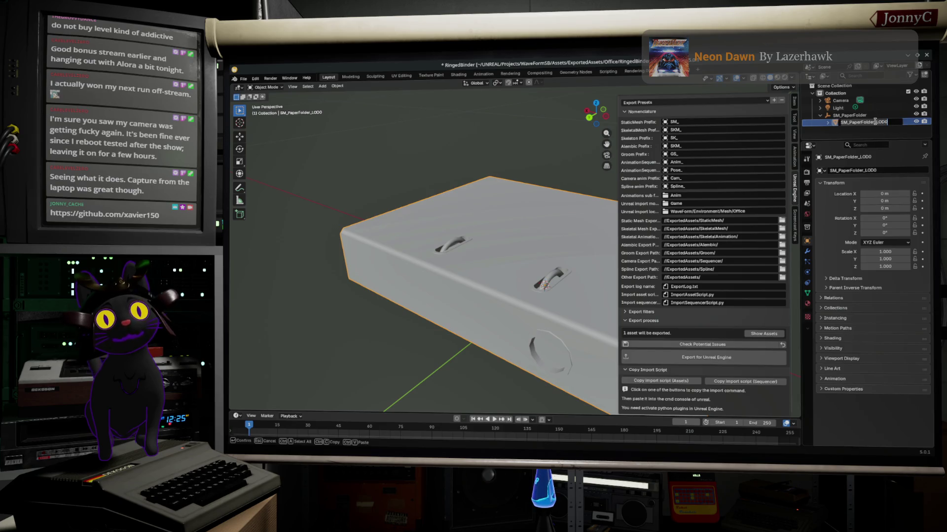
pyautogui.press('BackSpace')
pyautogui.press('BackSpace')
pyautogui.press('BackSpace')
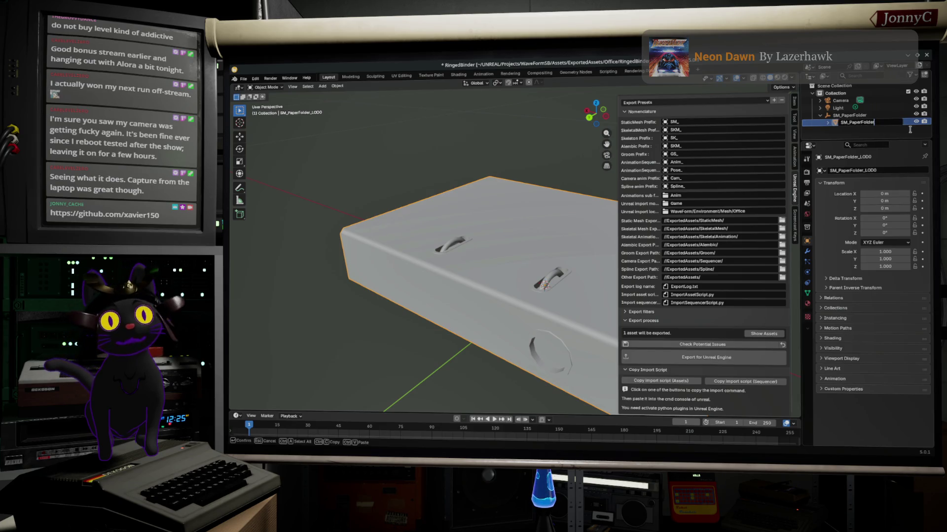
pyautogui.press('Return')
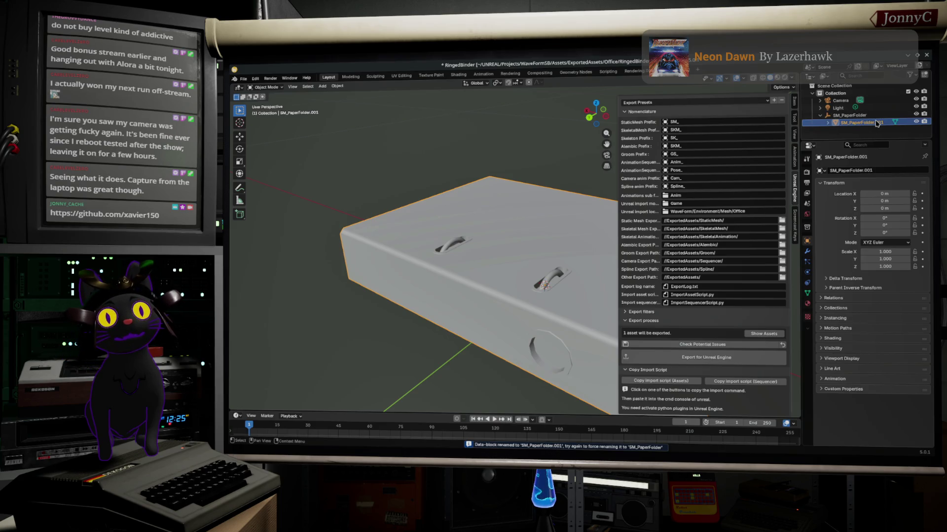
pyautogui.rightClick(858, 125)
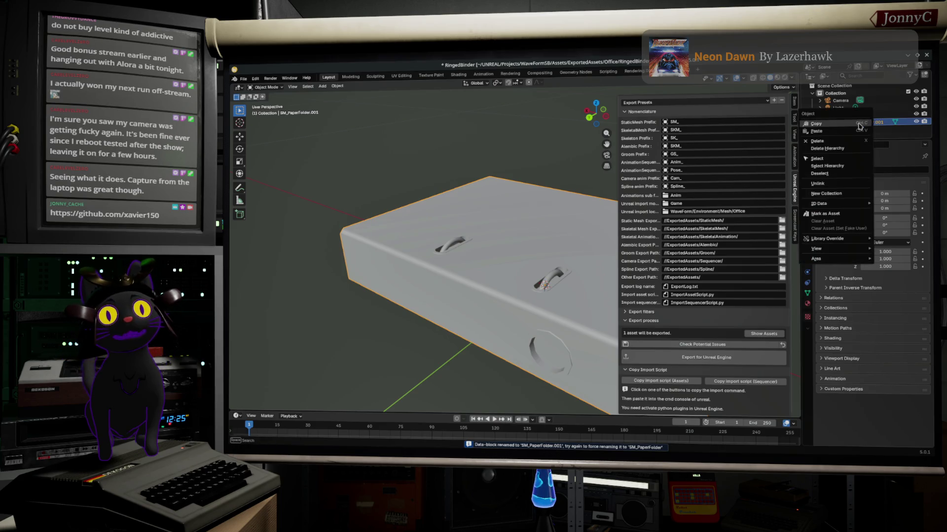
# Cycle through the Texture Paint, Rendering and Modeling workspaces, ending back in Layout
pyautogui.click(431, 75)
pyautogui.click(511, 74)
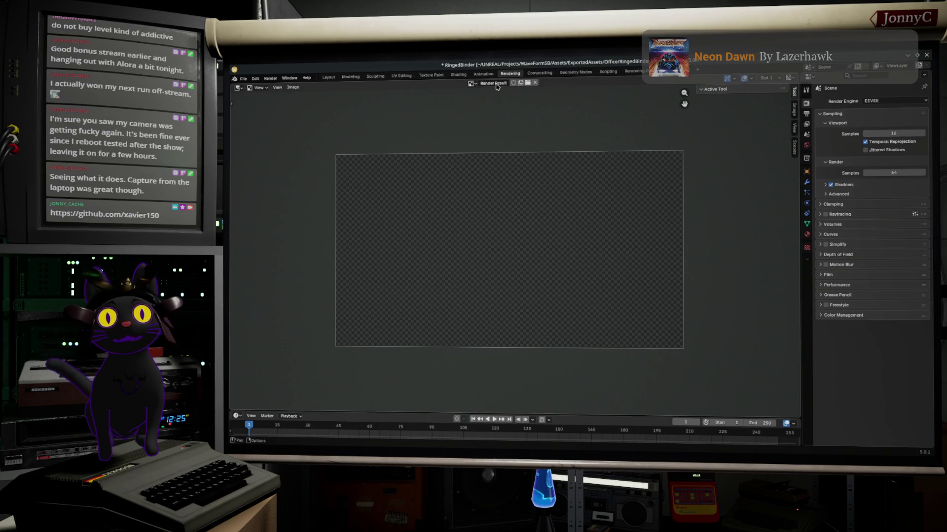
pyautogui.click(354, 78)
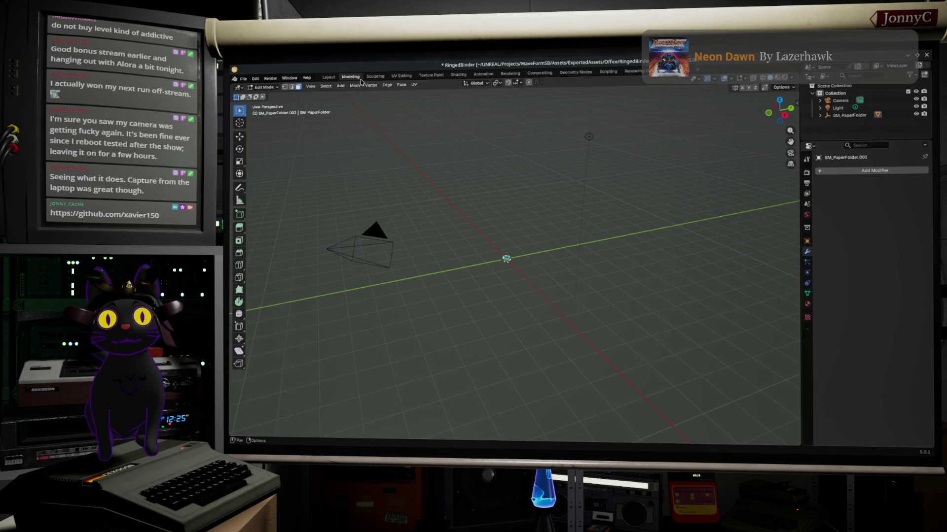
pyautogui.click(338, 77)
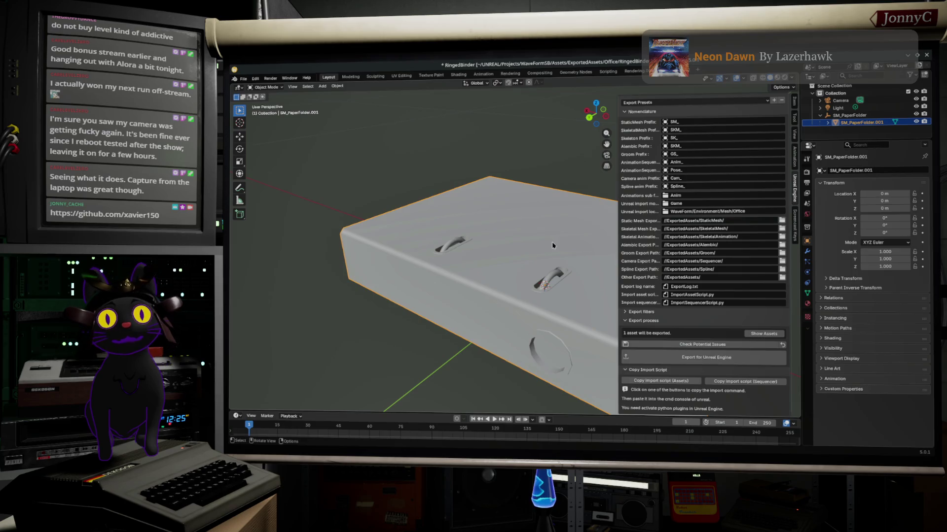
# Clear the binder mesh's parent keeping its transformation, and delete the old SM_PaperFolder parent
pyautogui.click(337, 86)
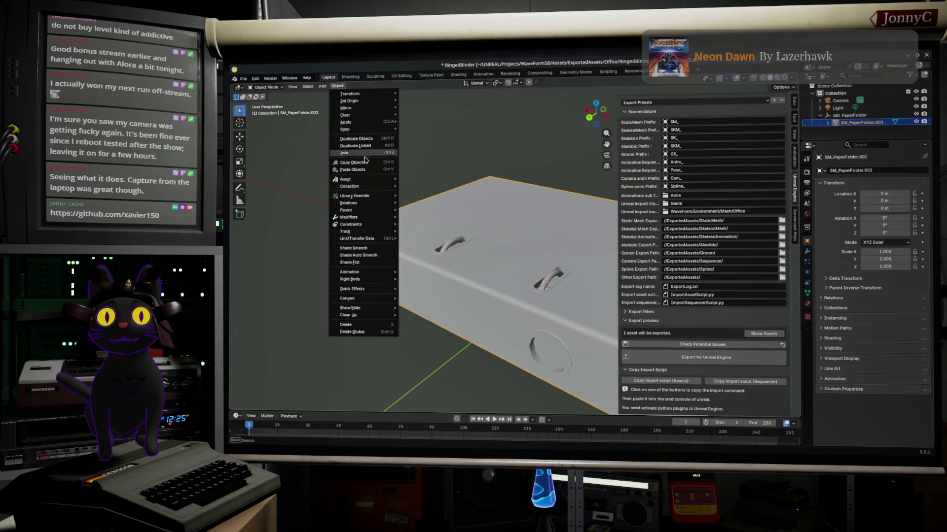
pyautogui.moveTo(363, 213)
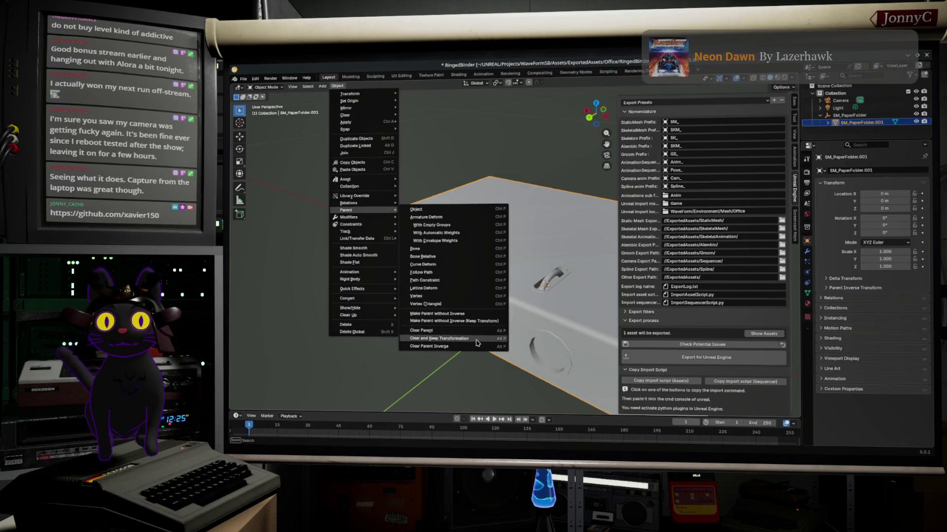
pyautogui.click(487, 331)
pyautogui.doubleClick(851, 115)
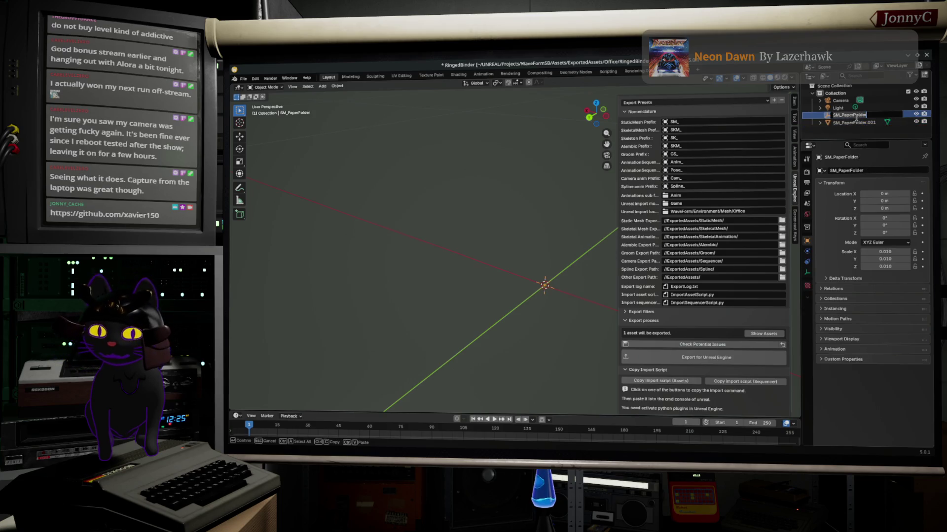
pyautogui.press('Return')
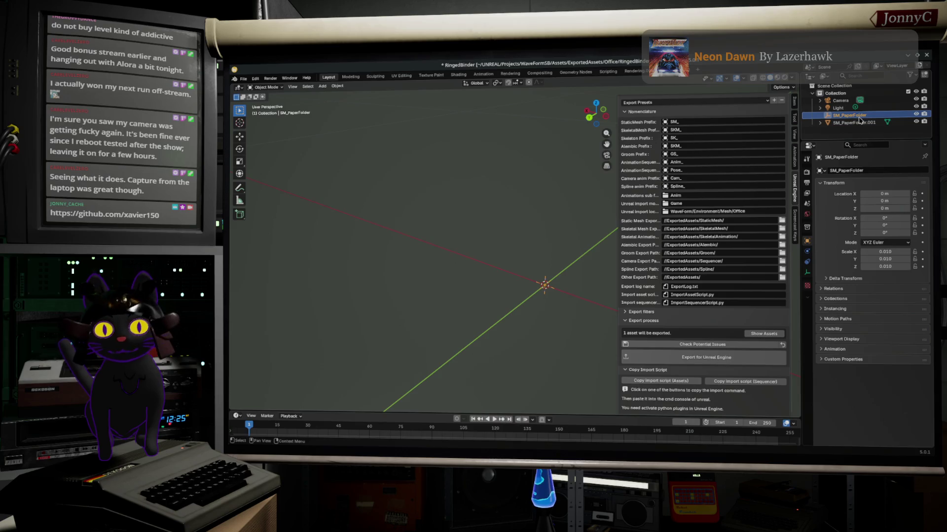
pyautogui.press('Delete')
# Rename SM_PaperFolder.001 to SM_PaperFolder and save the Blender file
pyautogui.doubleClick(860, 115)
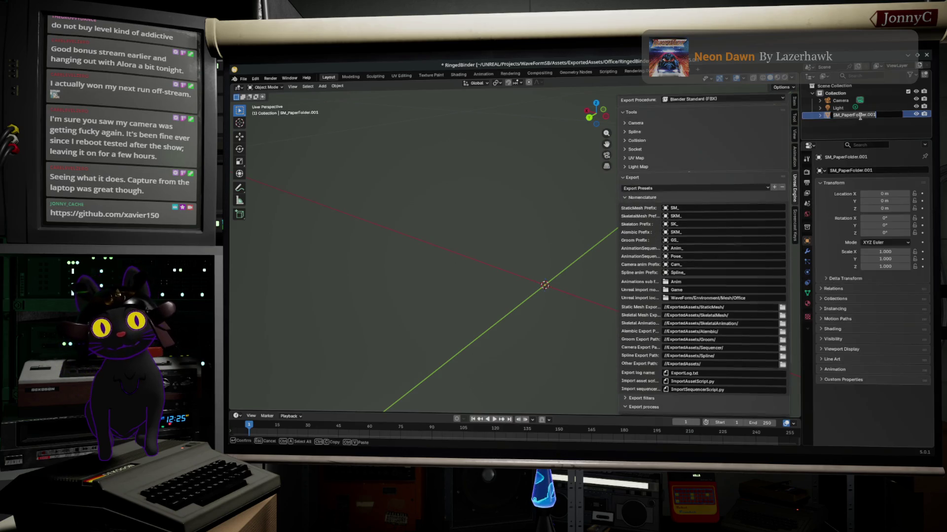
pyautogui.press('BackSpace')
pyautogui.press('BackSpace')
pyautogui.press('BackSpace')
pyautogui.press('Return')
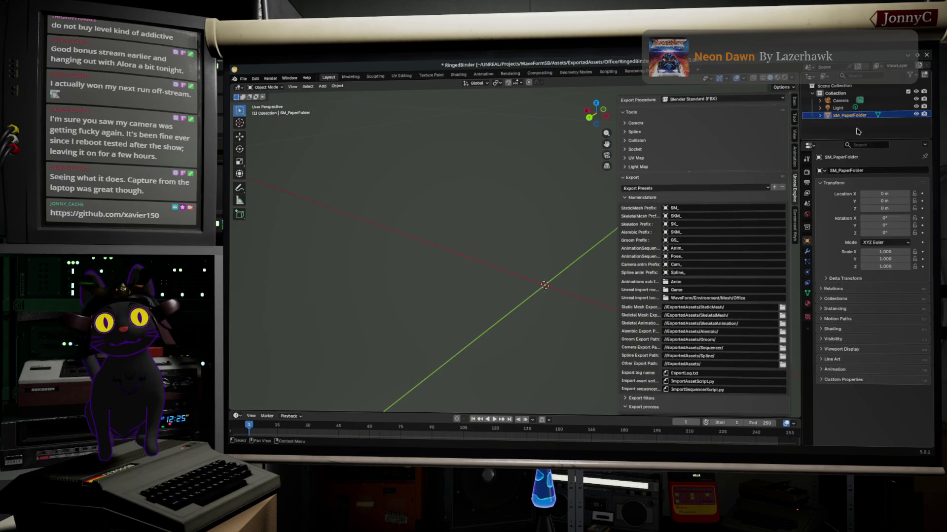
pyautogui.click(243, 79)
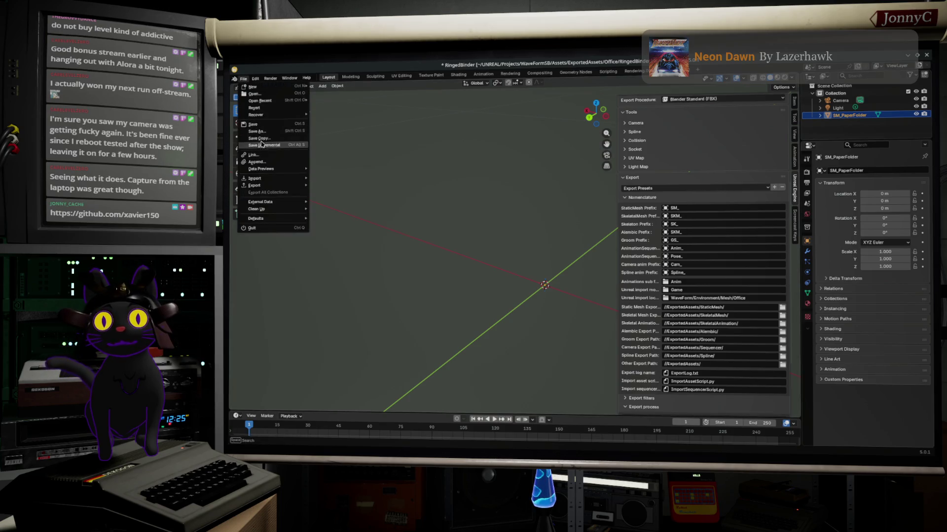
pyautogui.click(292, 132)
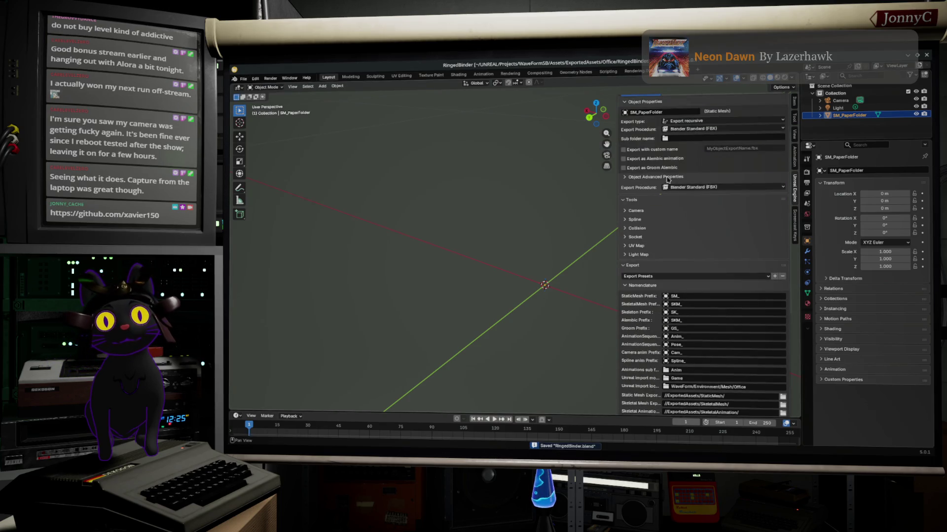
# Copy the Assets import script command again and switch to Unreal Engine
pyautogui.scroll(-5, 711, 325)
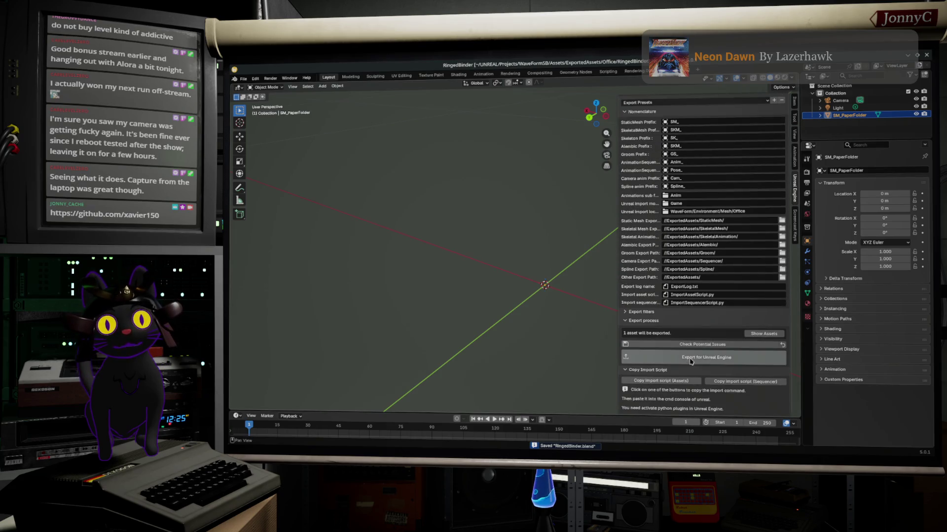
pyautogui.click(660, 381)
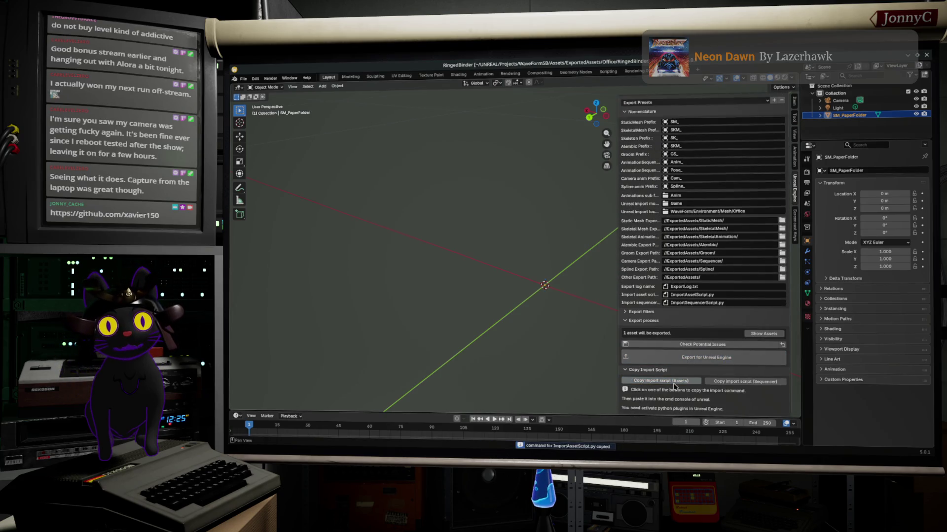
pyautogui.hotkey('alt', 'Tab')
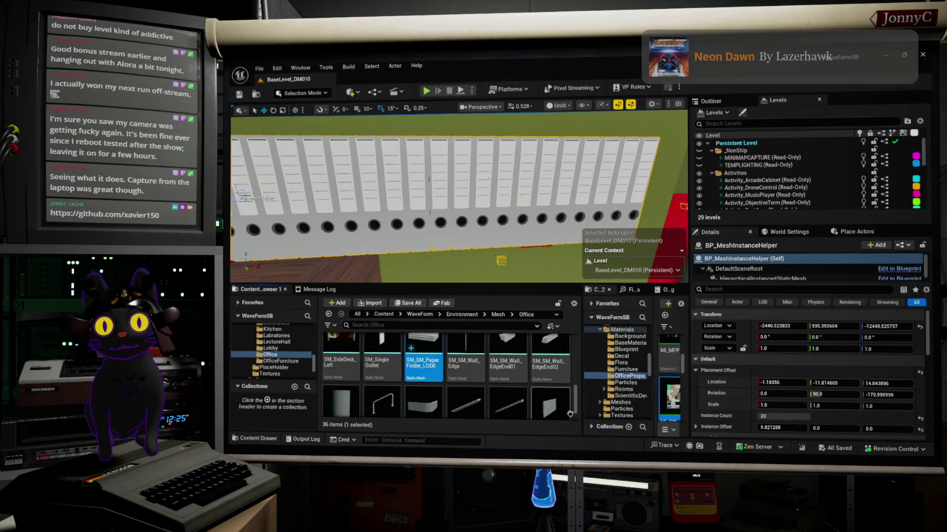
# Paste and run the import command in the Cmd console to import SM_SM_PaperFolder
pyautogui.moveTo(430, 347)
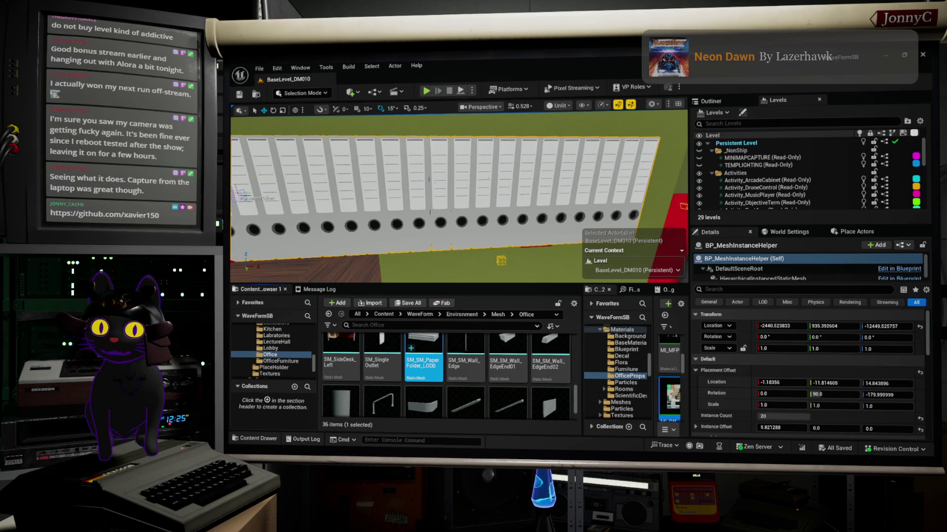
pyautogui.click(453, 441)
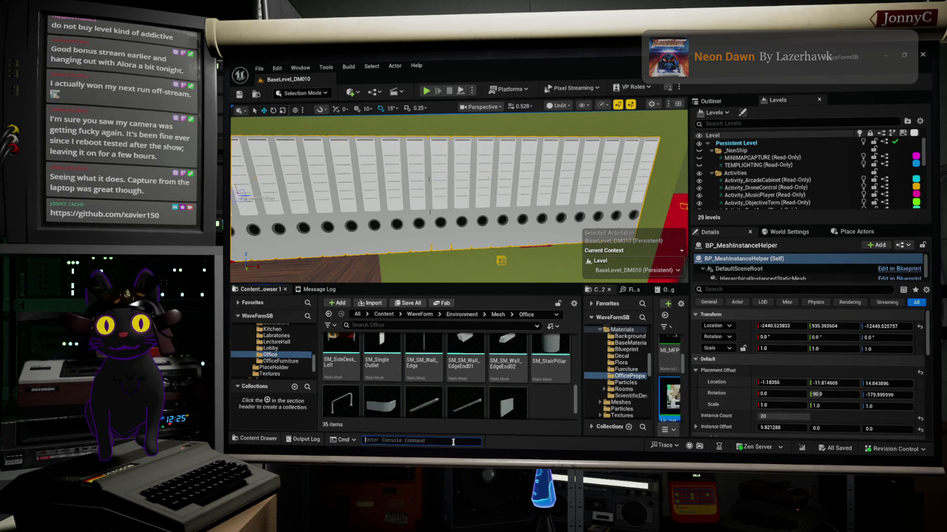
pyautogui.hotkey('ctrl', 'v')
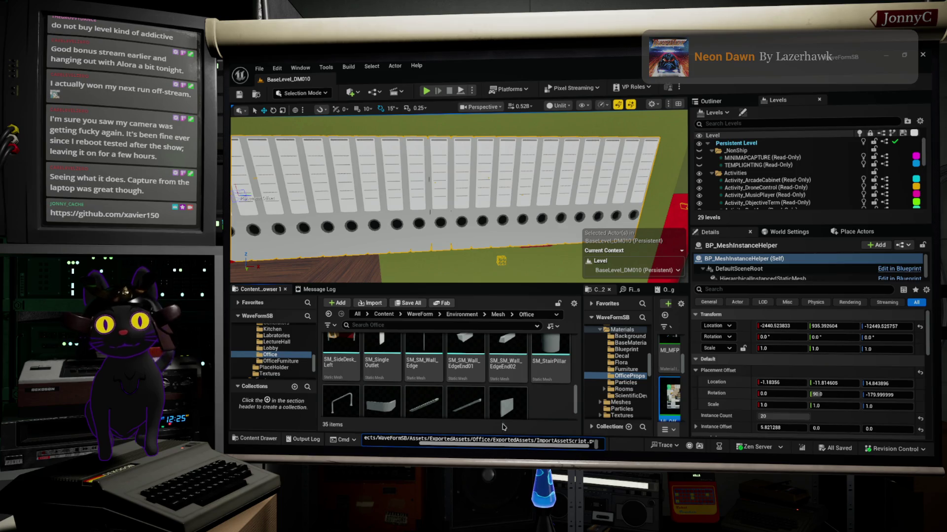
pyautogui.press('Return')
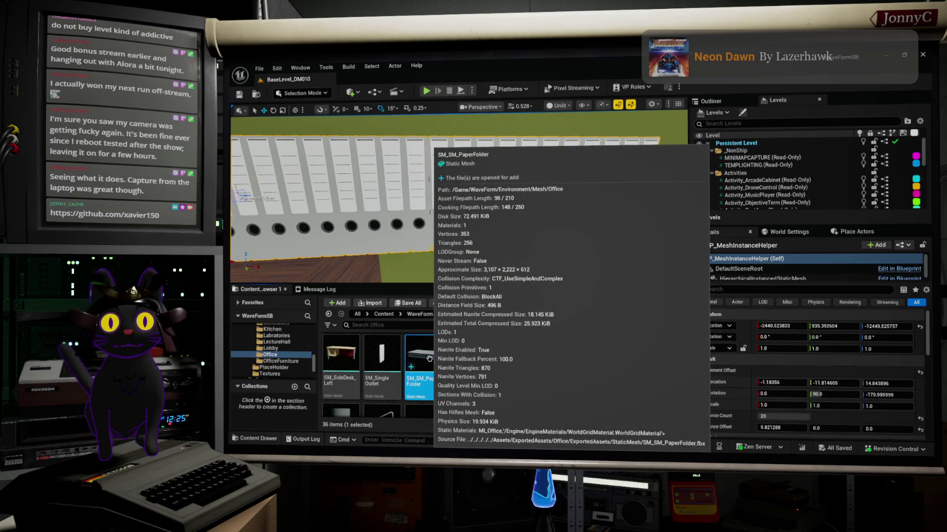
# Open SM_SM_PaperFolder in the Static Mesh Editor and orbit to view it diagonally from above
pyautogui.doubleClick(429, 359)
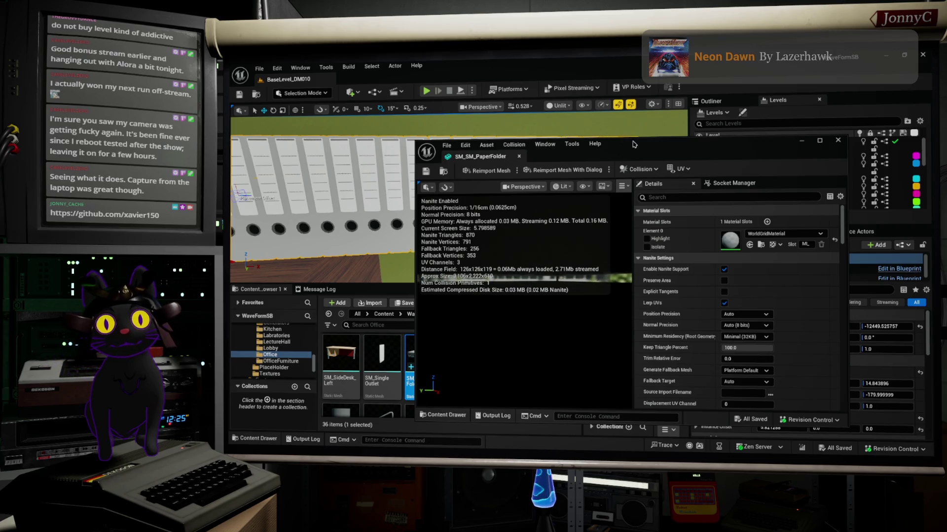
pyautogui.moveTo(633, 136); pyautogui.dragTo(634, 56)
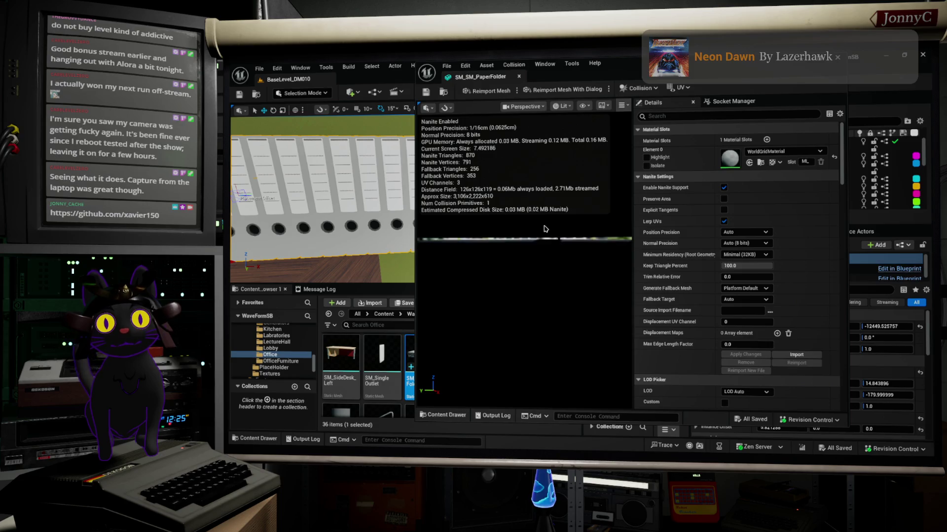
pyautogui.moveTo(486, 254)
pyautogui.mouseDown()
pyautogui.moveTo(466, 254)
pyautogui.moveTo(469, 311)
pyautogui.moveTo(522, 328)
pyautogui.mouseUp()
pyautogui.moveTo(580, 337)
pyautogui.mouseDown()
pyautogui.moveTo(530, 352)
pyautogui.moveTo(515, 290)
pyautogui.mouseUp()
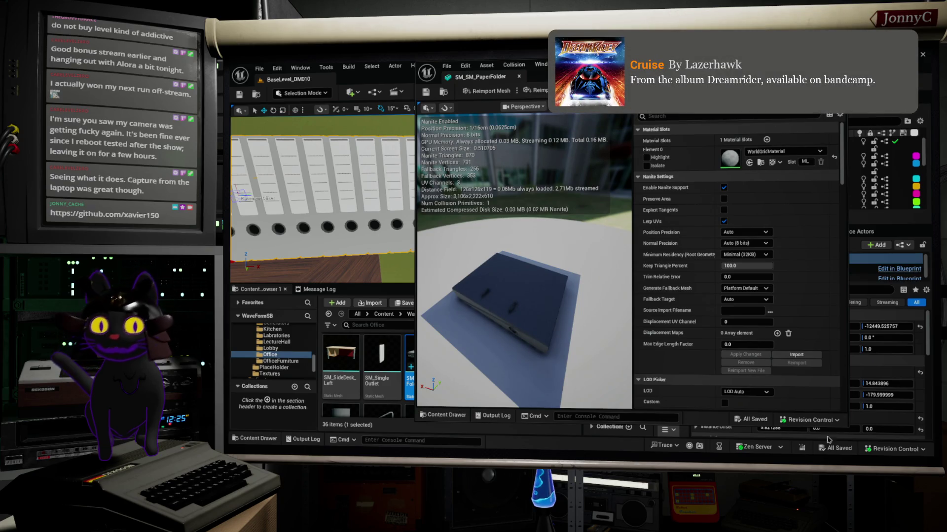
pyautogui.hotkey('alt', 'Tab')
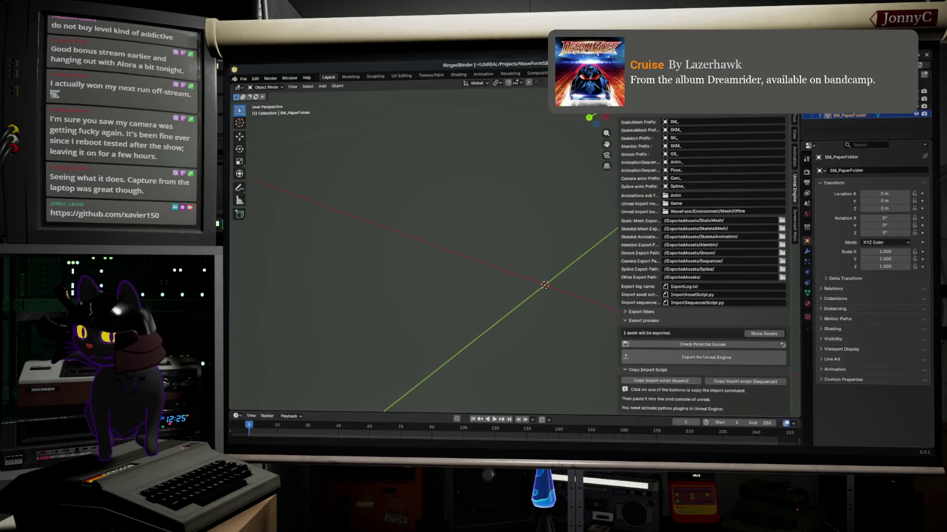
# Enter Edit Mode on the paper folder mesh and set the transform orientation to Cursor
pyautogui.scroll(-8, 483, 291)
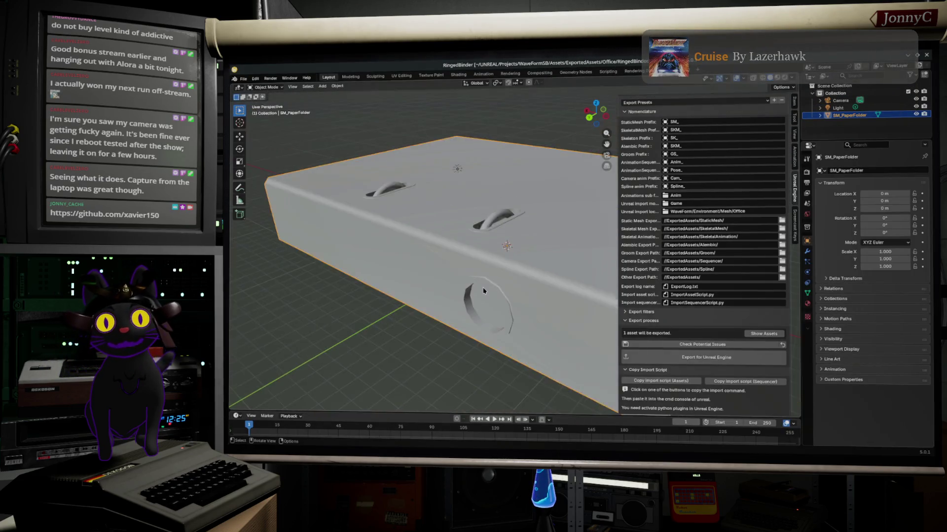
pyautogui.scroll(3, 483, 291)
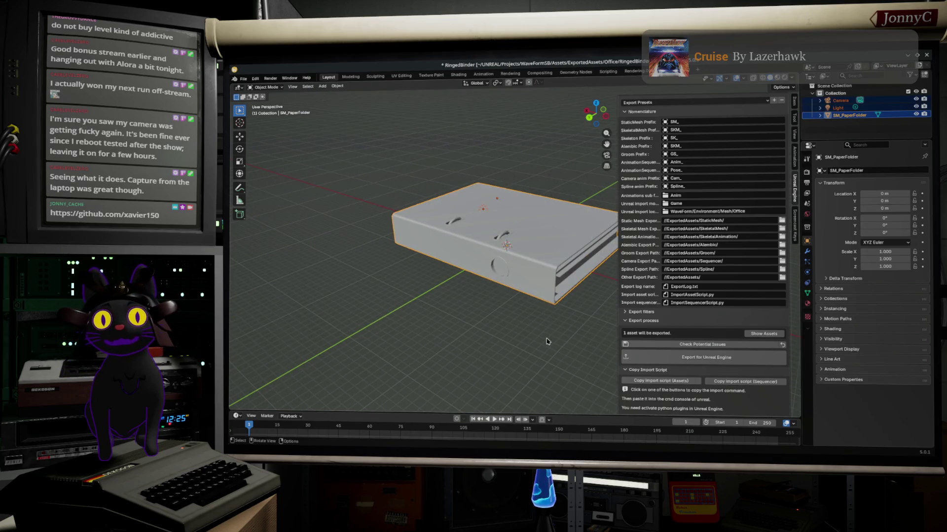
pyautogui.press('Tab')
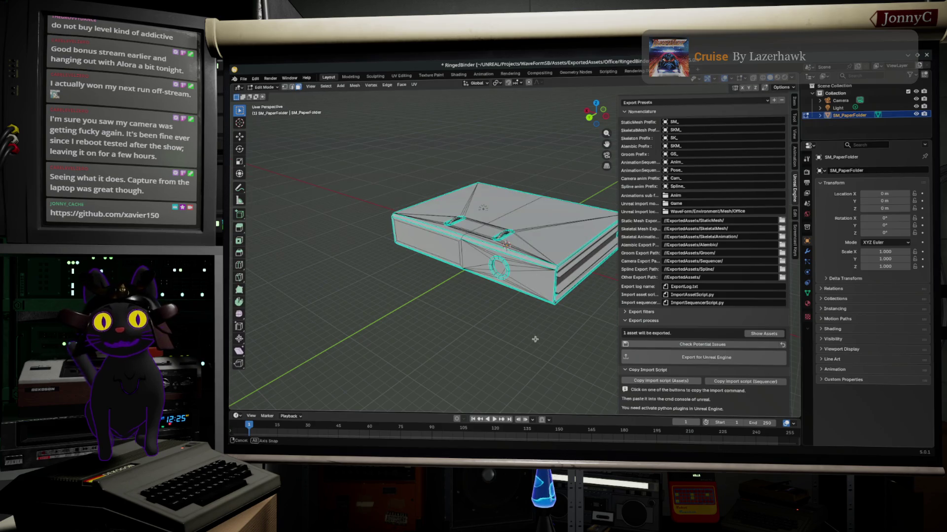
pyautogui.moveTo(535, 339); pyautogui.dragTo(450, 167, button='middle')
pyautogui.click(479, 83)
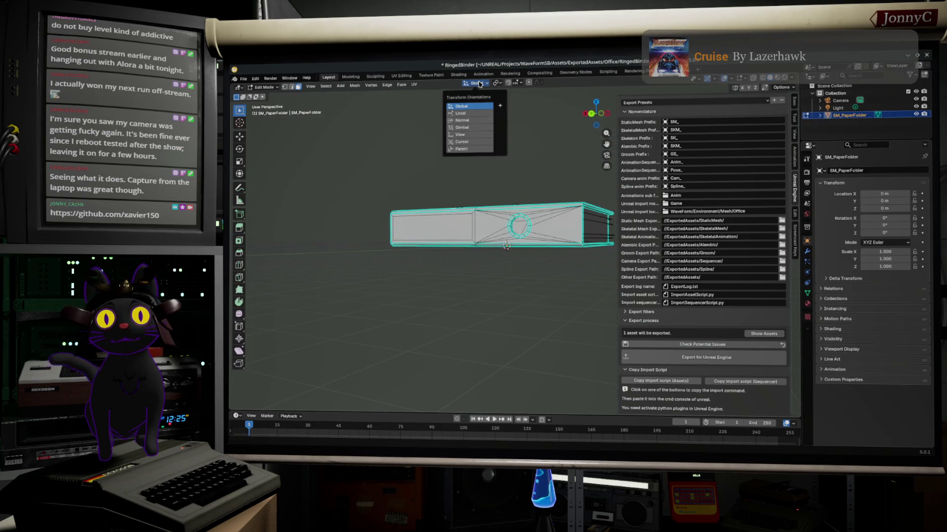
pyautogui.click(471, 142)
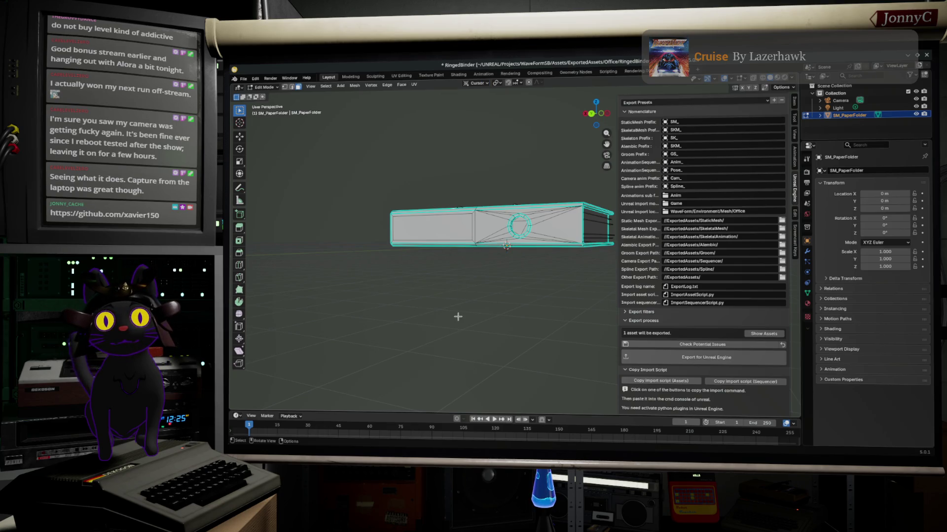
# Select all the folder's geometry and scale it to 0.01 on X, Y and Z
pyautogui.moveTo(458, 316); pyautogui.dragTo(472, 346, button='middle')
pyautogui.press('a')
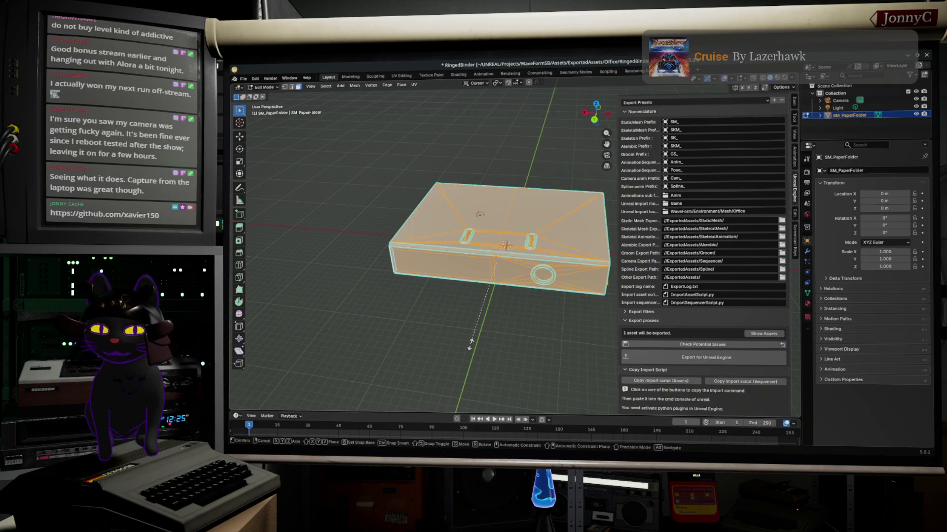
pyautogui.press('s')
pyautogui.click(500, 260)
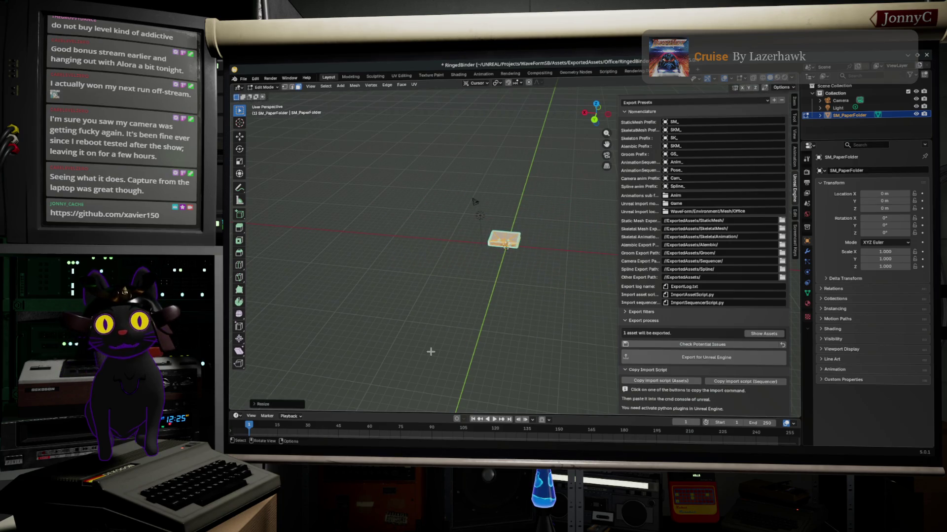
pyautogui.click(261, 404)
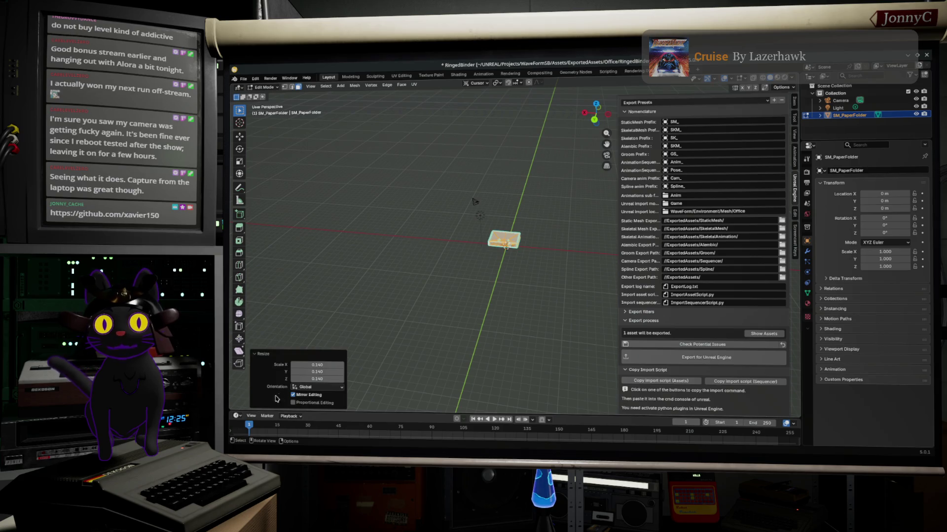
pyautogui.click(320, 364)
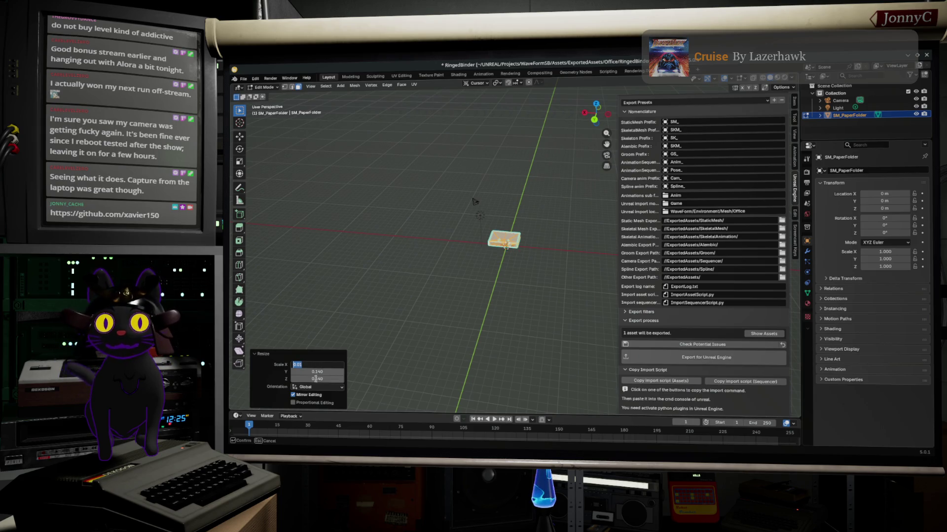
pyautogui.press('Return')
pyautogui.click(318, 371)
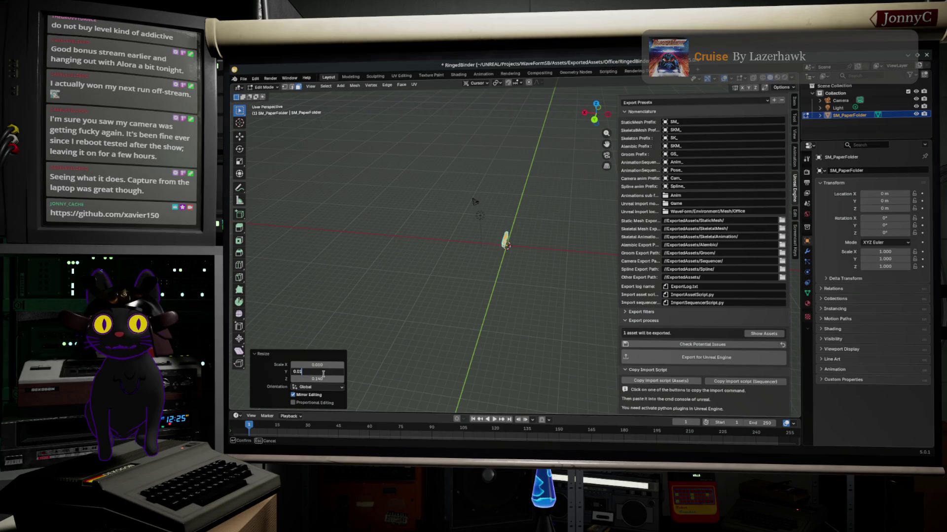
pyautogui.press('Return')
pyautogui.click(322, 378)
pyautogui.write('0.01')
pyautogui.press('Return')
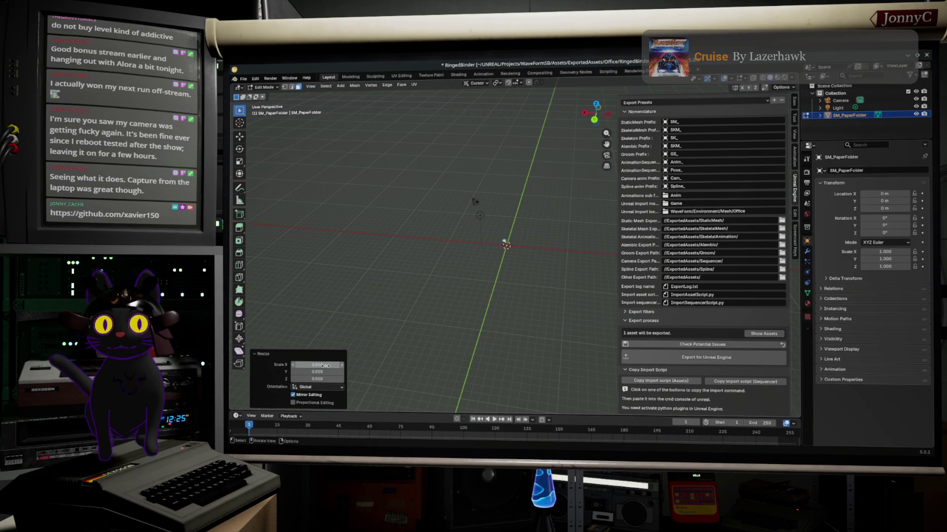
# Select the whole folder mesh, frame it, and set the pivot point to the 3D Cursor
pyautogui.press('a')
pyautogui.moveTo(502, 215); pyautogui.dragTo(432, 187, button='middle')
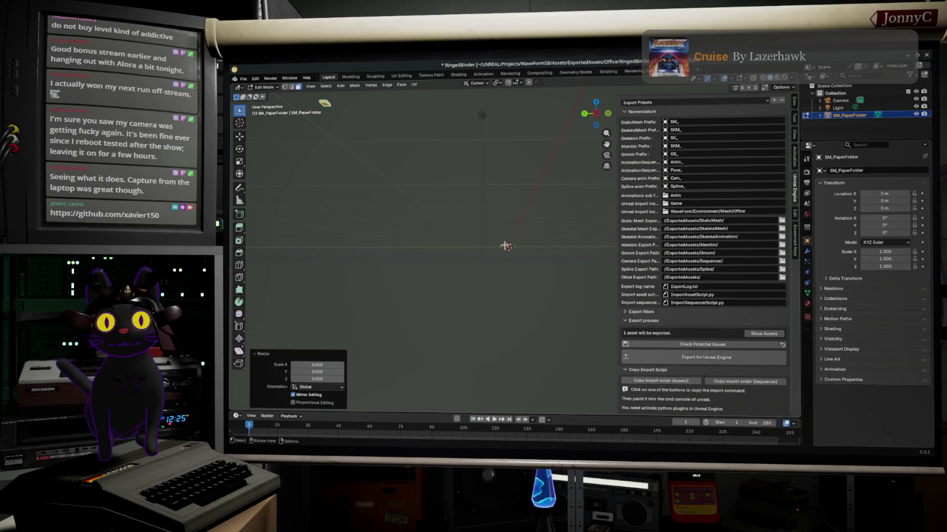
pyautogui.moveTo(479, 205); pyautogui.dragTo(483, 217, button='middle')
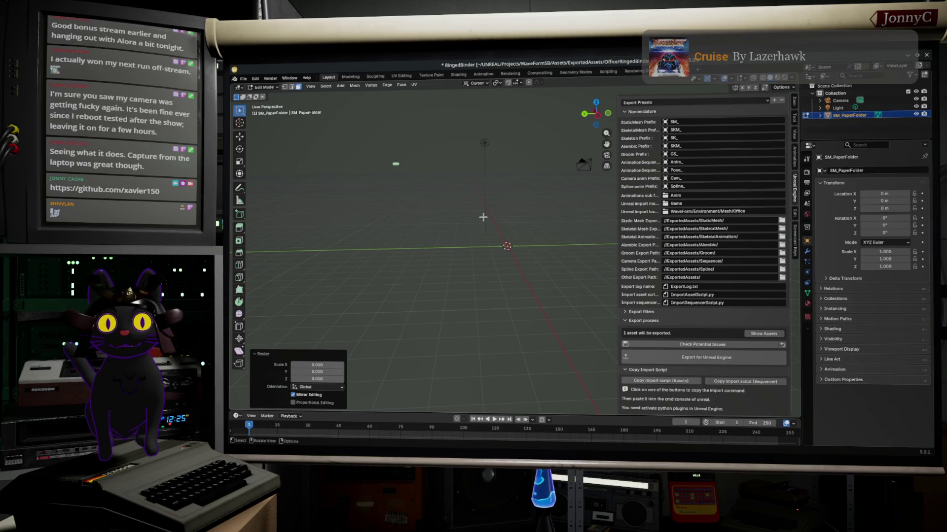
pyautogui.press('KP_Decimal')
pyautogui.moveTo(483, 217); pyautogui.dragTo(495, 89, button='middle')
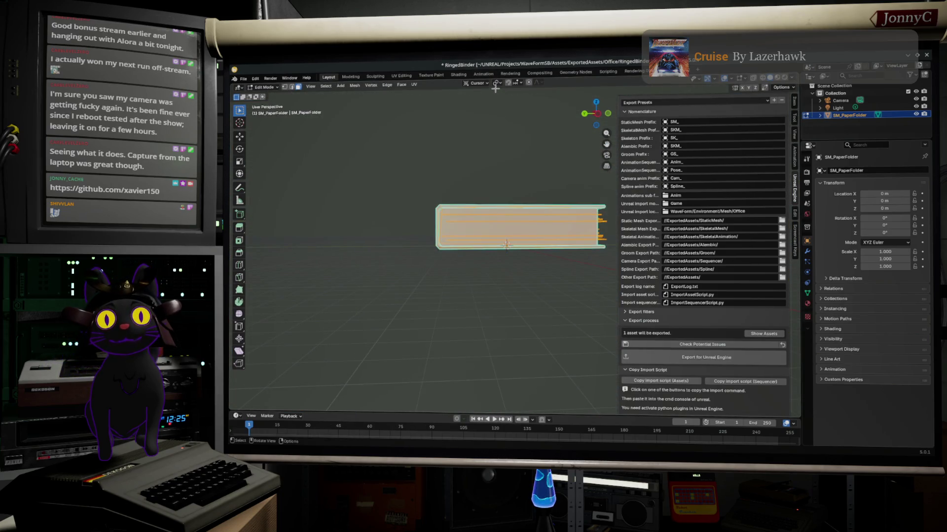
pyautogui.click(497, 83)
pyautogui.click(506, 109)
# Scale the folder mesh around the 3D cursor to 0.01 on X, Y and Z
pyautogui.moveTo(508, 222); pyautogui.dragTo(513, 286, button='middle')
pyautogui.press('s')
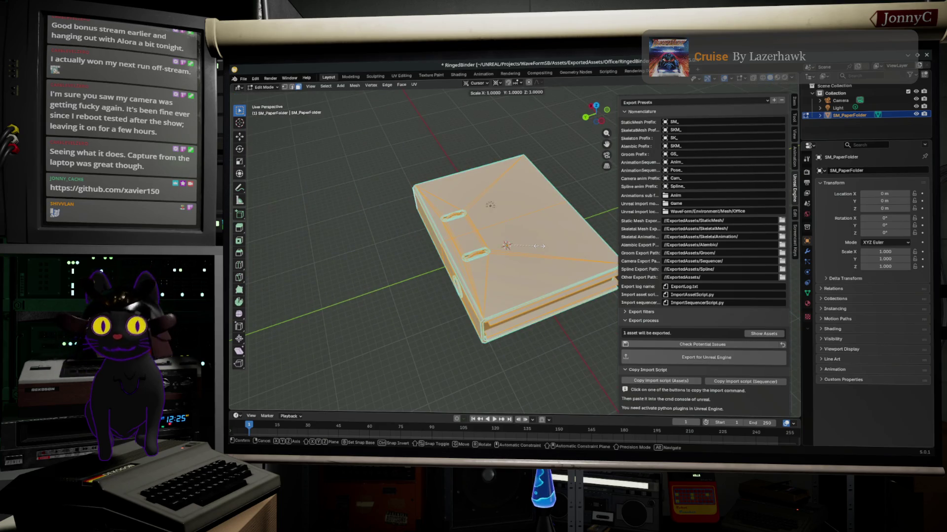
pyautogui.click(494, 256)
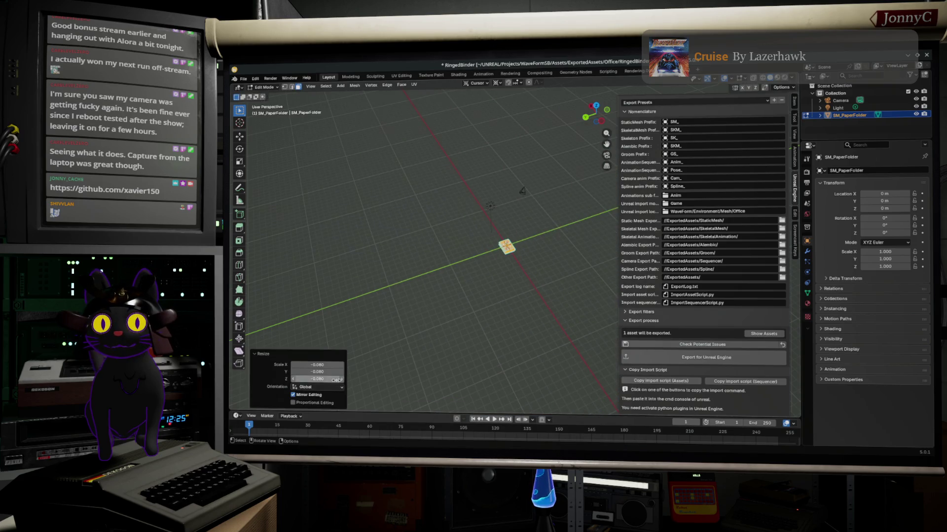
pyautogui.click(329, 365)
pyautogui.write('0.01')
pyautogui.press('Return')
pyautogui.click(326, 372)
pyautogui.write('0.01')
pyautogui.press('Return')
pyautogui.click(324, 379)
pyautogui.write('0.01')
pyautogui.press('Return')
# Check the rescaled folder from the side and export it for Unreal Engine
pyautogui.scroll(5, 572, 254)
pyautogui.scroll(3, 557, 251)
pyautogui.press('KP_3')
pyautogui.scroll(4, 542, 218)
pyautogui.moveTo(543, 218); pyautogui.dragTo(507, 187, button='middle')
pyautogui.click(244, 79)
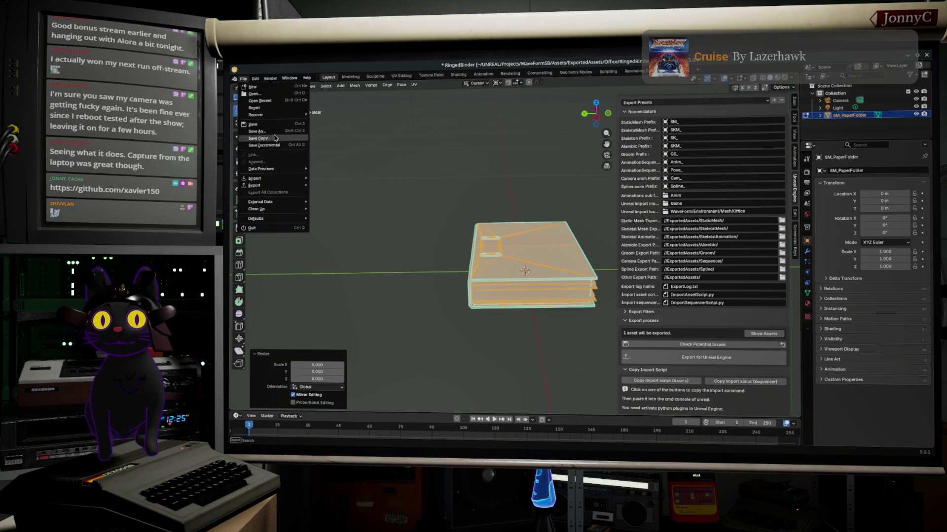
pyautogui.click(683, 357)
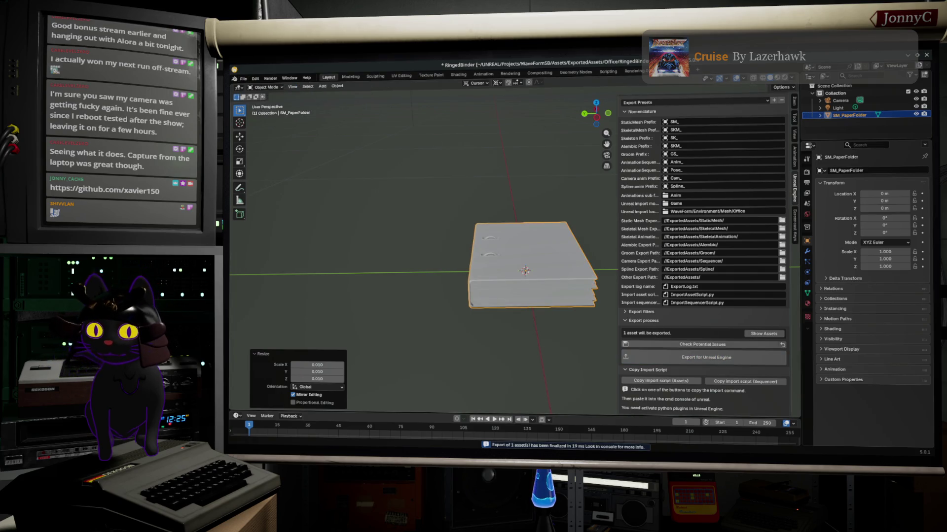
pyautogui.hotkey('alt', 'Tab')
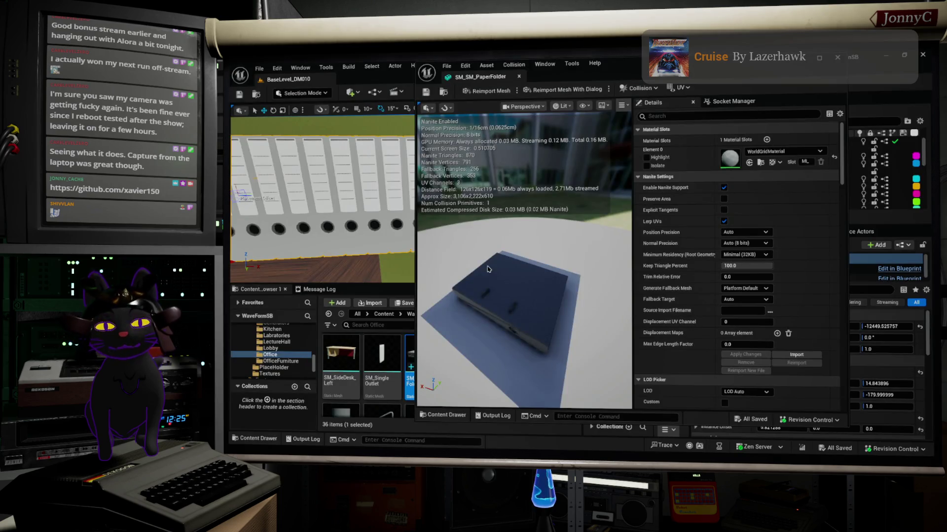
# Reimport the SM_SM_PaperFolder mesh from the new export and orbit around it
pyautogui.click(447, 67)
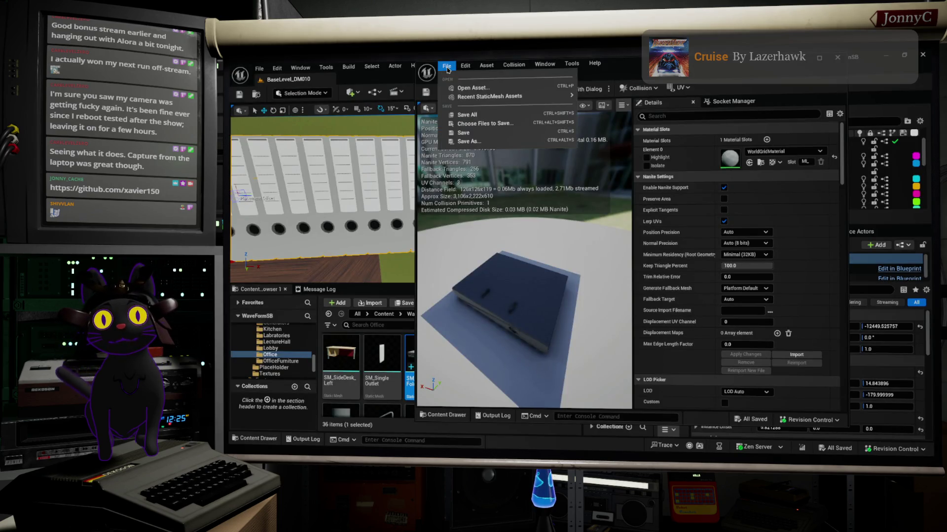
pyautogui.moveTo(463, 69)
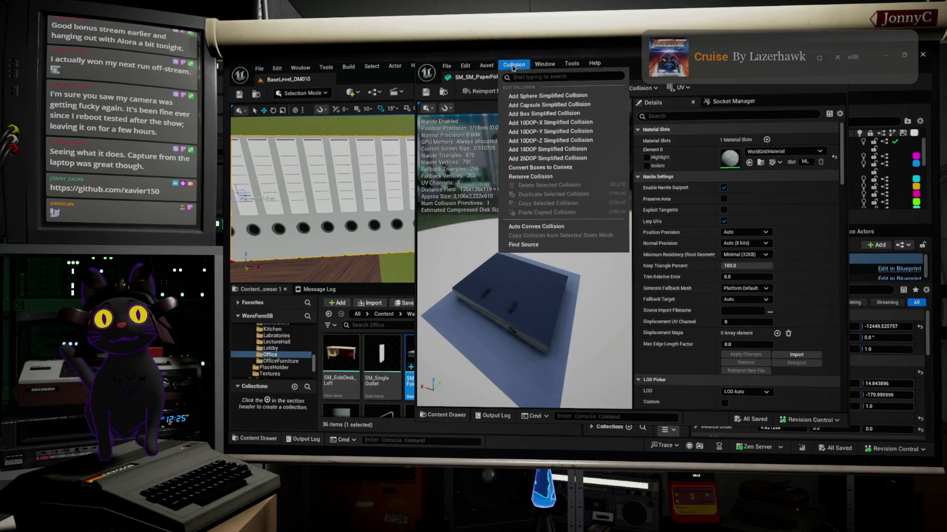
pyautogui.moveTo(572, 64)
pyautogui.click(833, 87)
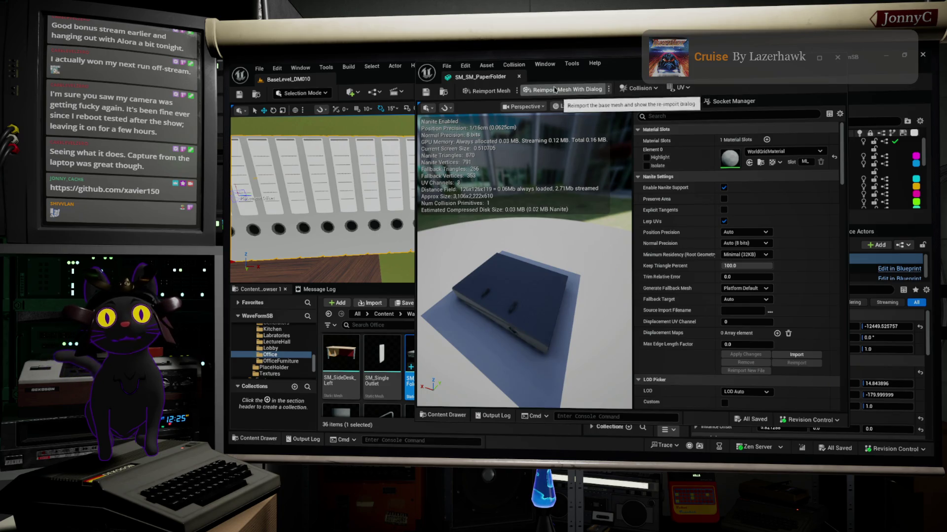
pyautogui.click(497, 92)
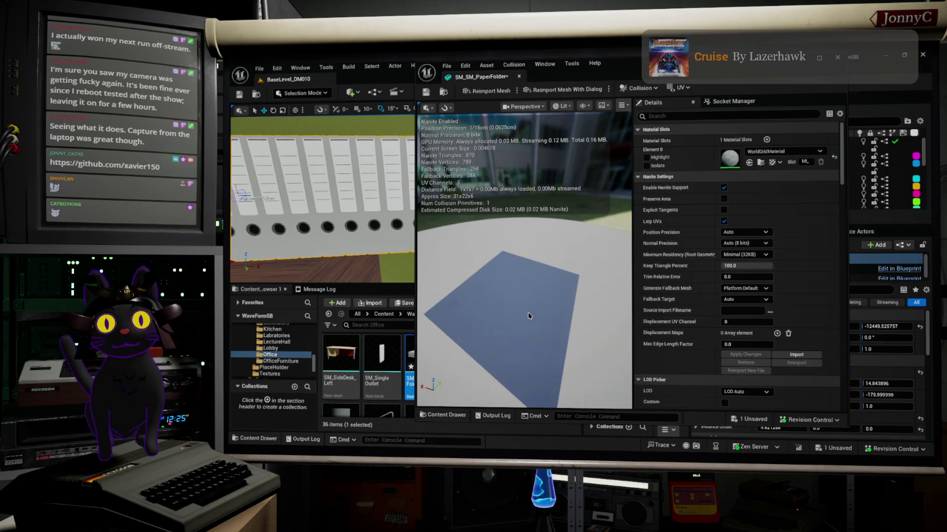
pyautogui.moveTo(528, 315)
pyautogui.mouseDown()
pyautogui.moveTo(498, 318)
pyautogui.moveTo(498, 350)
pyautogui.moveTo(498, 315)
pyautogui.moveTo(453, 315)
pyautogui.mouseUp()
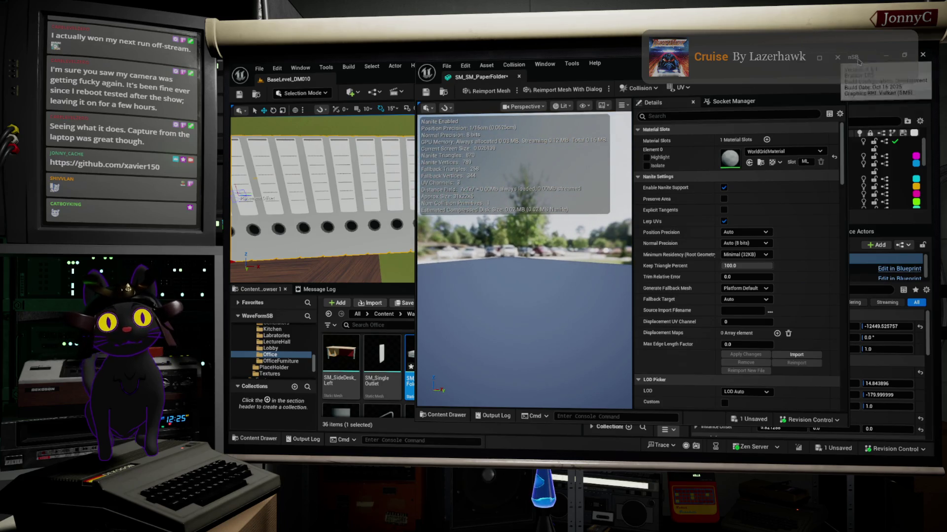
# Close and reopen the paper folder mesh editor to inspect its new size, then close it
pyautogui.click(922, 54)
pyautogui.doubleClick(433, 351)
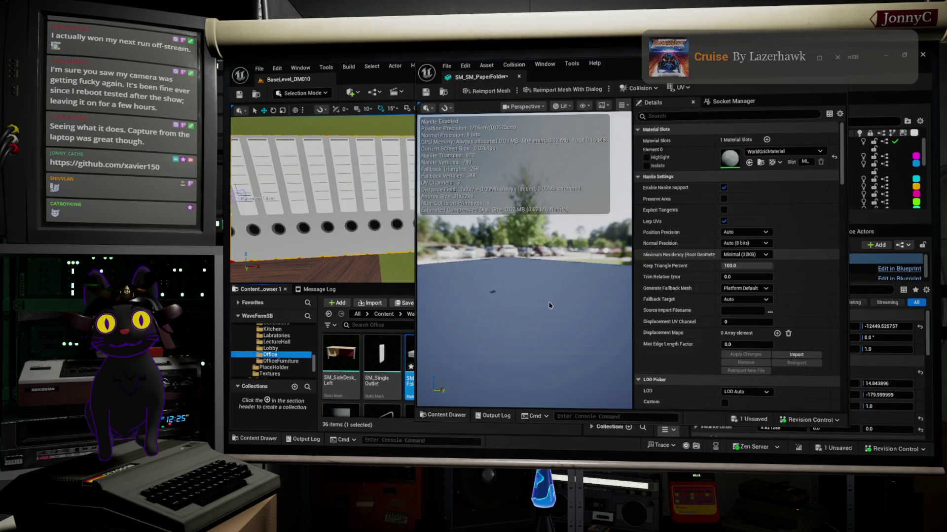
pyautogui.moveTo(550, 305)
pyautogui.mouseDown()
pyautogui.moveTo(582, 305)
pyautogui.moveTo(530, 98)
pyautogui.mouseUp()
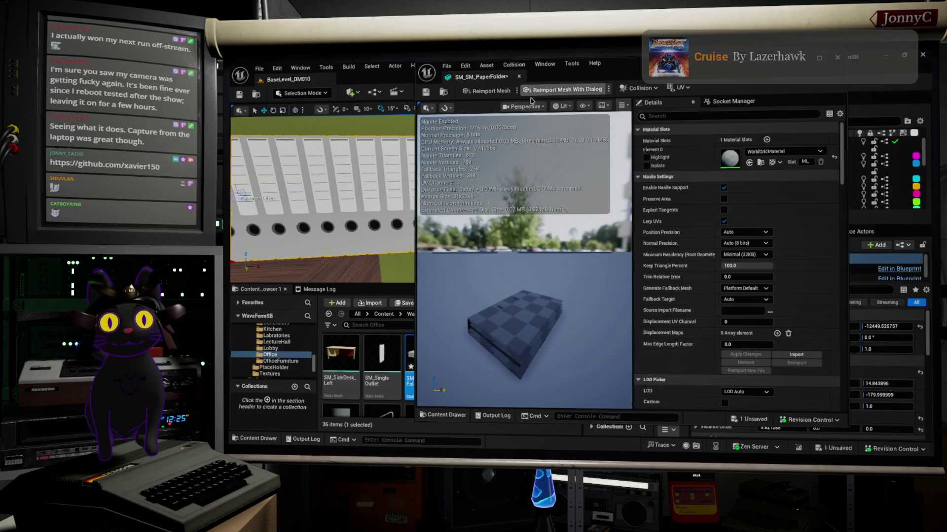
pyautogui.click(837, 57)
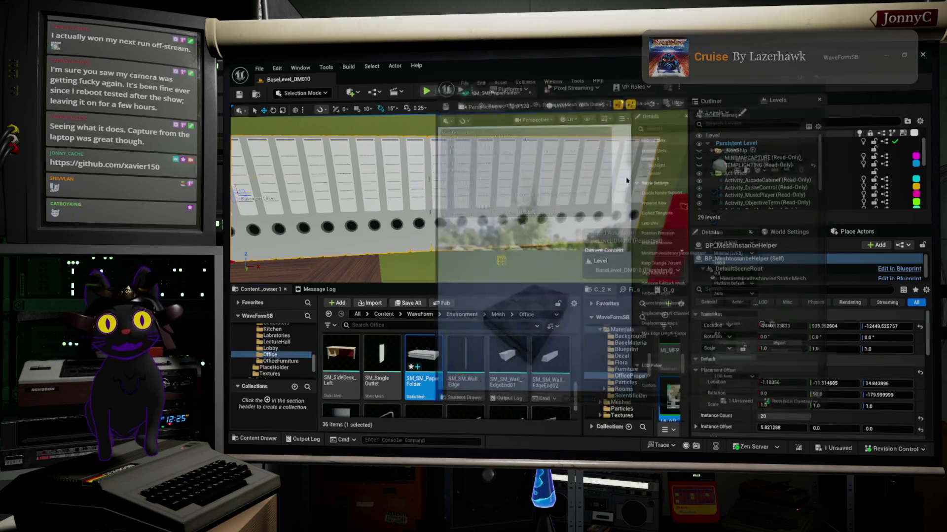
# Place the paper folder mesh into the level and move it left along X beside the binders
pyautogui.moveTo(438, 367)
pyautogui.mouseDown()
pyautogui.moveTo(494, 183)
pyautogui.moveTo(482, 138)
pyautogui.mouseUp()
pyautogui.scroll(-5, 482, 138)
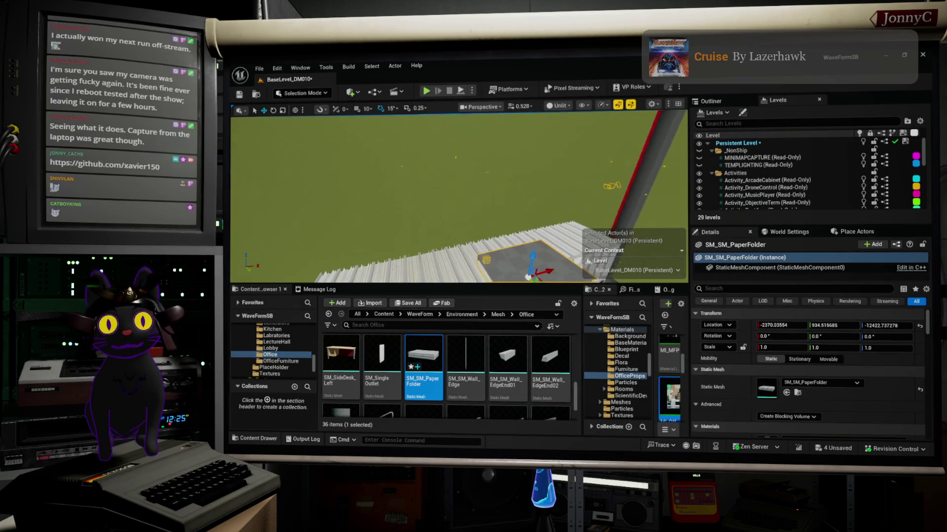
pyautogui.moveTo(482, 139); pyautogui.dragTo(466, 143, button='right')
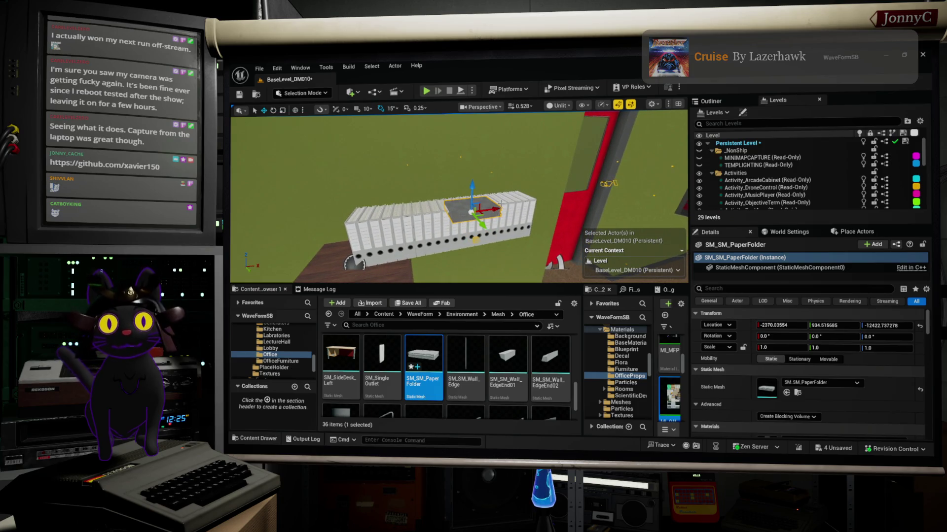
pyautogui.moveTo(497, 210)
pyautogui.mouseDown()
pyautogui.moveTo(319, 239)
pyautogui.moveTo(335, 222)
pyautogui.moveTo(338, 237)
pyautogui.moveTo(303, 269)
pyautogui.mouseUp()
pyautogui.press('e')
pyautogui.press('f')
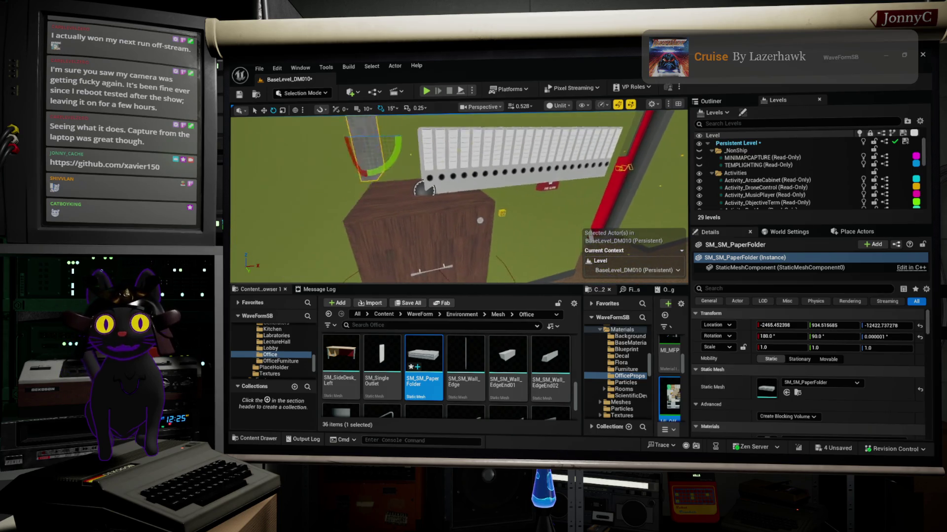
pyautogui.keyDown('alt'); pyautogui.moveTo(334, 183); pyautogui.dragTo(334, 183); pyautogui.keyUp('alt')
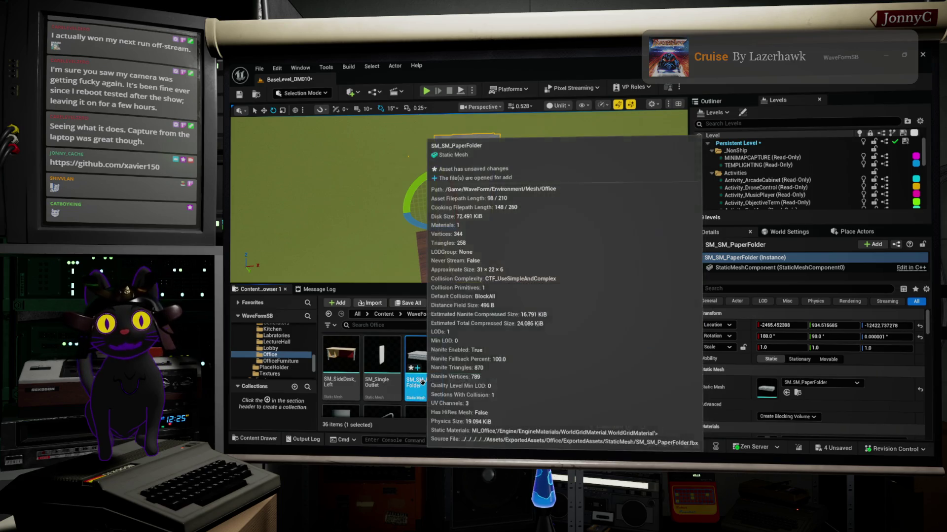
# Disable Nanite on the SM_SM_PaperFolder asset from its Content Browser menu
pyautogui.rightClick(423, 359)
pyautogui.moveTo(511, 202)
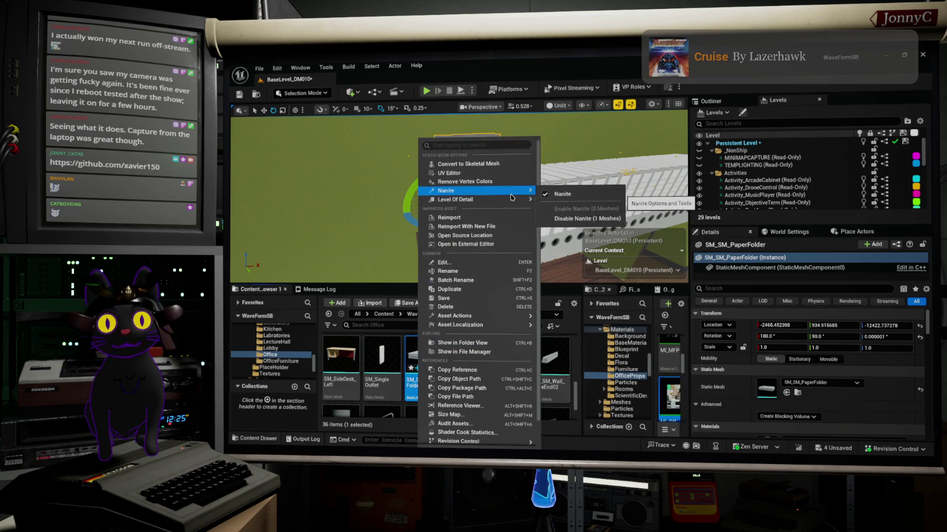
pyautogui.click(572, 219)
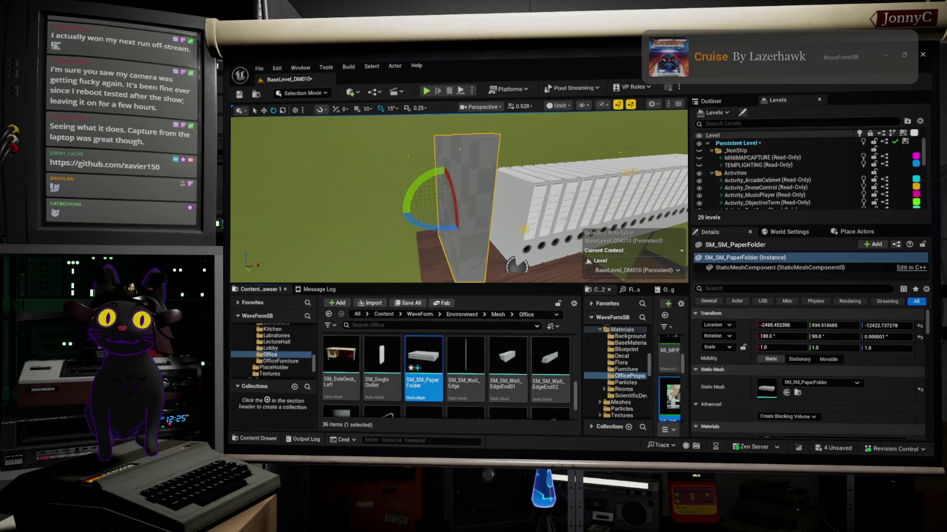
pyautogui.moveTo(459, 197); pyautogui.dragTo(474, 197, button='right')
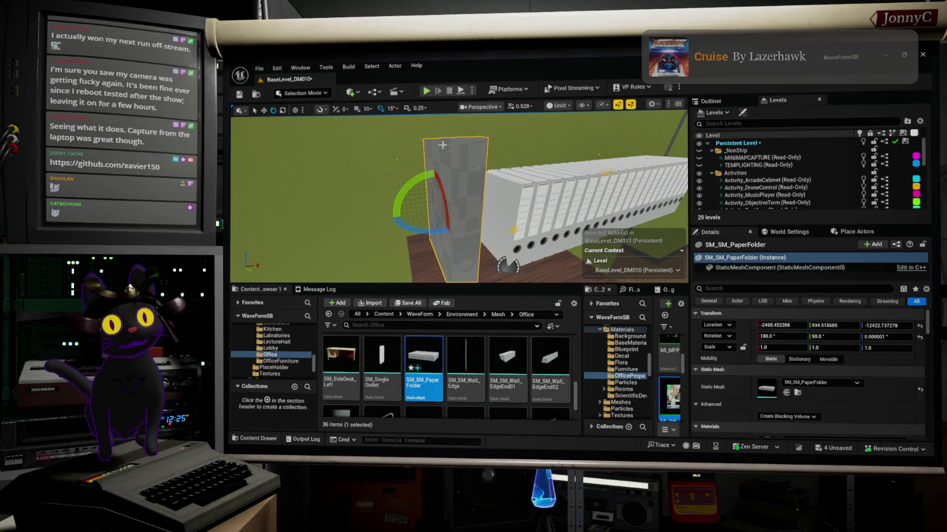
pyautogui.click(261, 69)
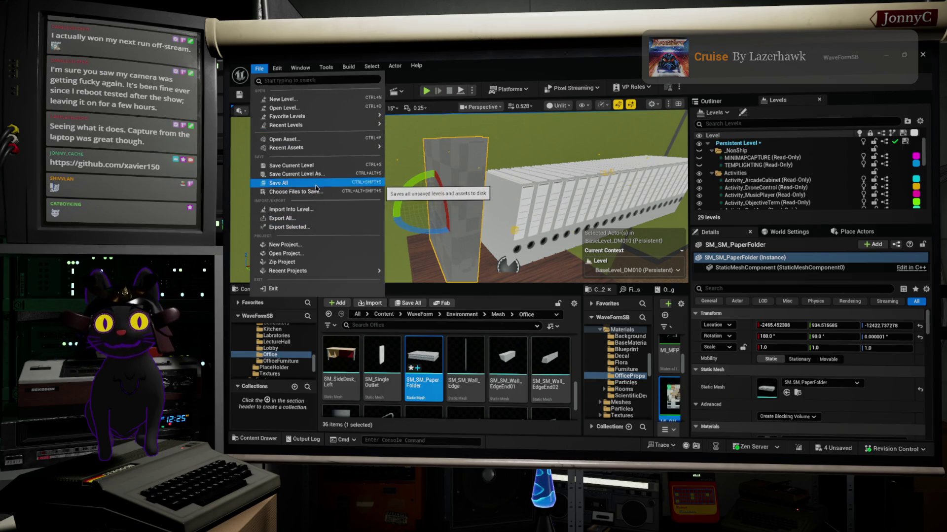
# Save all levels and assets, then fly the camera to the soldering station on the desk
pyautogui.click(316, 186)
pyautogui.moveTo(583, 157)
pyautogui.mouseDown(button='right')
pyautogui.moveTo(474, 123)
pyautogui.moveTo(458, 133)
pyautogui.moveTo(513, 127)
pyautogui.mouseUp(button='right')
pyautogui.scroll(1, 473, 128)
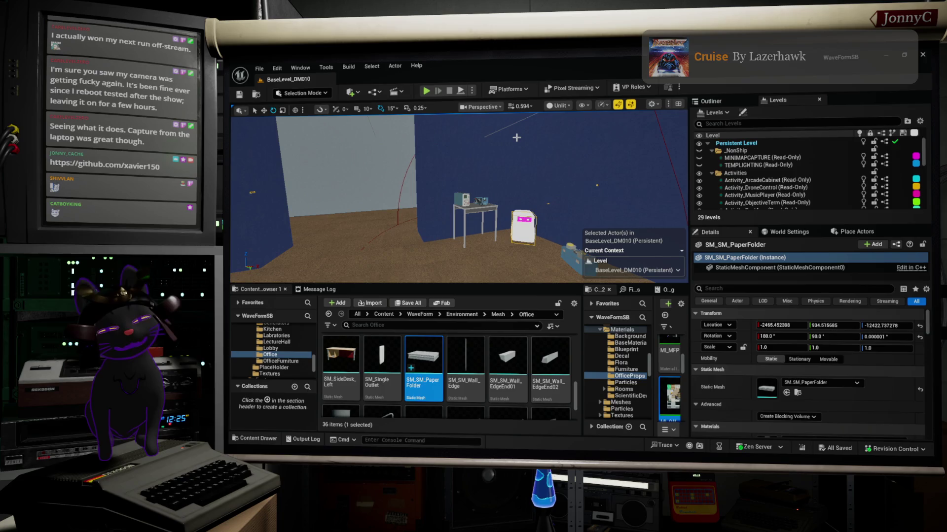
pyautogui.moveTo(480, 202); pyautogui.dragTo(473, 203, button='right')
pyautogui.moveTo(538, 194); pyautogui.dragTo(530, 194, button='right')
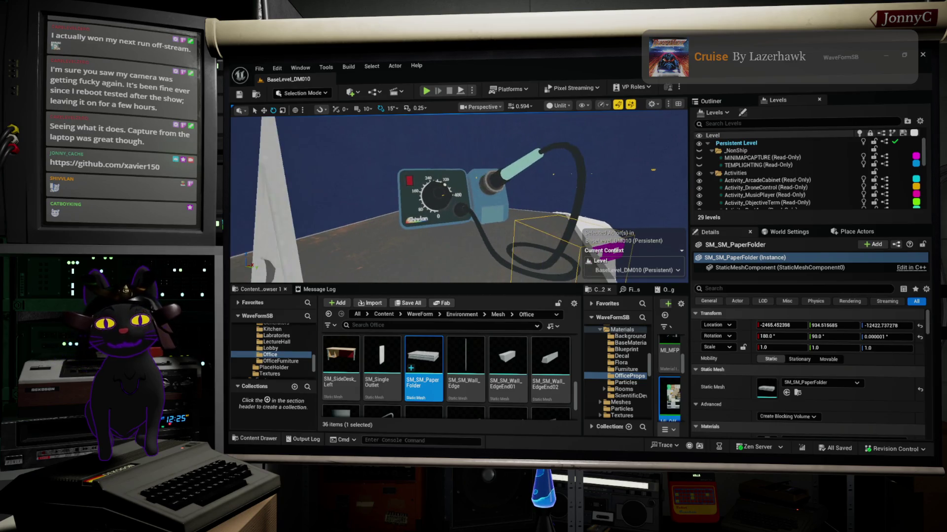
# Open the soldering iron's T_SolderingIron_BaseColor texture and cap its Maximum Texture Size at 2048
pyautogui.click(547, 269)
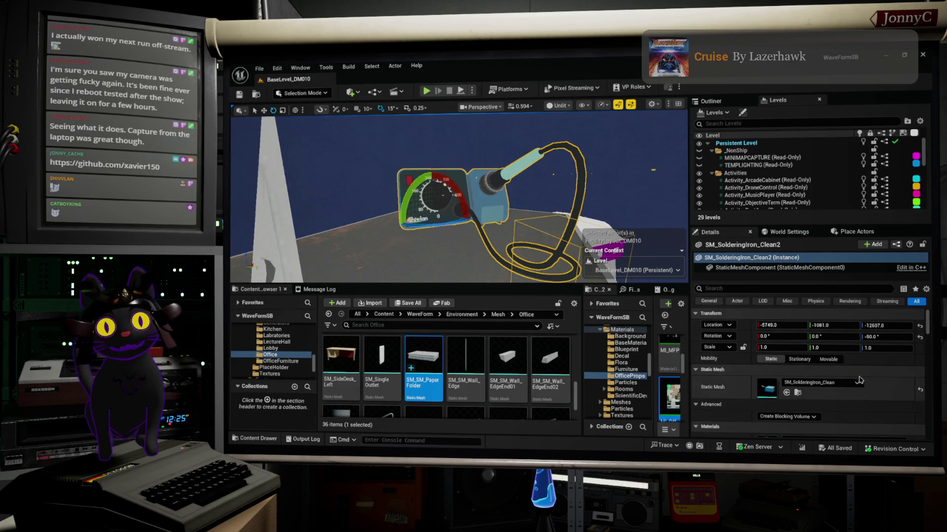
pyautogui.scroll(-3, 795, 397)
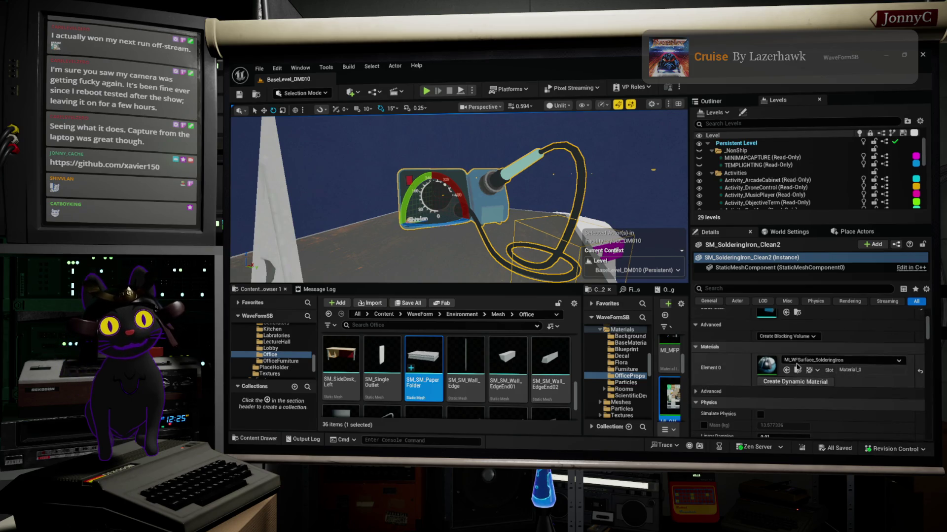
pyautogui.click(796, 374)
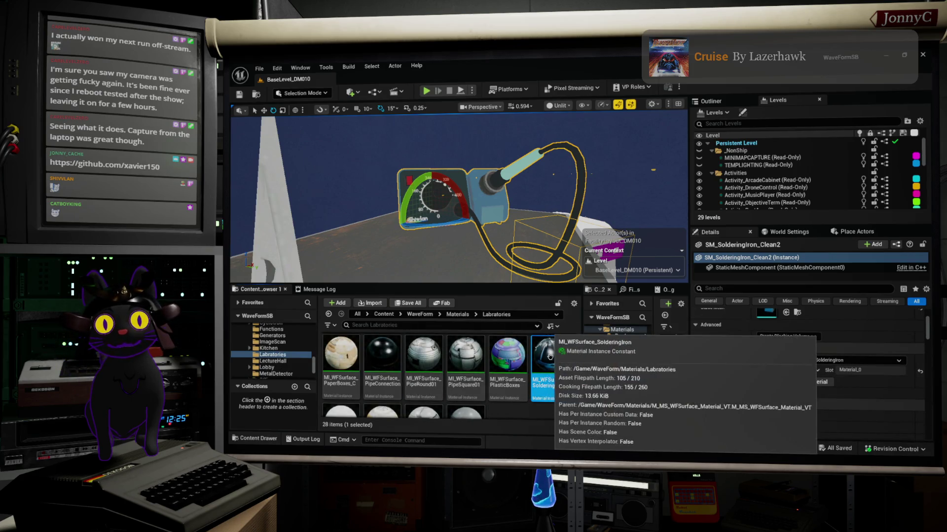
pyautogui.moveTo(548, 355); pyautogui.dragTo(650, 356)
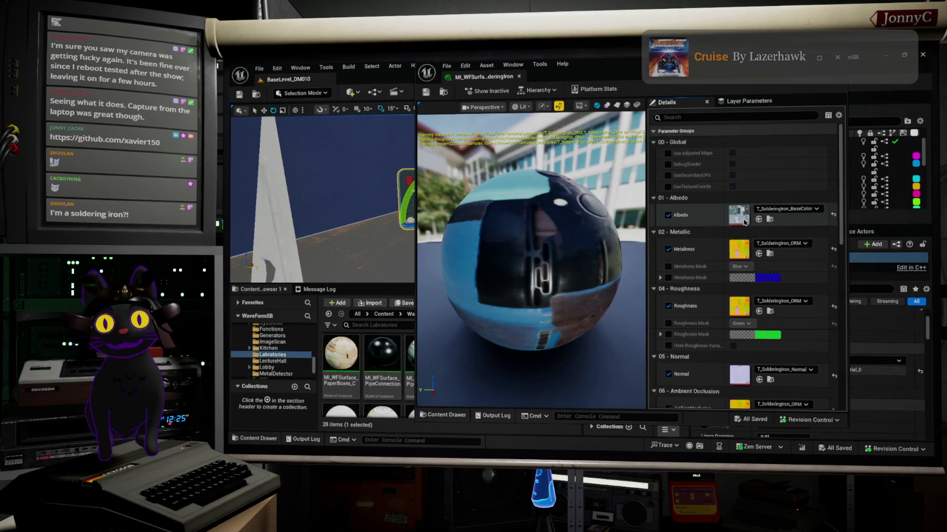
pyautogui.doubleClick(739, 212)
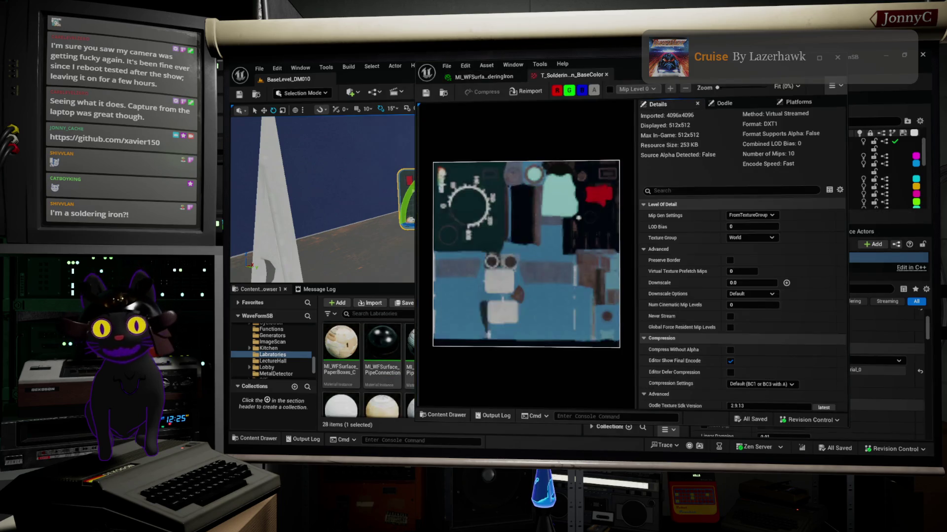
pyautogui.scroll(-5, 740, 326)
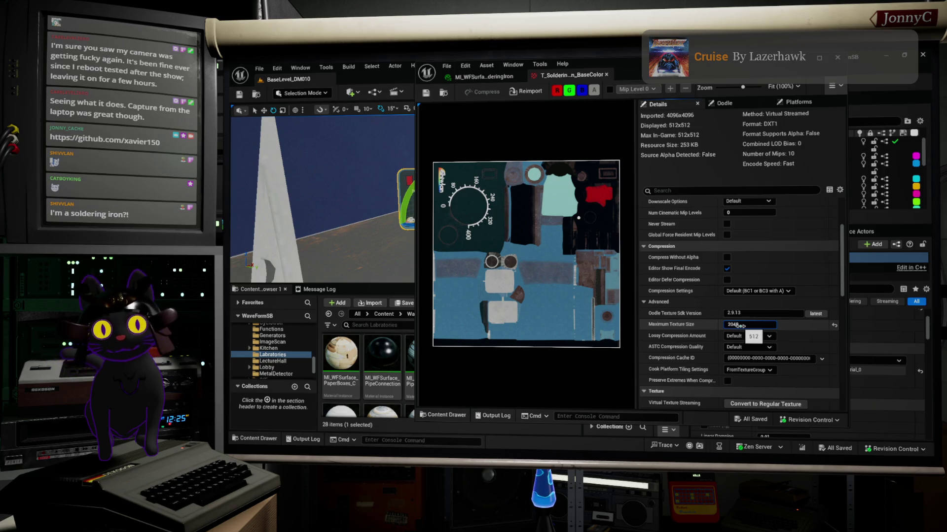
pyautogui.press('Return')
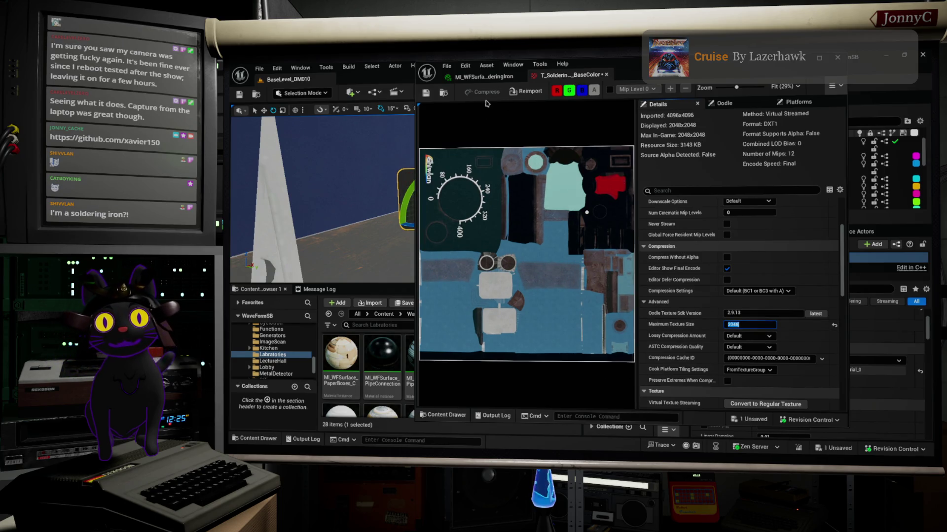
pyautogui.scroll(3, 454, 164)
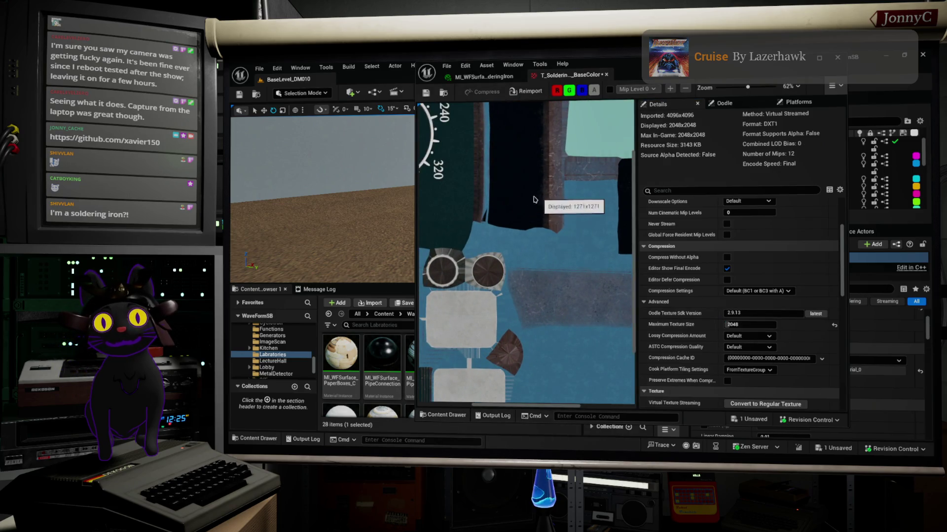
pyautogui.moveTo(539, 199); pyautogui.dragTo(838, 383)
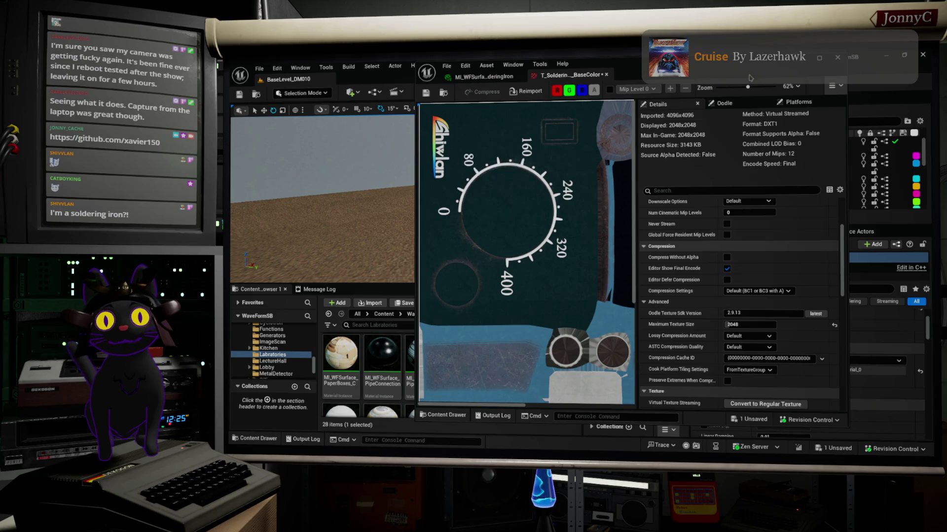
pyautogui.click(806, 60)
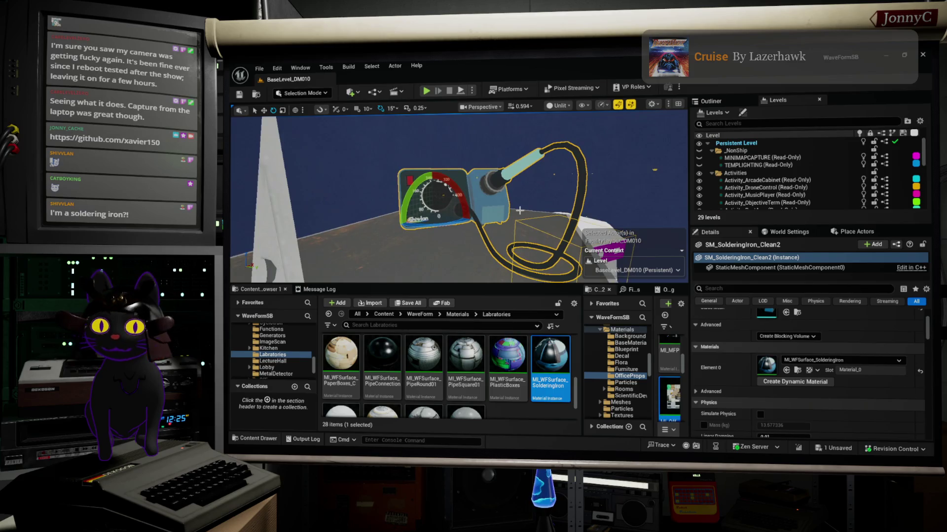
# Inspect the soldering iron's dial in Lit mode, framed, full-screen and without selection outline
pyautogui.hotkey('alt', '4')
pyautogui.press('f')
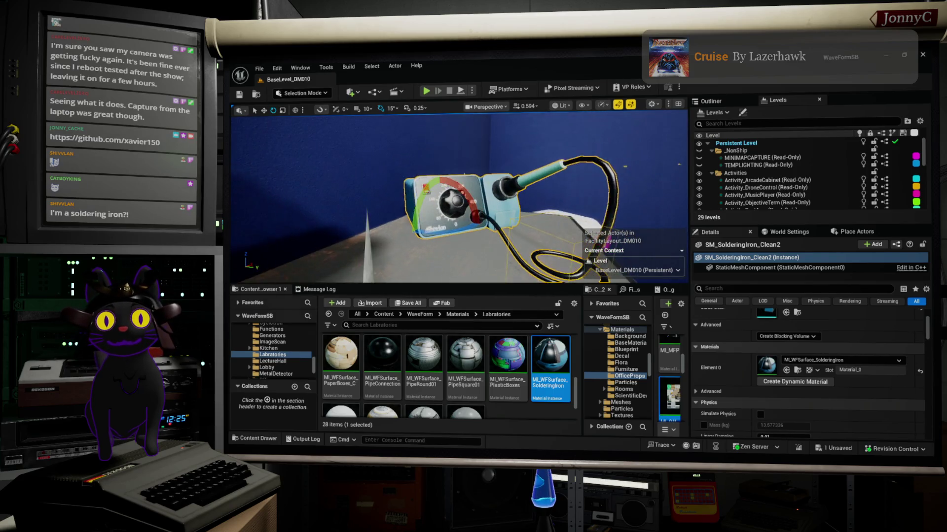
pyautogui.press('g')
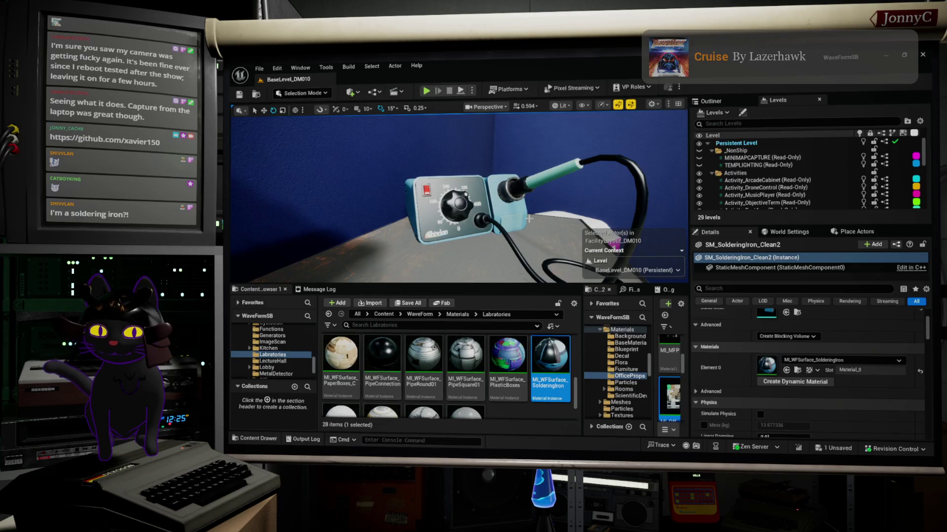
pyautogui.press('F11')
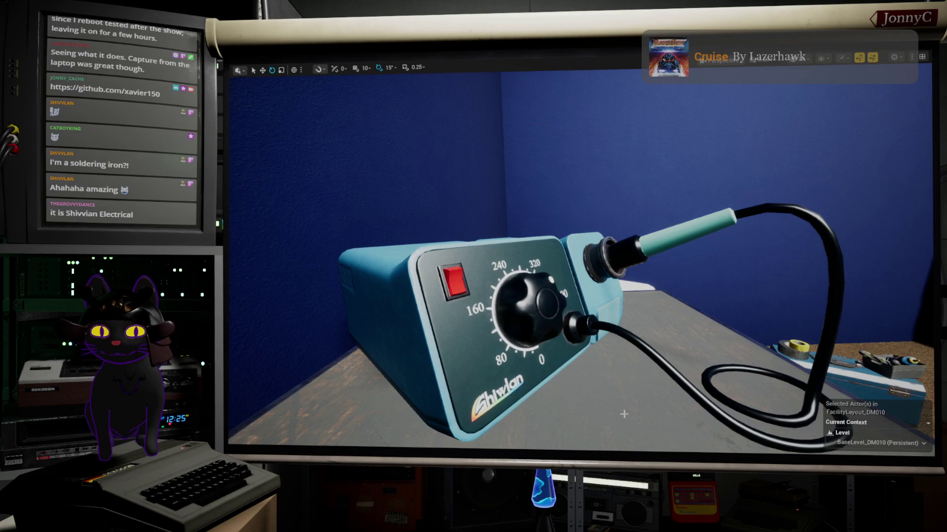
pyautogui.press('F11')
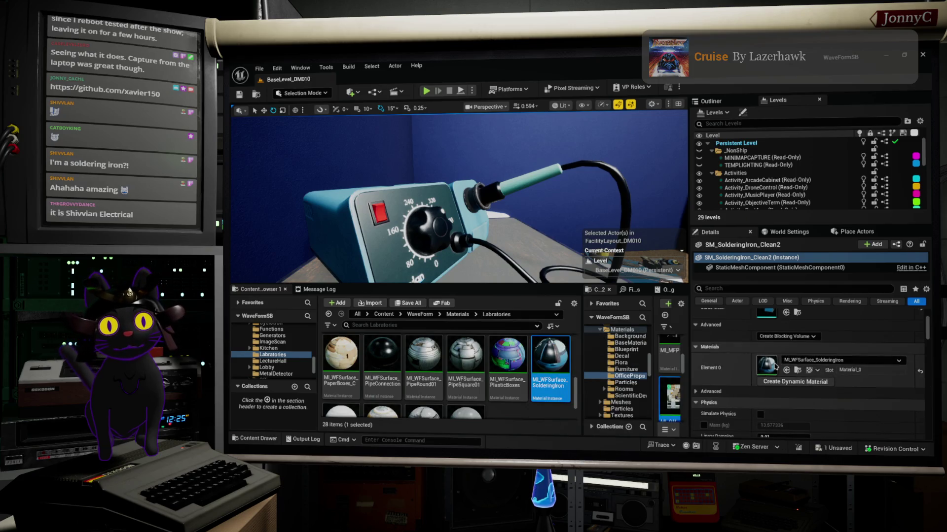
pyautogui.doubleClick(767, 366)
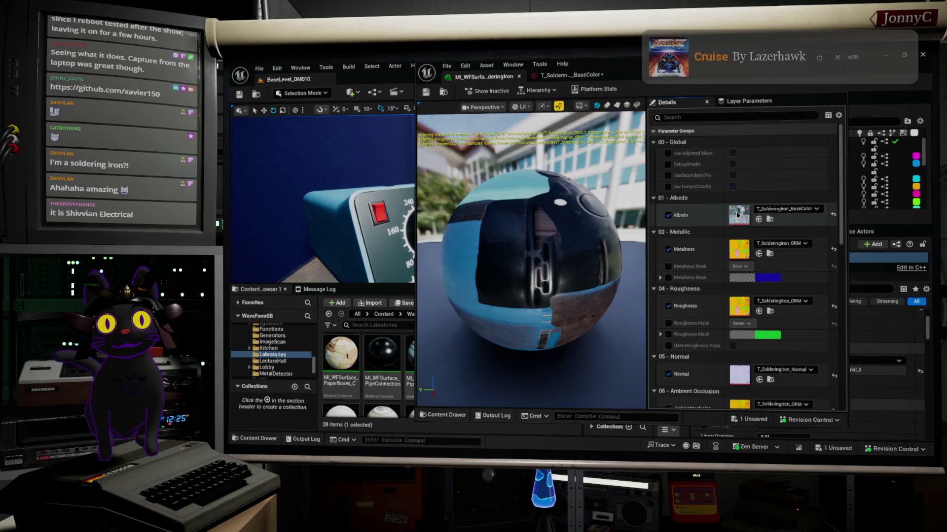
# Set T_SolderingIron_BaseColor's maximum texture size to 512, save it and close the editor
pyautogui.doubleClick(738, 214)
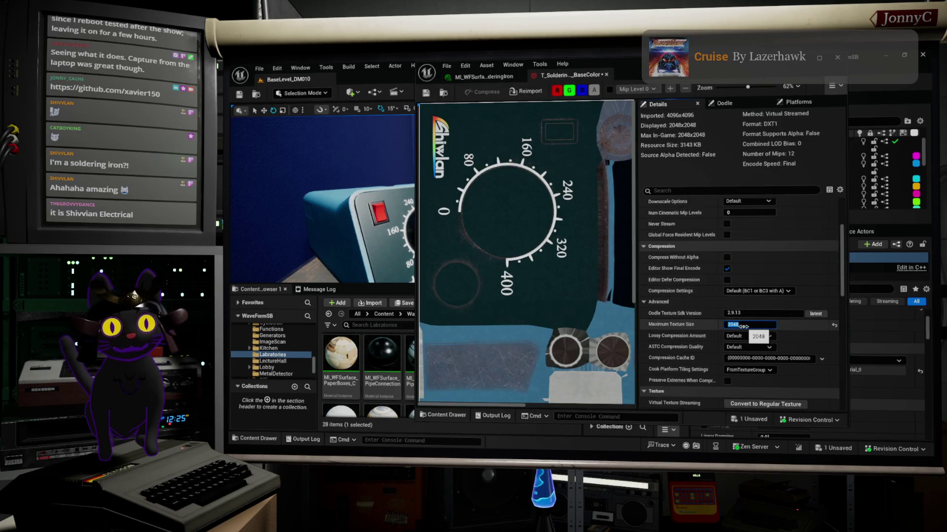
pyautogui.write('512')
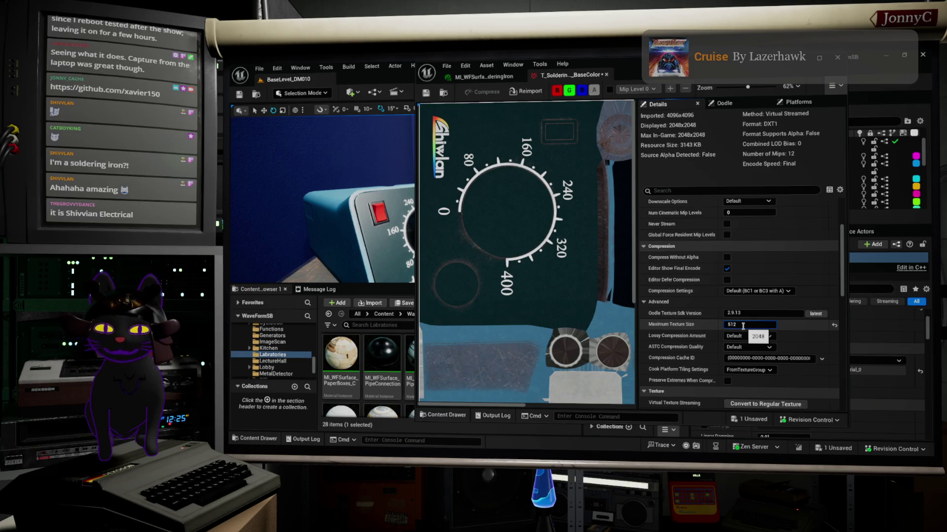
pyautogui.press('Return')
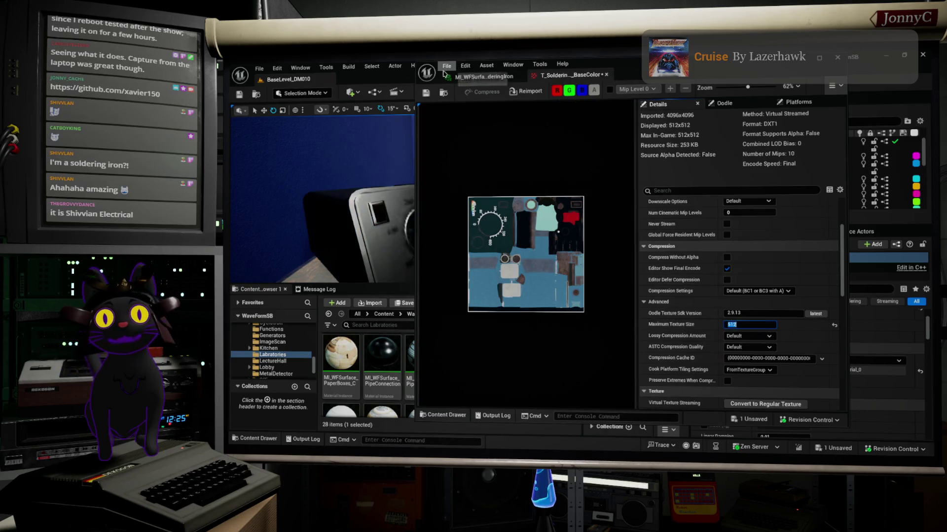
pyautogui.click(450, 67)
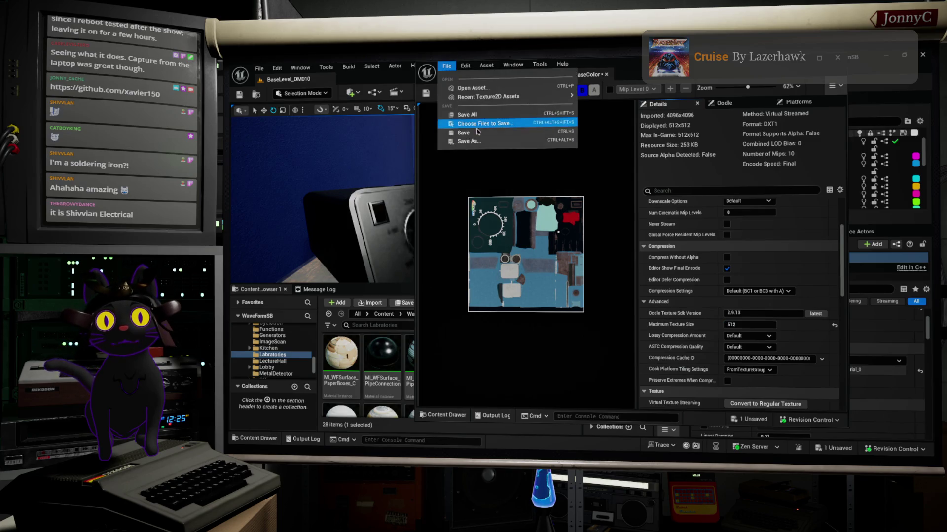
pyautogui.click(474, 123)
pyautogui.click(837, 57)
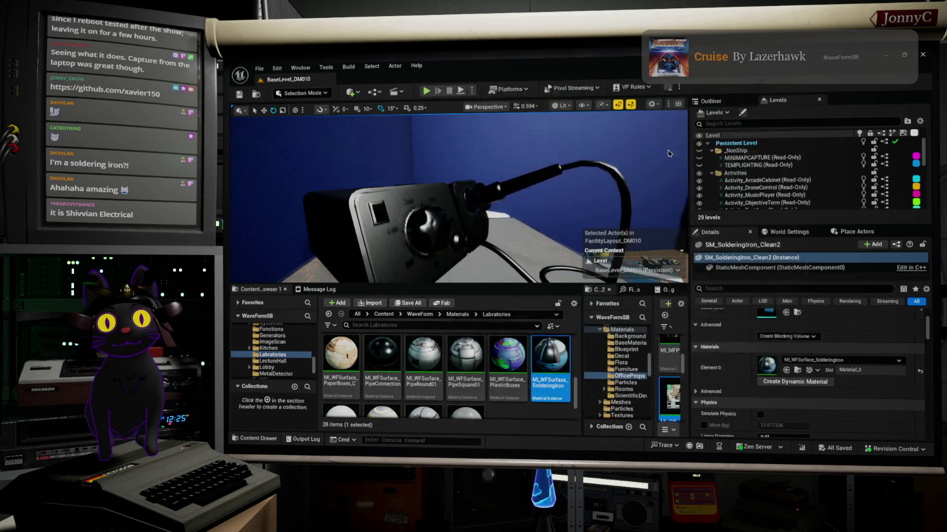
pyautogui.press('Down')
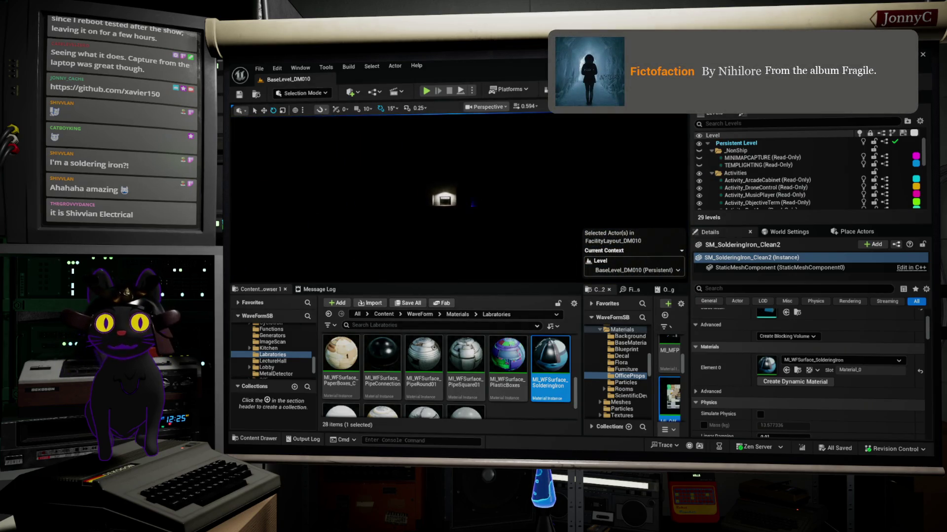
# Switch the viewport to Unlit and fly back to the white binder rack by the grey wall
pyautogui.press('Up')
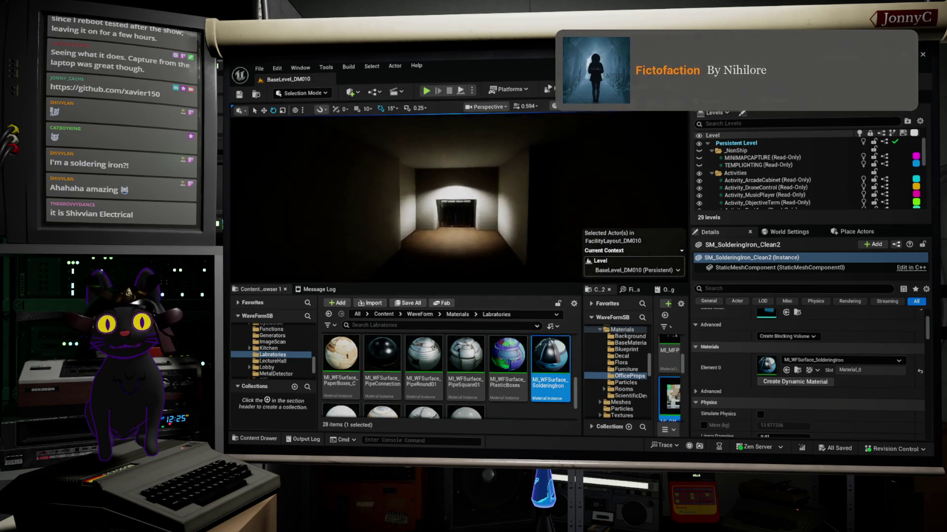
pyautogui.press('Down')
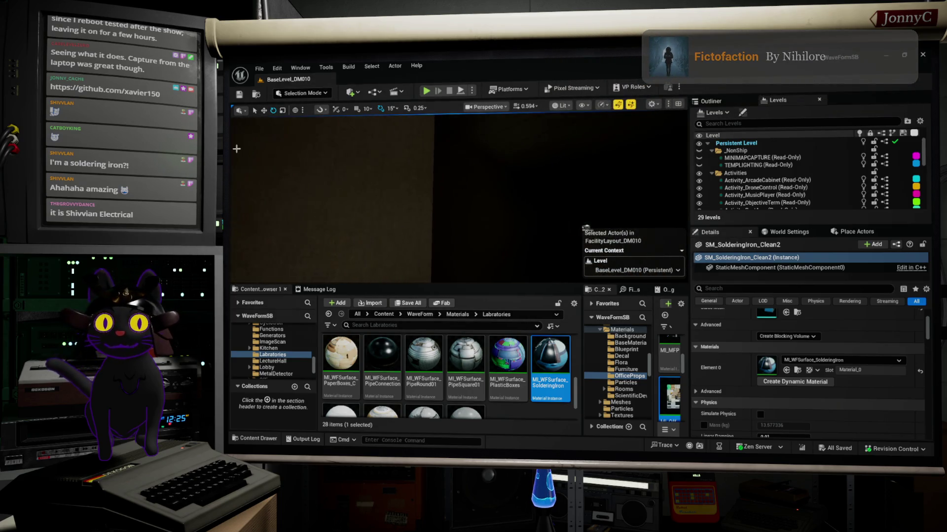
pyautogui.press('Up')
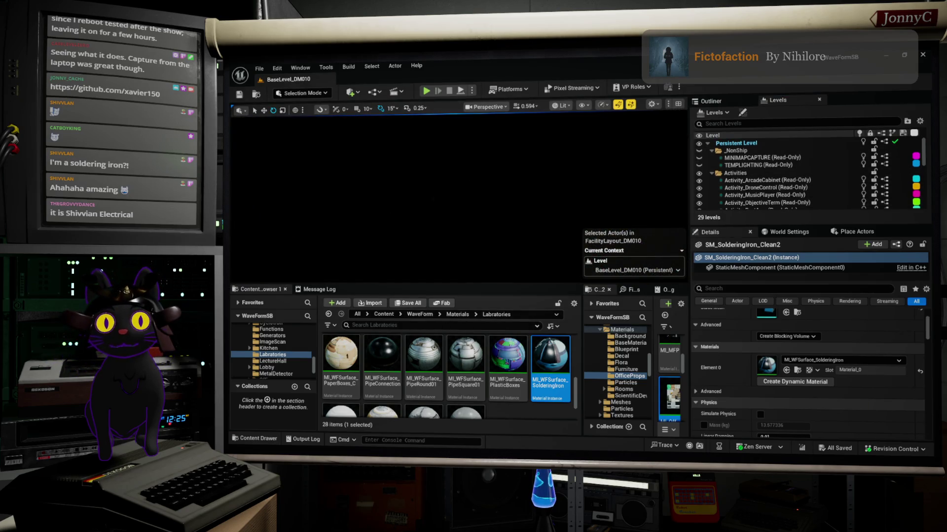
pyautogui.hotkey('alt', '3')
pyautogui.moveTo(415, 131); pyautogui.dragTo(416, 130, button='right')
pyautogui.moveTo(671, 134); pyautogui.dragTo(672, 134, button='right')
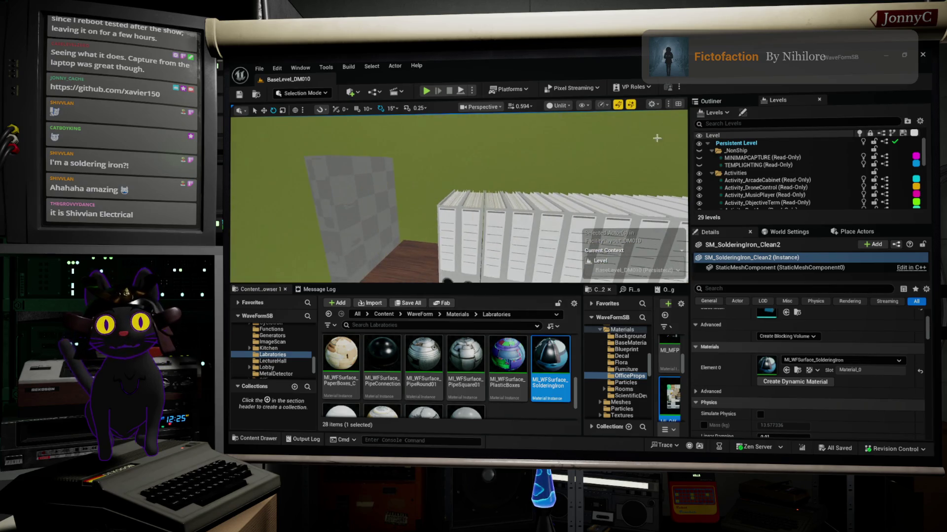
pyautogui.moveTo(359, 233); pyautogui.dragTo(366, 240, button='right')
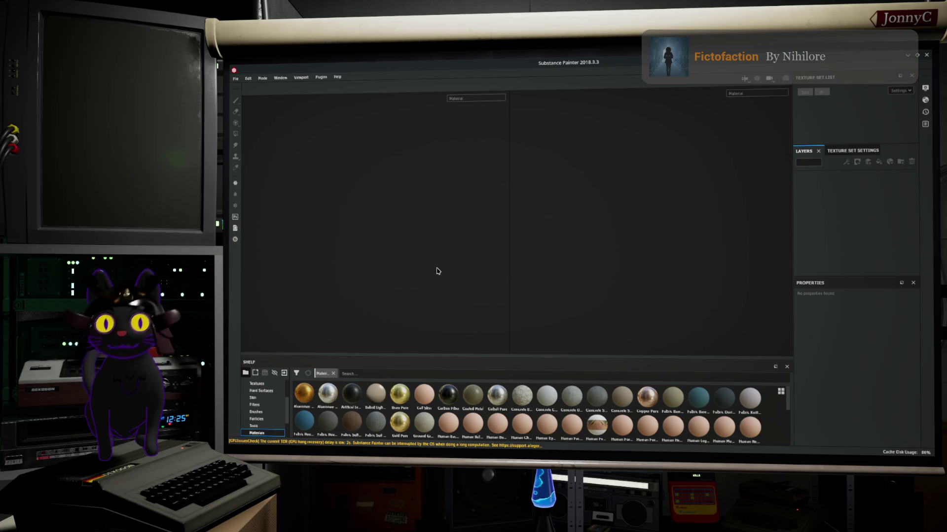
# Drag the Shelf panel taller to reveal a third row of materials
pyautogui.moveTo(630, 155)
pyautogui.mouseDown()
pyautogui.moveTo(553, 185)
pyautogui.moveTo(555, 60)
pyautogui.mouseUp()
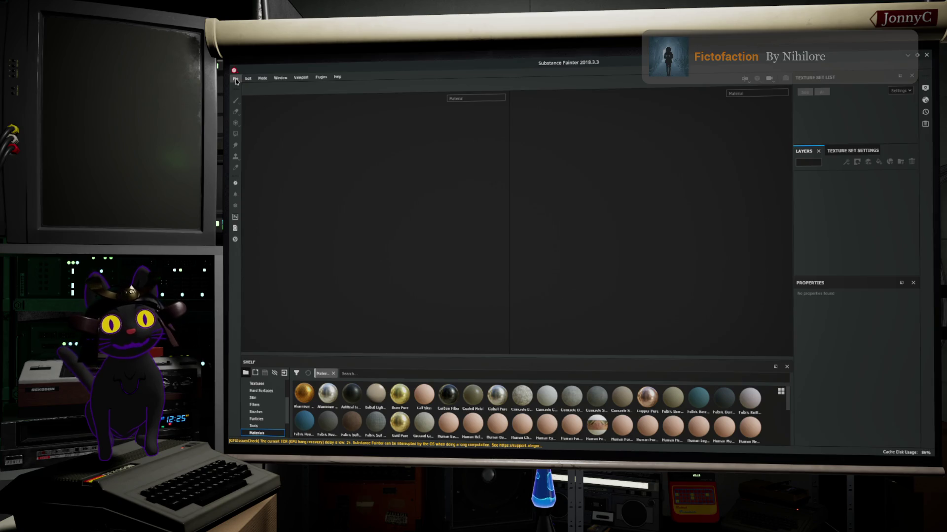
pyautogui.click(235, 79)
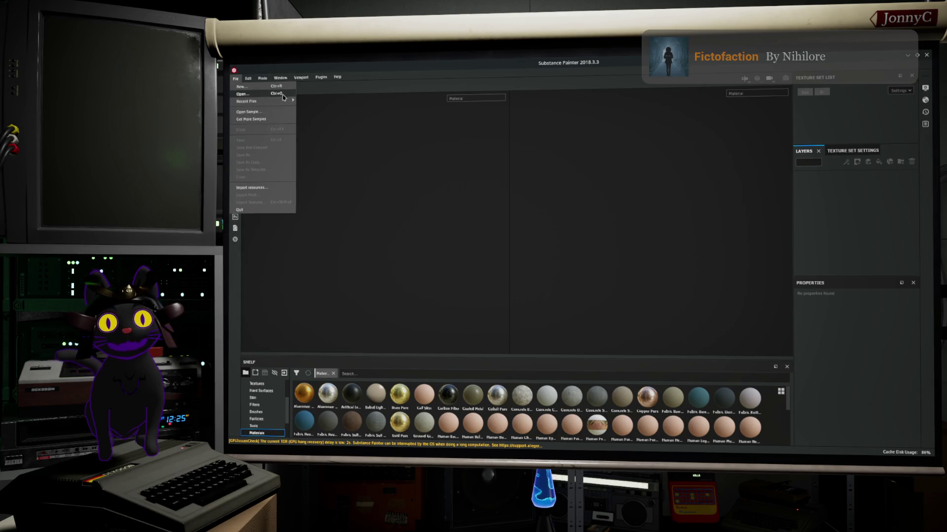
pyautogui.click(397, 199)
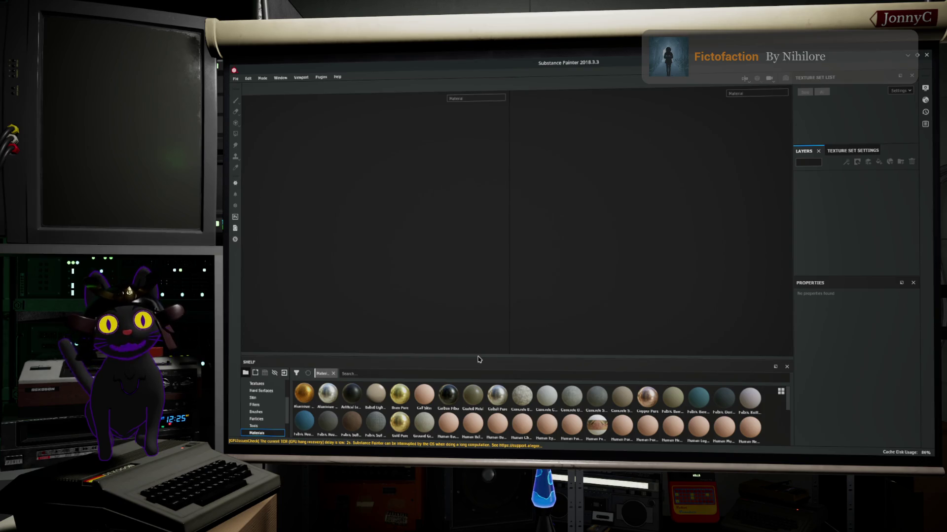
pyautogui.moveTo(478, 359); pyautogui.dragTo(475, 333)
# Maximize the Substance Painter window and start a new project from the File menu
pyautogui.doubleClick(421, 64)
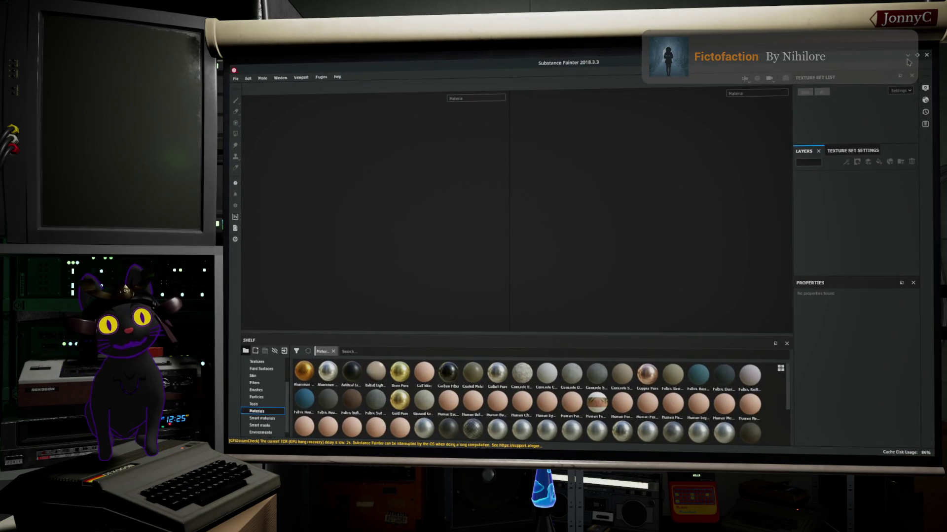
pyautogui.click(907, 55)
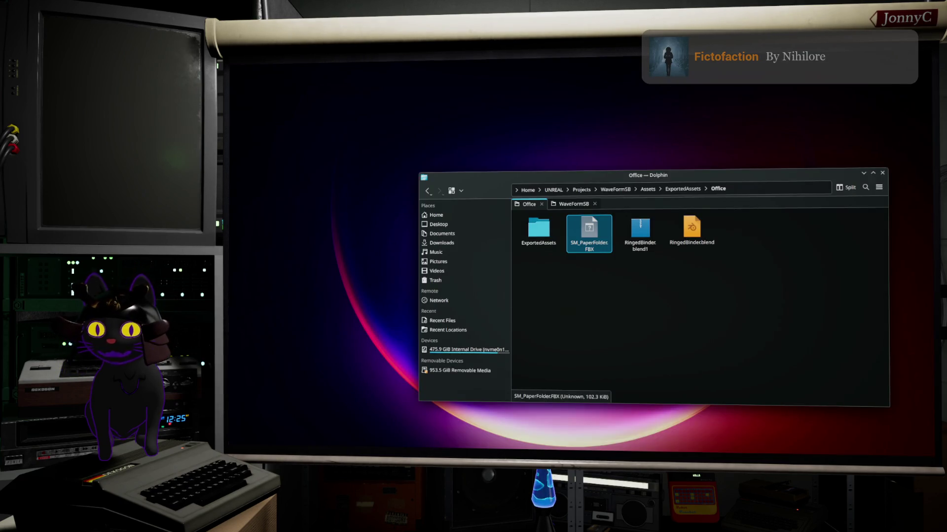
pyautogui.hotkey('alt', 'Tab')
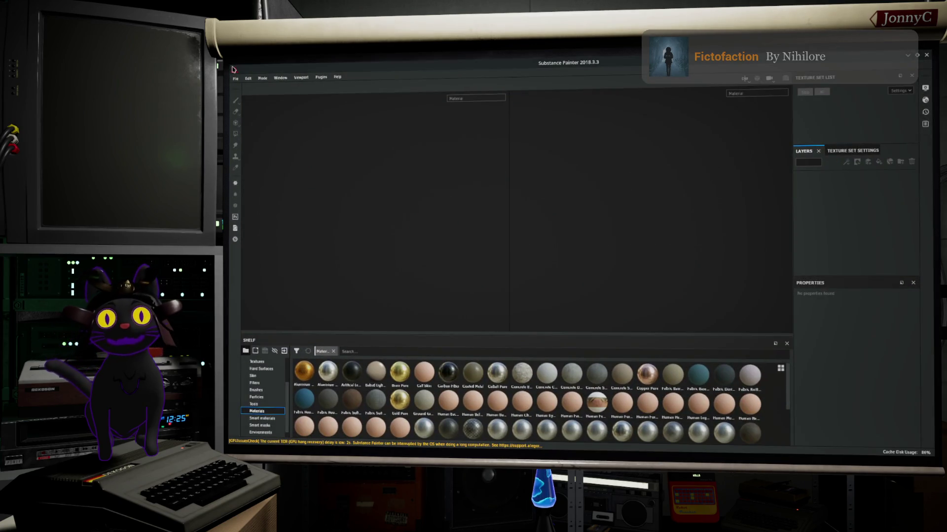
pyautogui.click(237, 79)
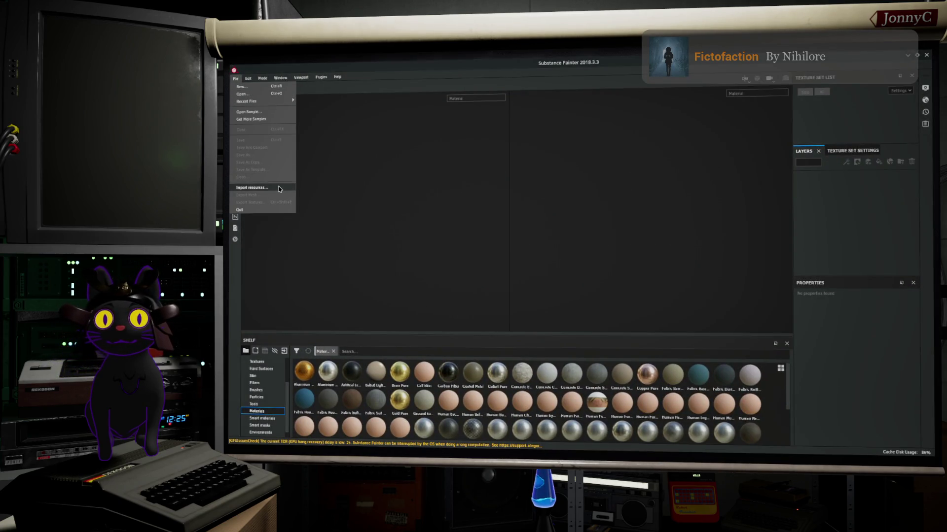
pyautogui.click(283, 88)
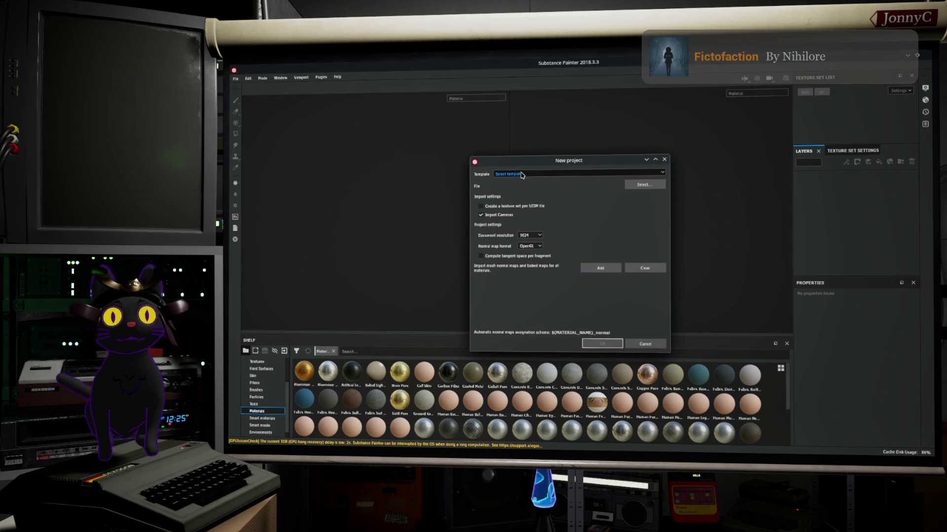
# Choose the Unreal Engine 4 template and 4096 document resolution, then open the mesh file browser
pyautogui.click(523, 176)
pyautogui.scroll(-1, 553, 215)
pyautogui.scroll(-1, 552, 215)
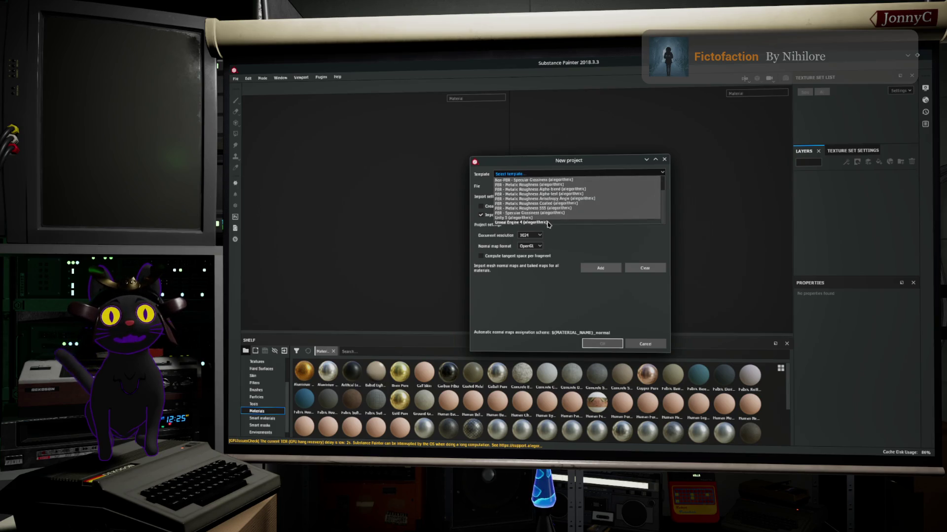
pyautogui.click(548, 224)
pyautogui.scroll(-1, 538, 237)
pyautogui.click(538, 237)
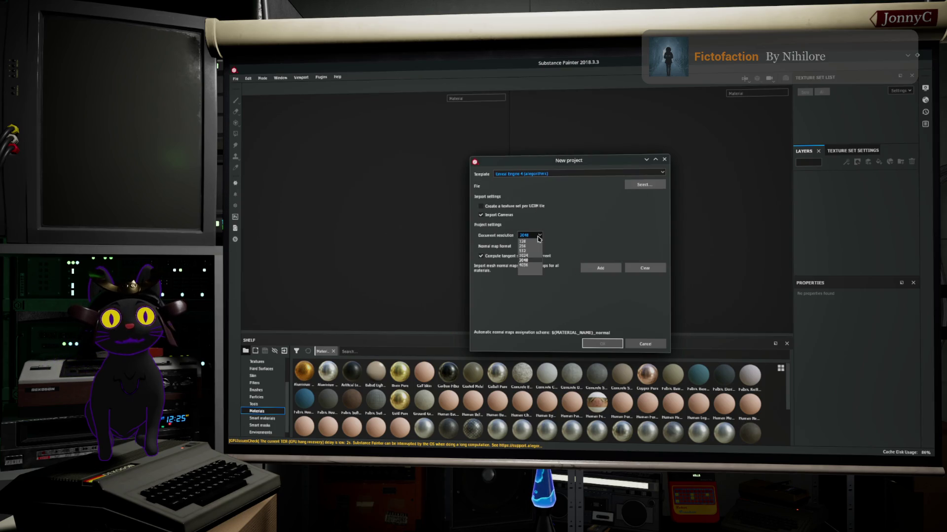
pyautogui.click(524, 265)
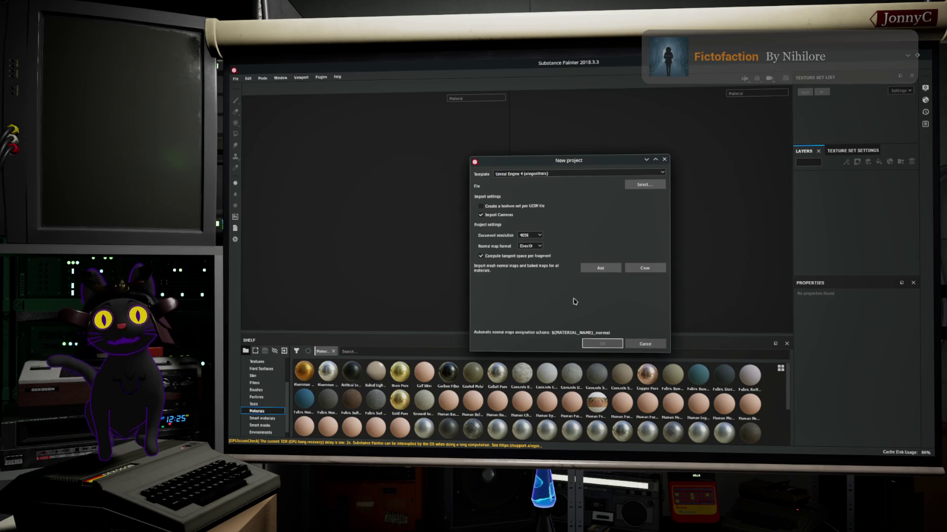
pyautogui.click(646, 184)
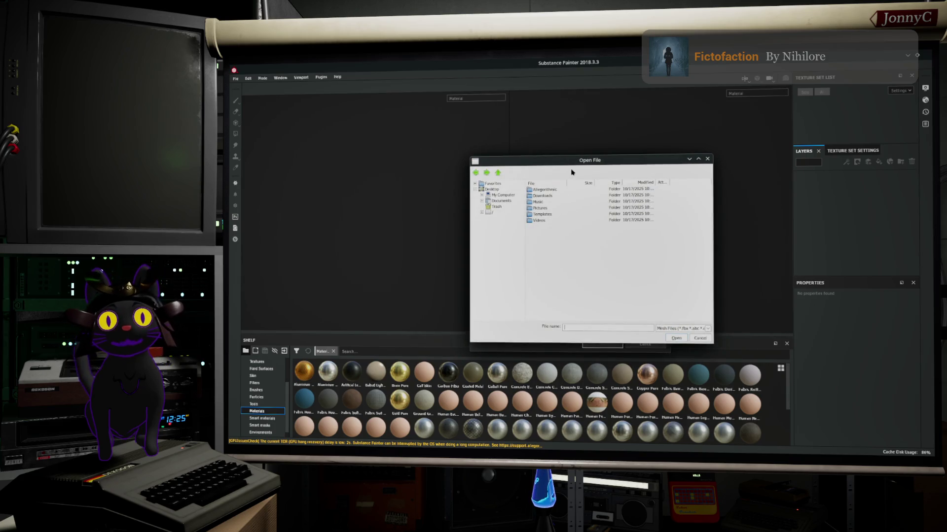
pyautogui.moveTo(565, 164); pyautogui.dragTo(511, 145)
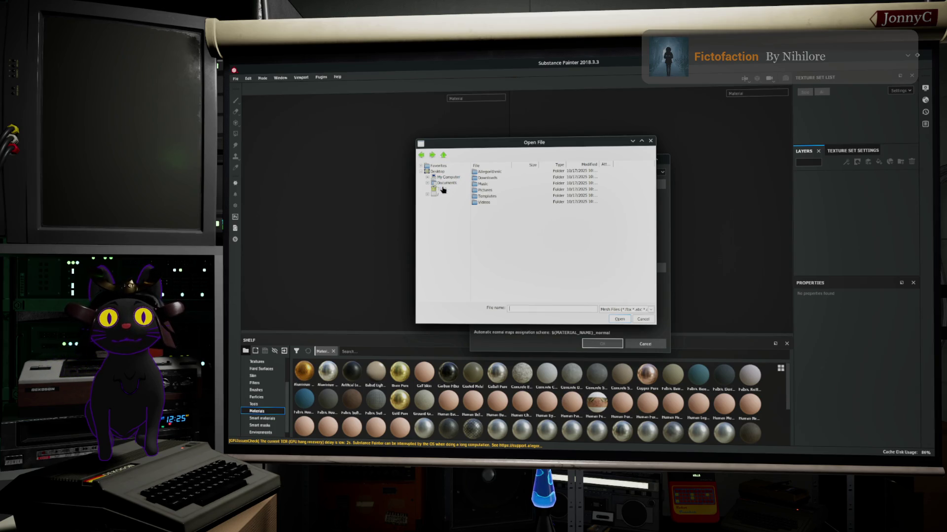
# Browse from home through UNREAL, Projects, the project and Assets into ExportedAssets
pyautogui.click(427, 195)
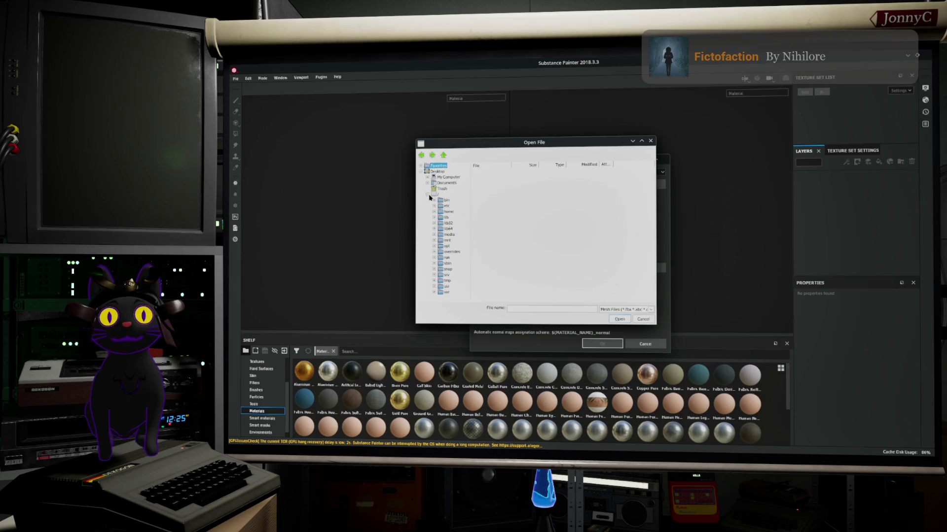
pyautogui.click(448, 287)
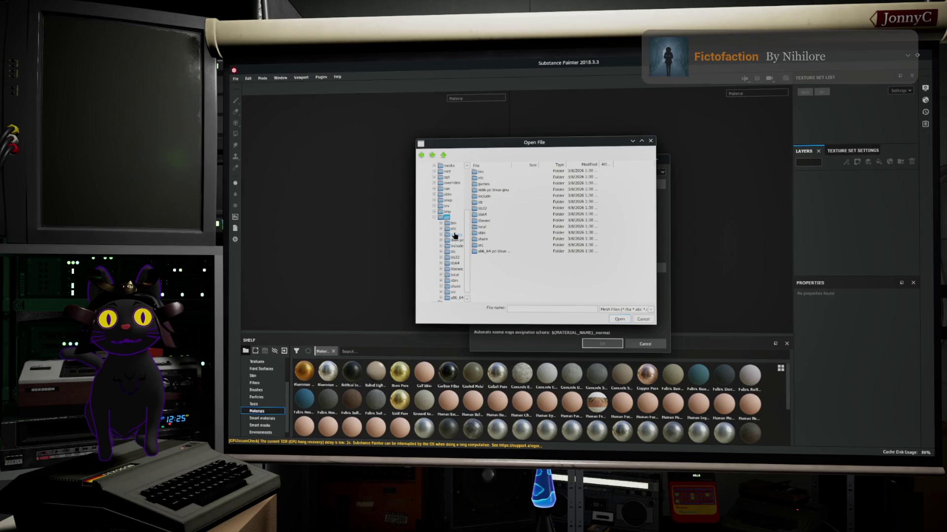
pyautogui.scroll(3, 447, 222)
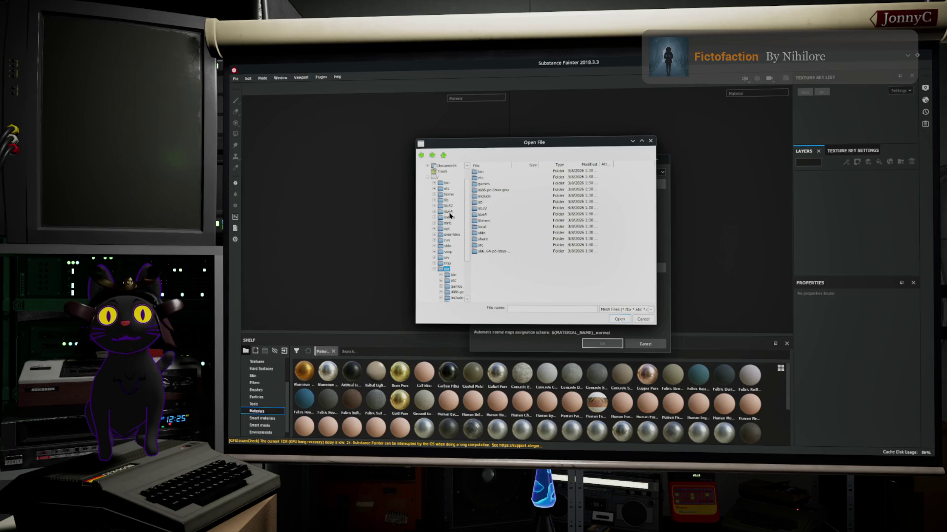
pyautogui.click(448, 195)
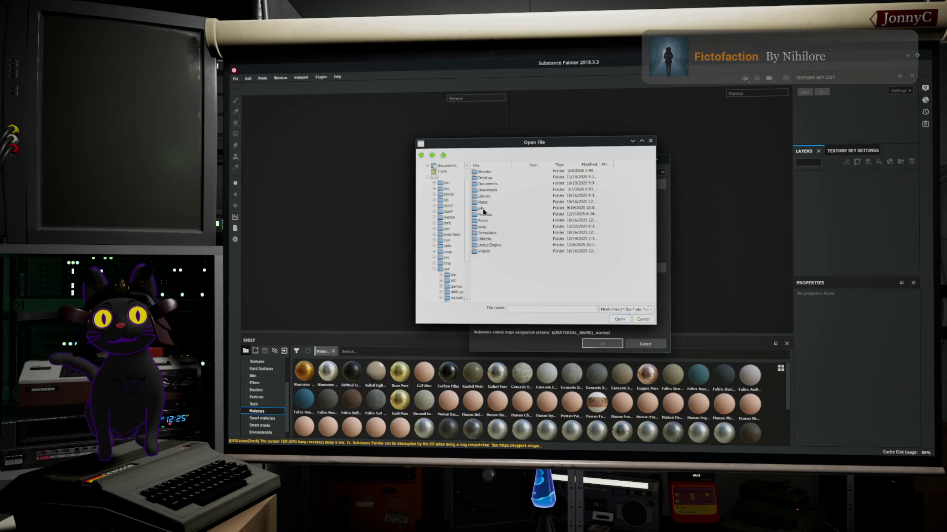
pyautogui.doubleClick(484, 240)
pyautogui.doubleClick(488, 177)
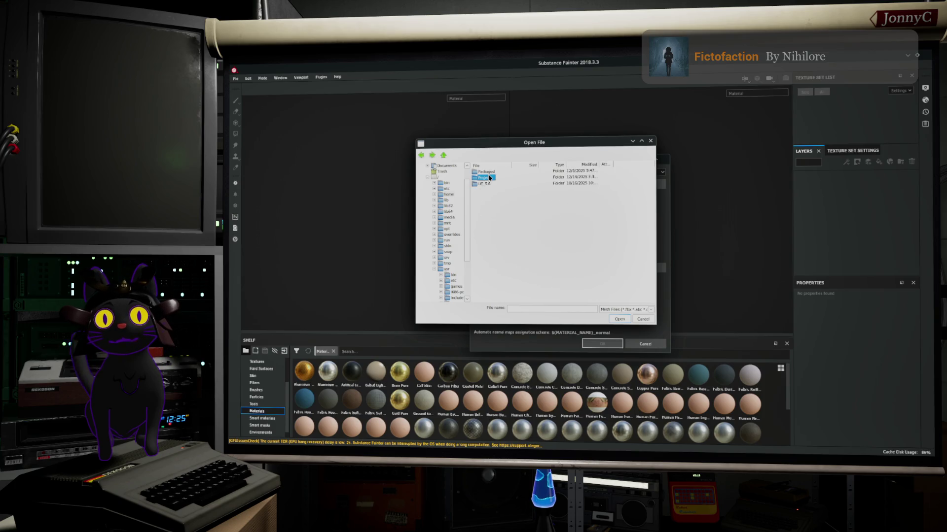
pyautogui.doubleClick(491, 172)
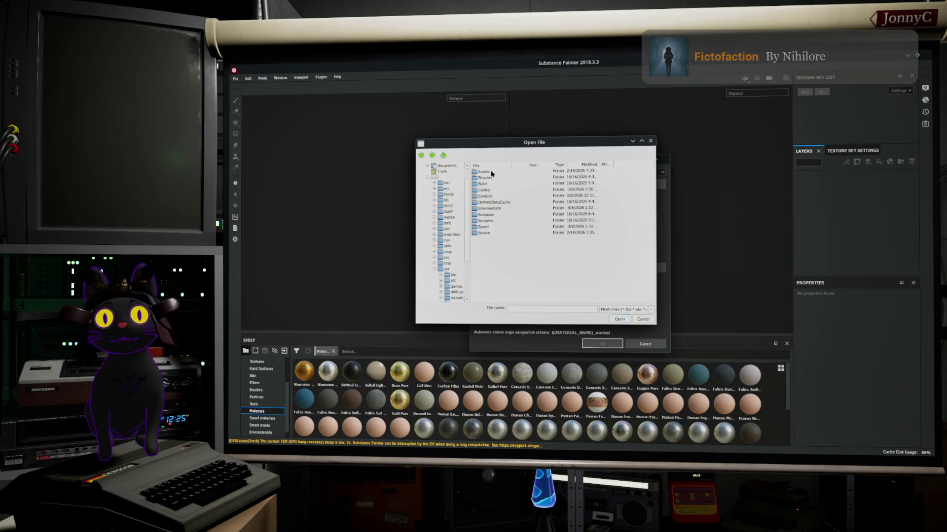
pyautogui.doubleClick(487, 173)
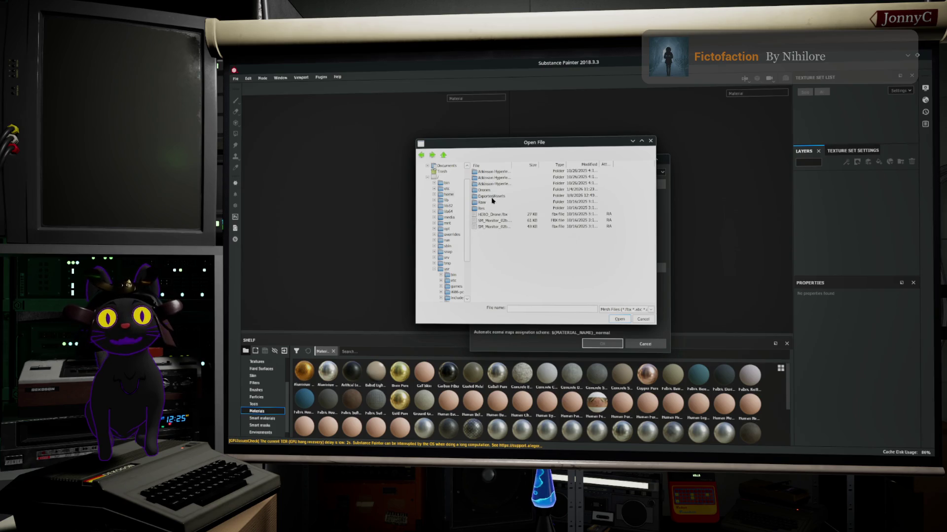
pyautogui.doubleClick(491, 197)
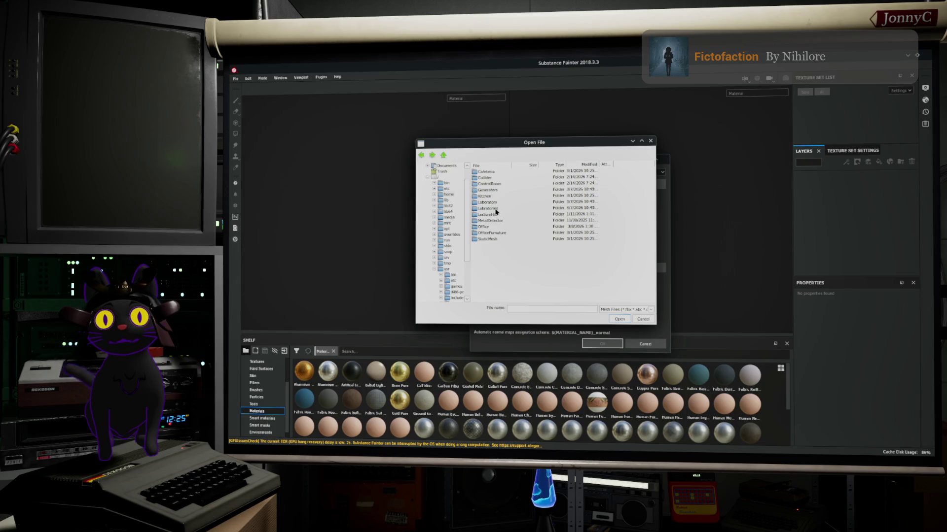
# Open the Office folder, choose SM_PaperFolder.FBX and create the project
pyautogui.click(485, 228)
pyautogui.click(486, 227)
pyautogui.doubleClick(504, 226)
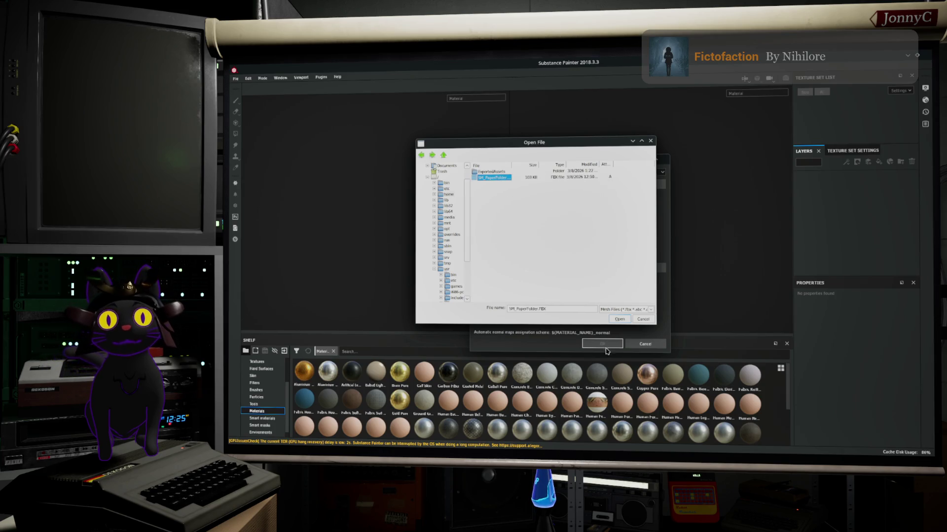
pyautogui.click(619, 320)
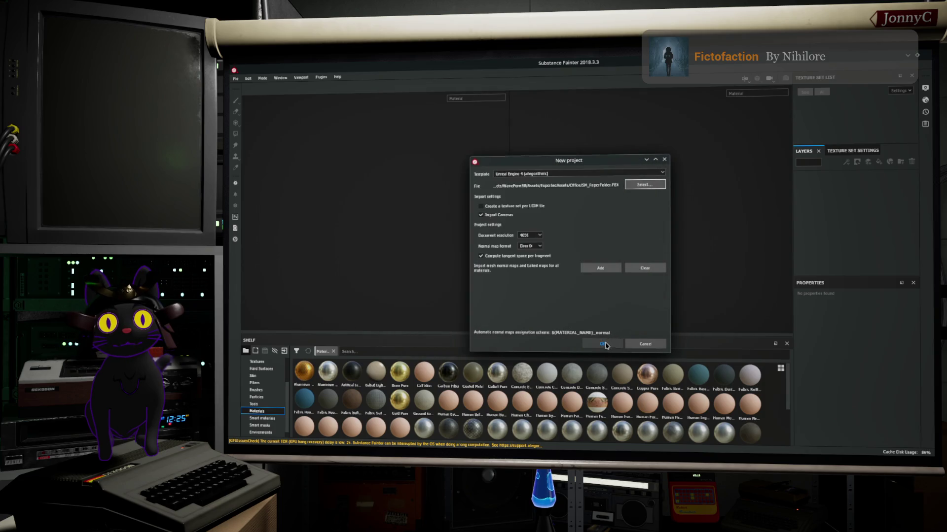
pyautogui.click(603, 343)
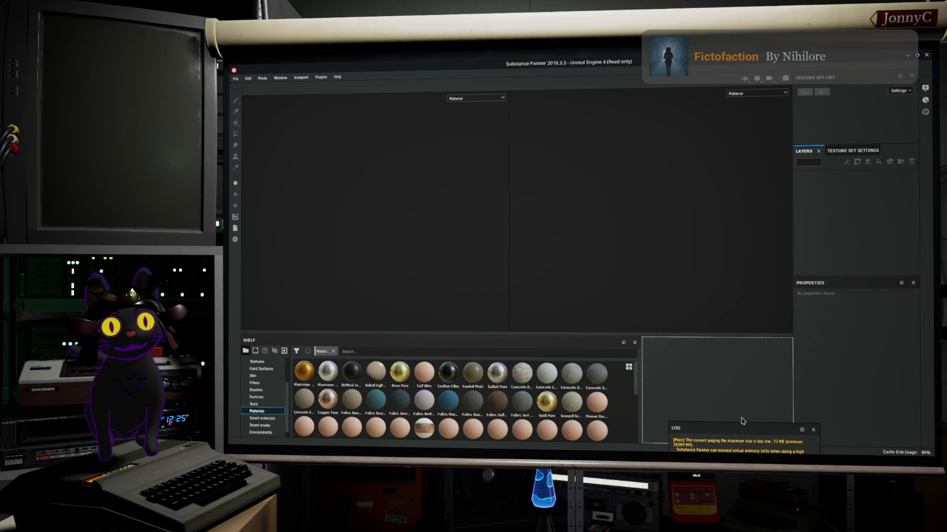
# Dock the Log panel beside the Shelf and open the viewport Display Settings
pyautogui.moveTo(739, 432); pyautogui.dragTo(747, 345)
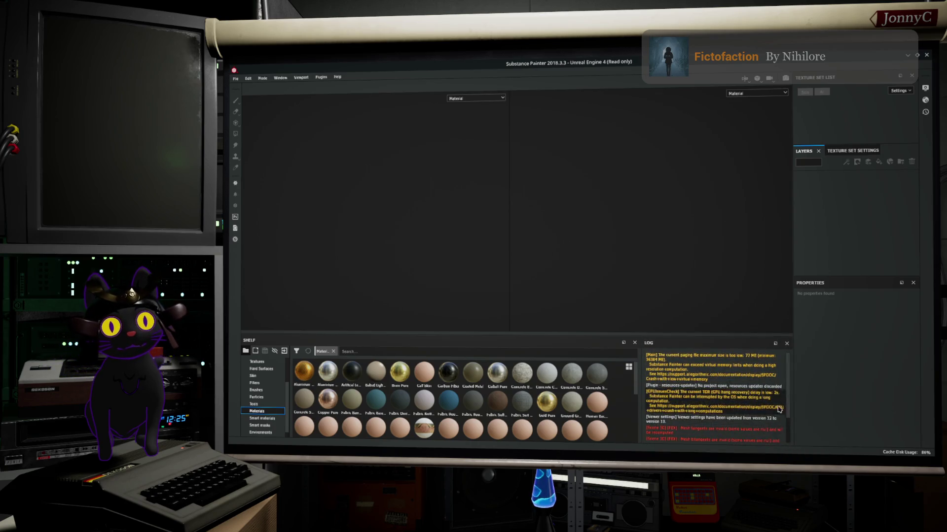
pyautogui.scroll(-4, 709, 385)
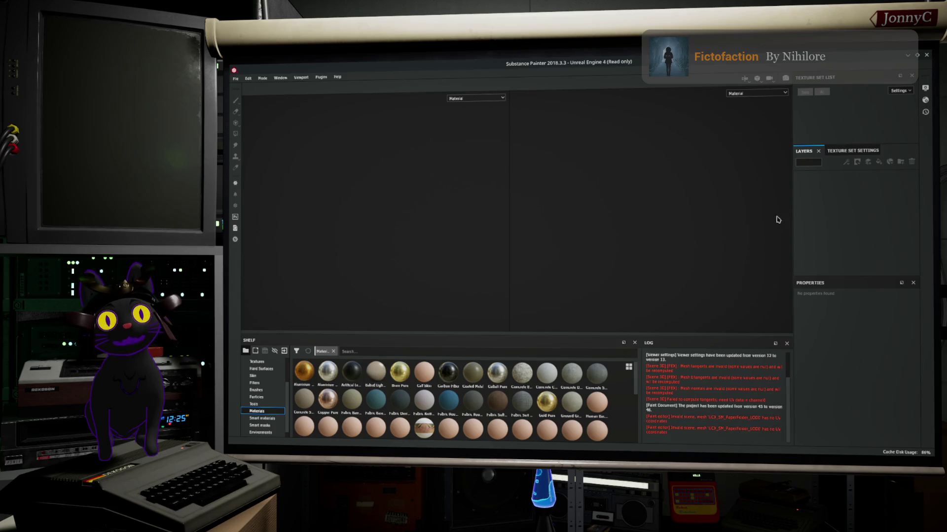
pyautogui.click(925, 88)
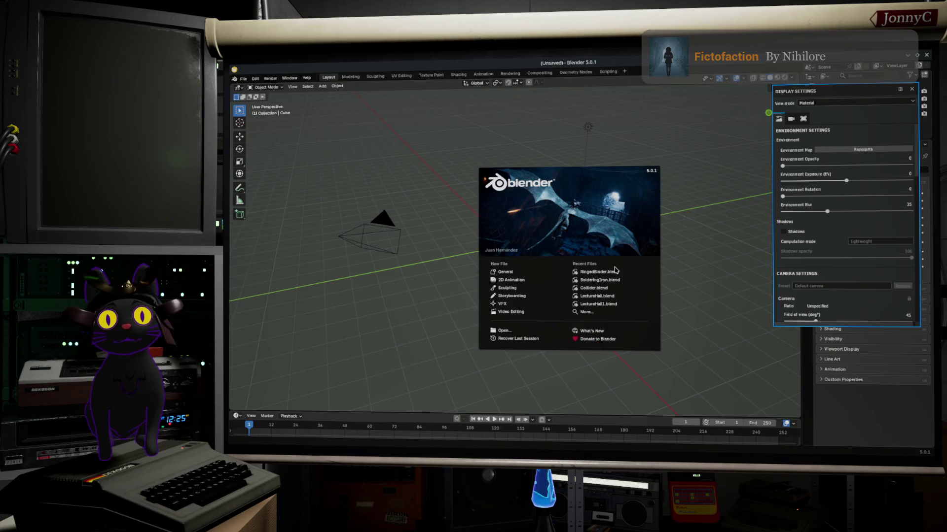
# Open RingedBinder.blend and rename the MI_Office material to RingedBinder
pyautogui.click(612, 272)
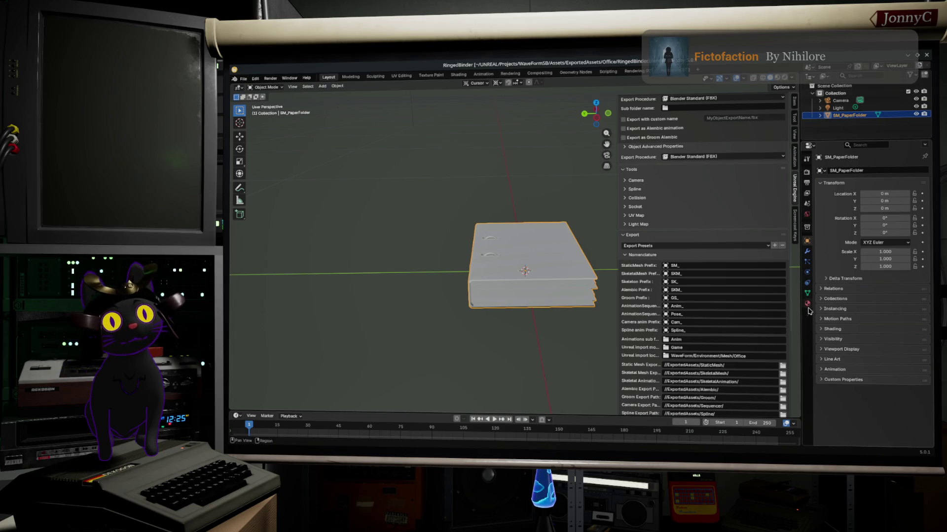
pyautogui.click(808, 304)
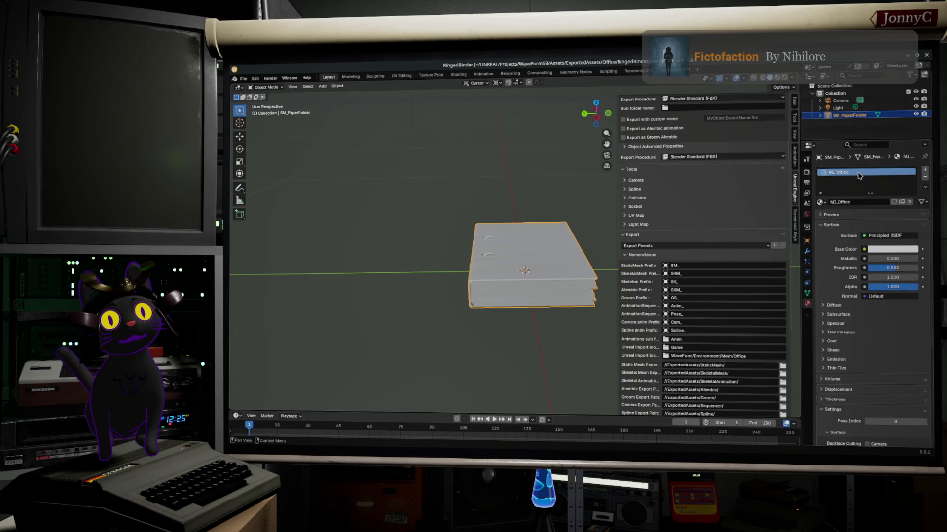
pyautogui.doubleClick(842, 174)
pyautogui.write('RingedBinder')
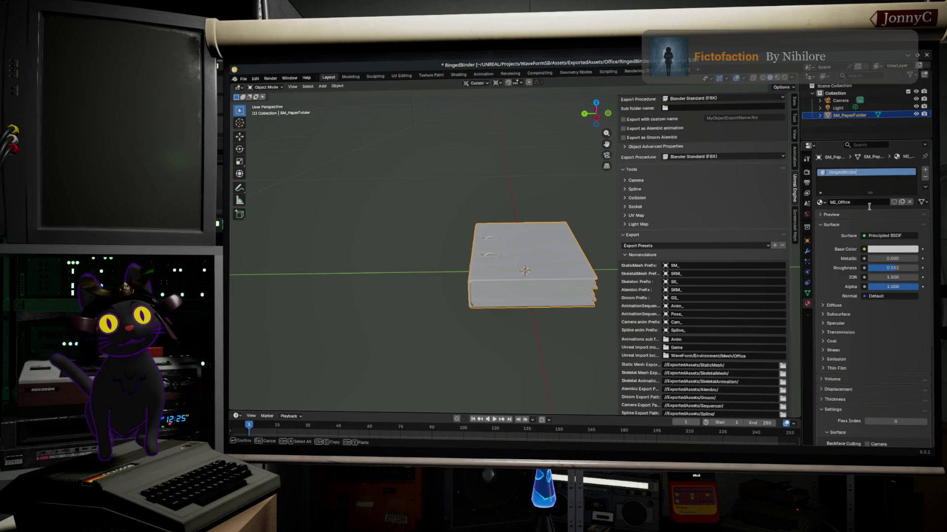
pyautogui.press('Return')
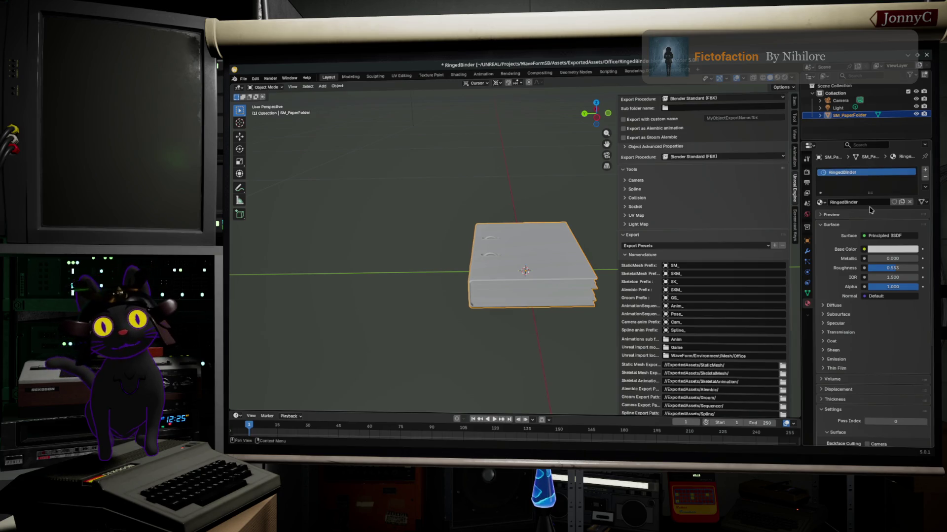
# Orbit around the binder and switch its mesh into Edit Mode
pyautogui.moveTo(555, 334); pyautogui.dragTo(574, 332, button='middle')
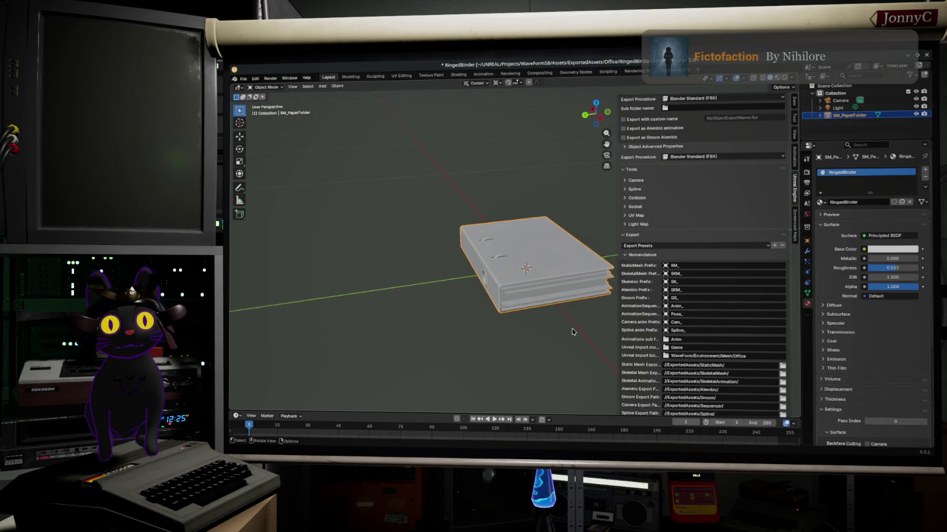
pyautogui.press('Tab')
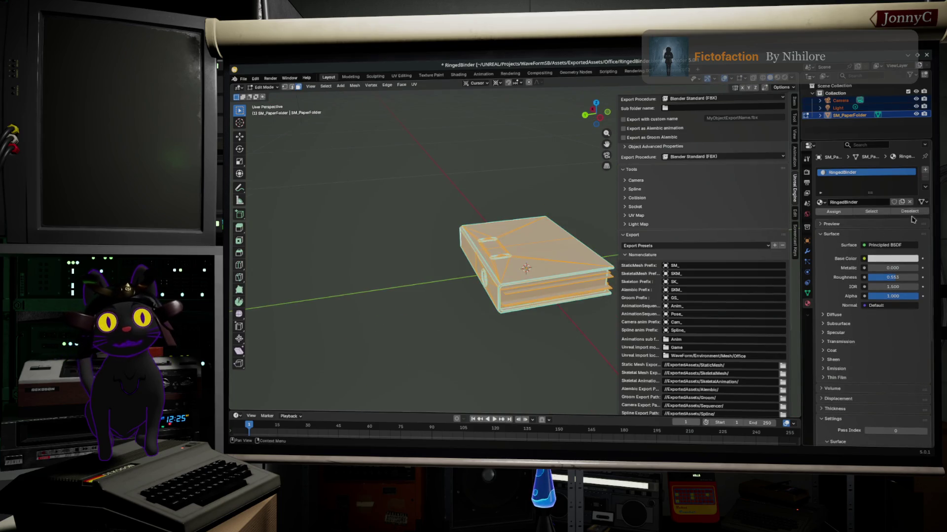
pyautogui.moveTo(517, 207); pyautogui.dragTo(444, 178, button='middle')
# Save RingedBinder.blend and switch over to Substance Painter
pyautogui.click(244, 79)
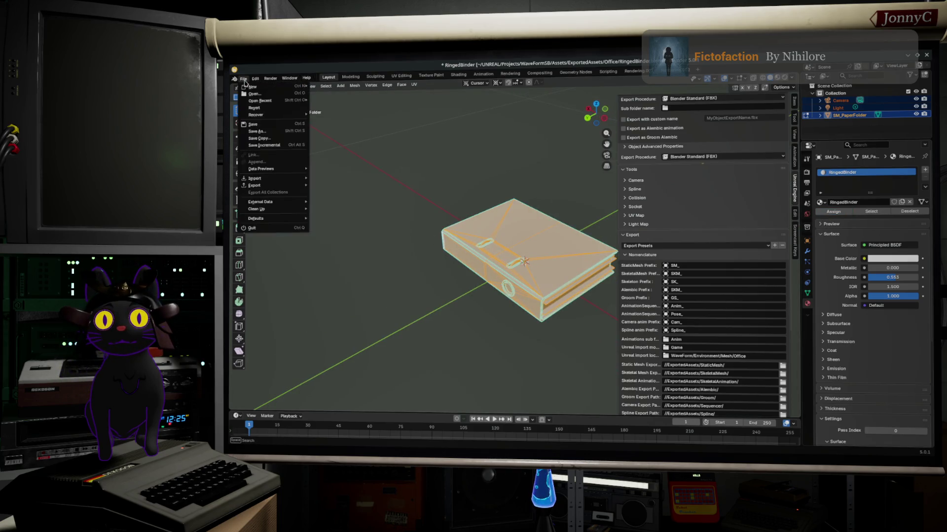
pyautogui.click(266, 124)
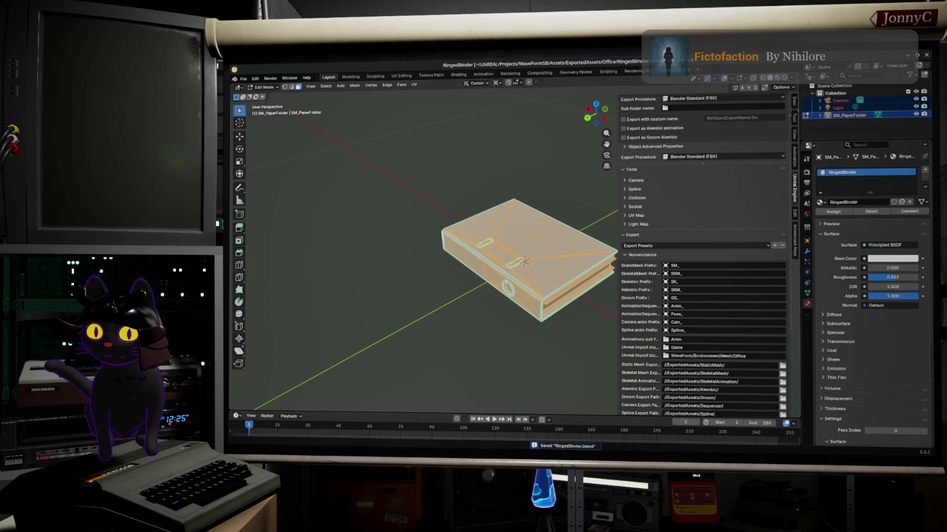
pyautogui.hotkey('alt', 'Tab')
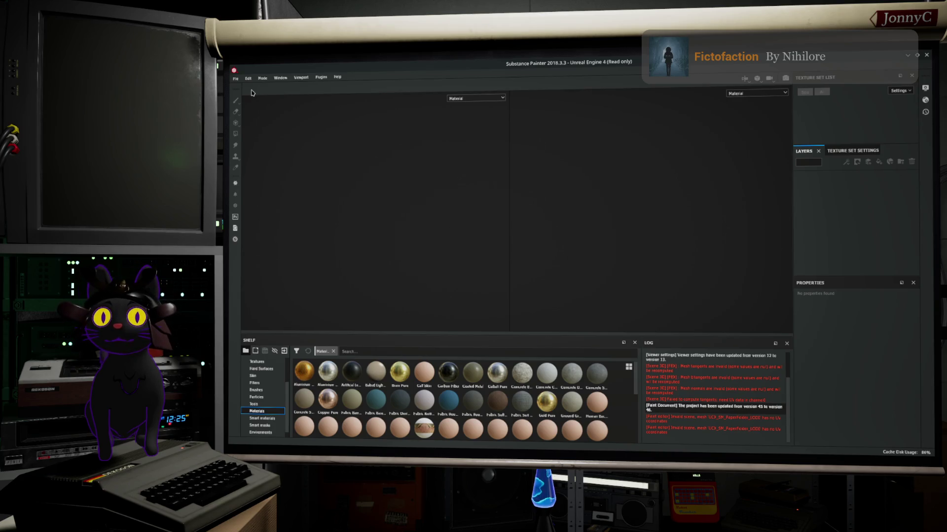
pyautogui.click(235, 78)
# Start a new project from Substance Painter's File menu
pyautogui.moveTo(254, 103)
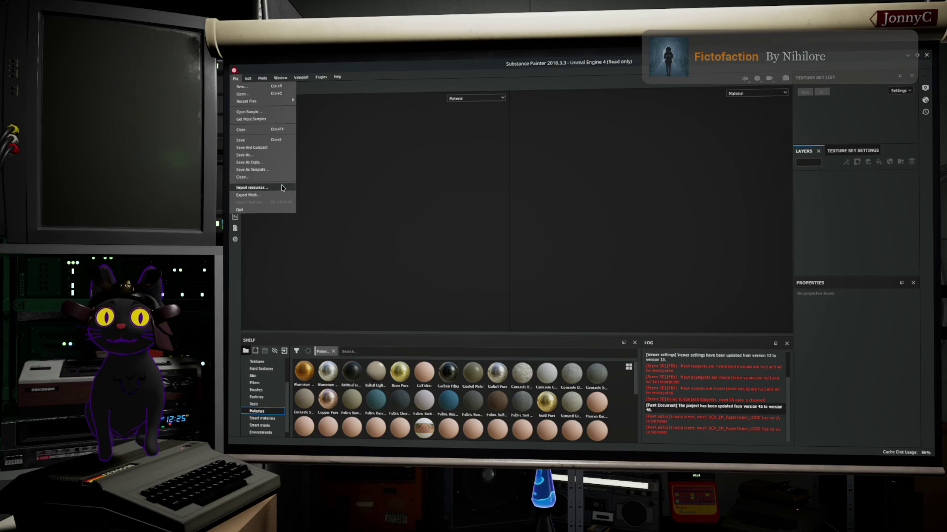
pyautogui.moveTo(248, 77)
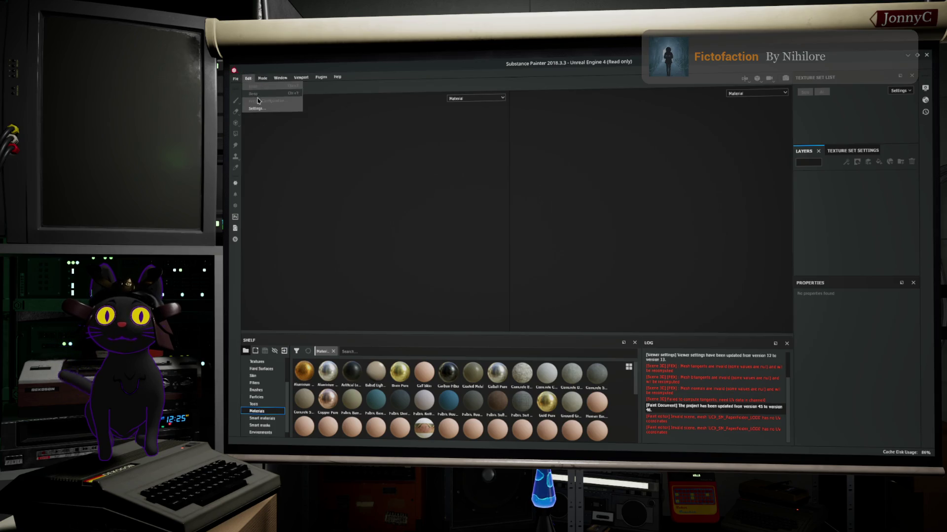
pyautogui.click(251, 80)
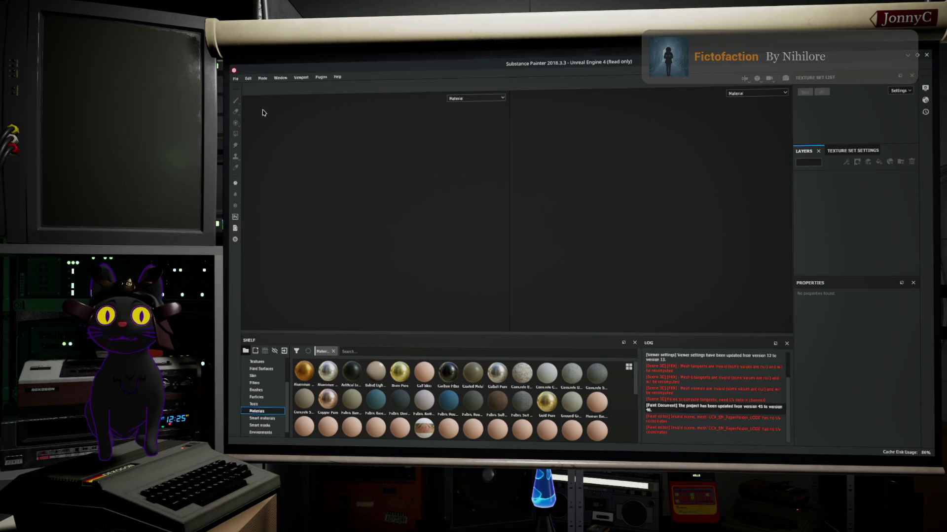
pyautogui.click(251, 82)
pyautogui.click(236, 78)
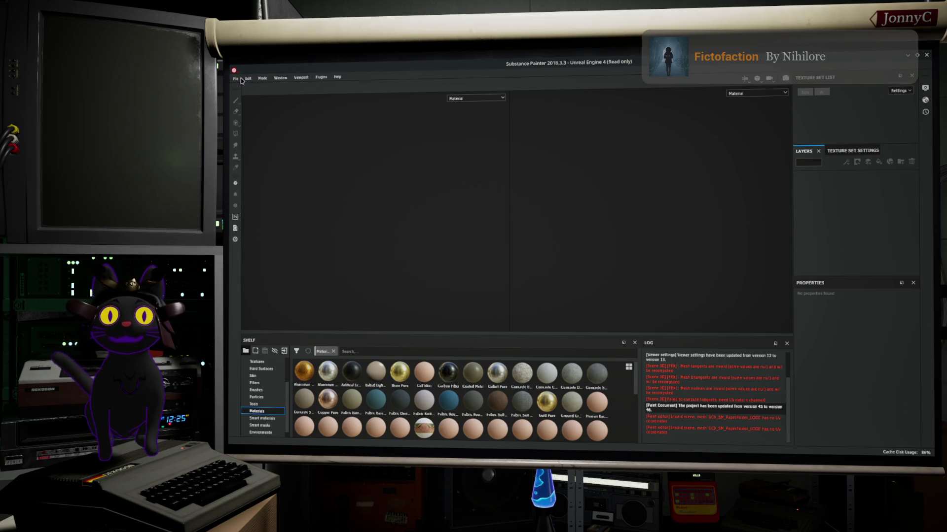
pyautogui.click(236, 78)
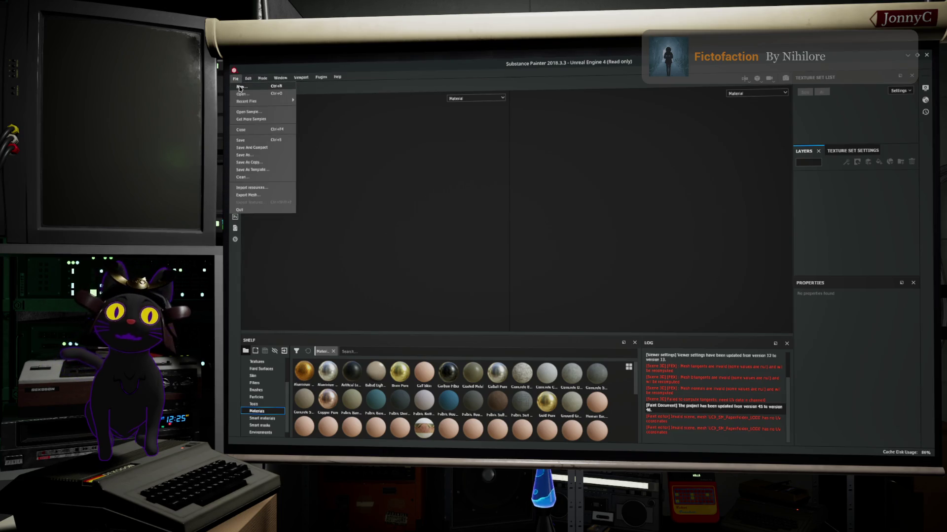
pyautogui.click(244, 86)
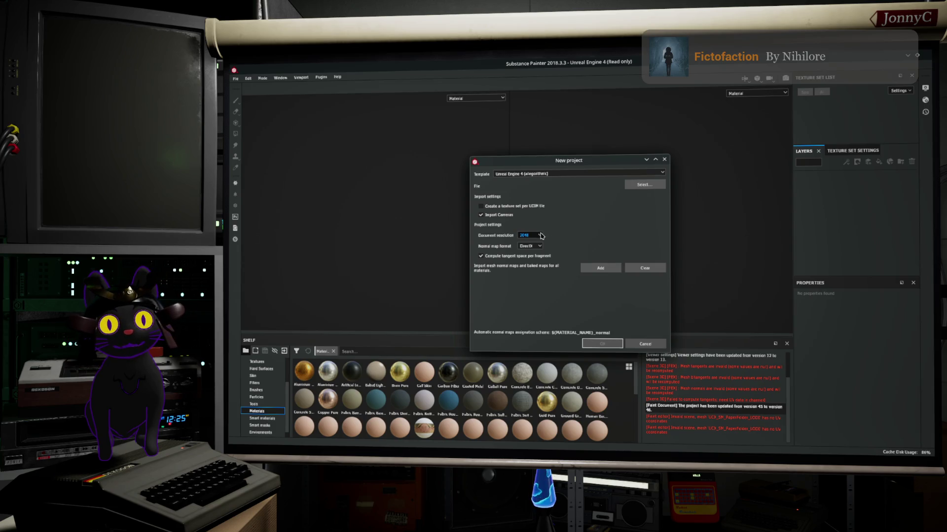
# Load SM_PaperFolder.FBX as the mesh, discard the old project's changes, and return to Blender
pyautogui.click(652, 186)
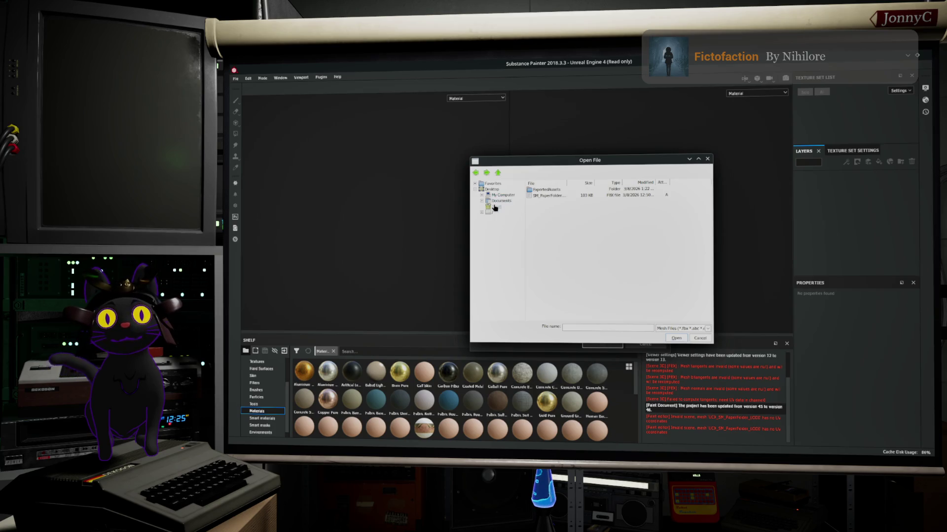
pyautogui.click(549, 196)
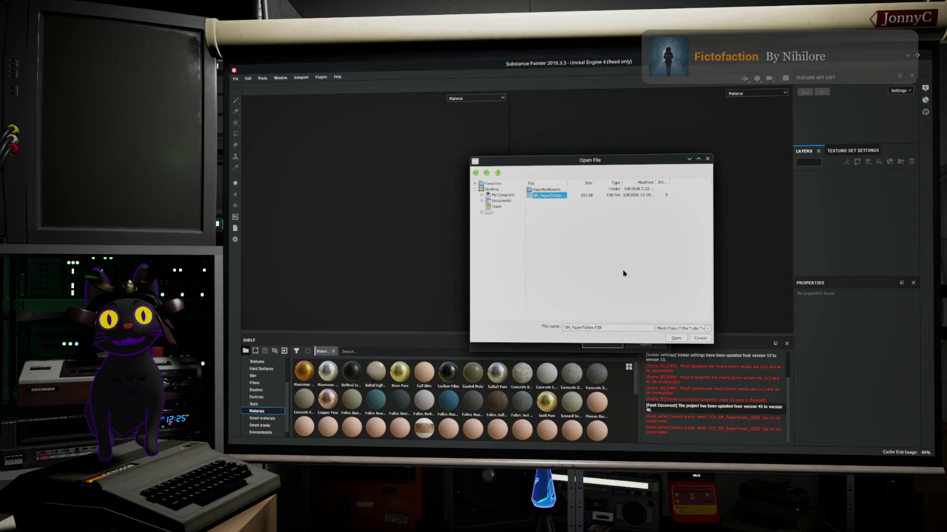
pyautogui.click(674, 339)
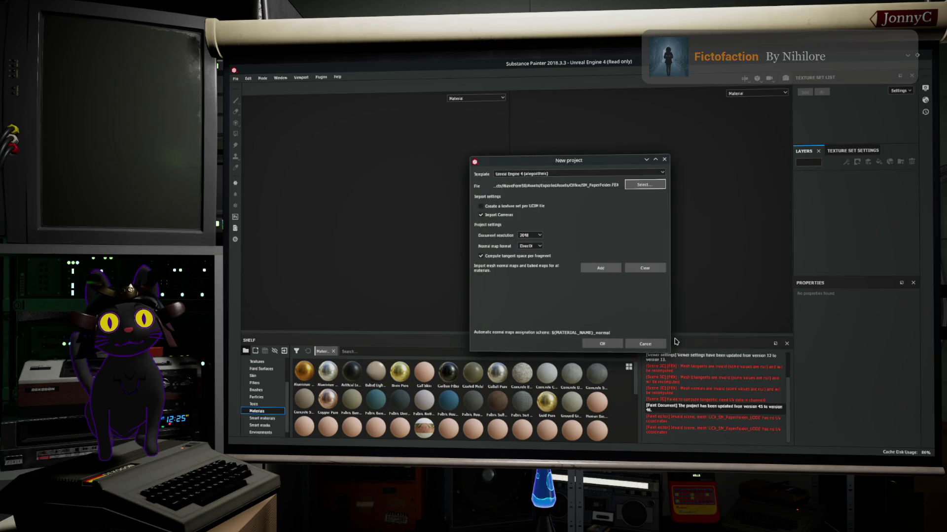
pyautogui.click(602, 343)
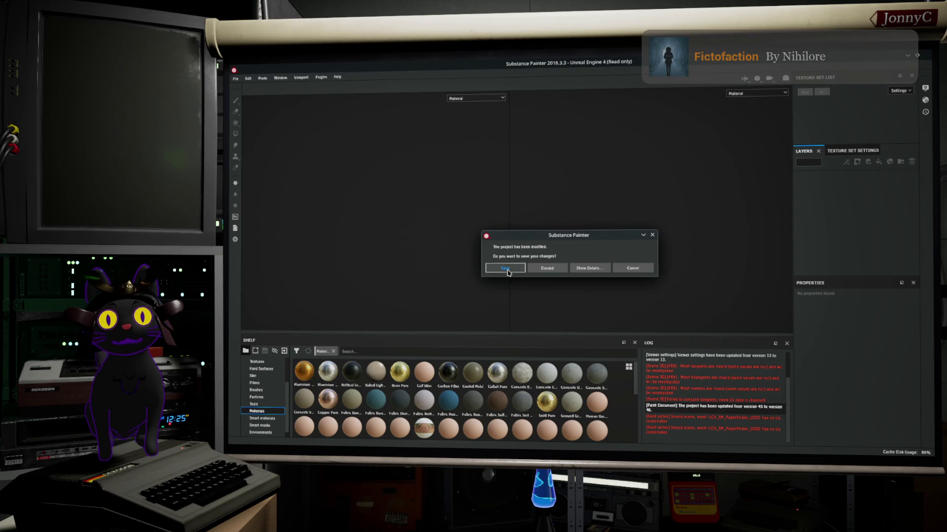
pyautogui.click(564, 269)
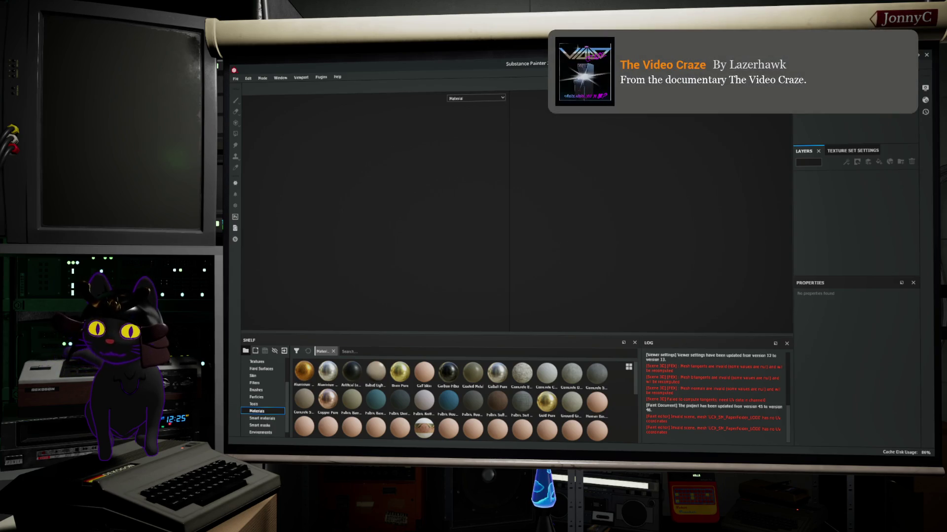
pyautogui.hotkey('alt', 'Tab')
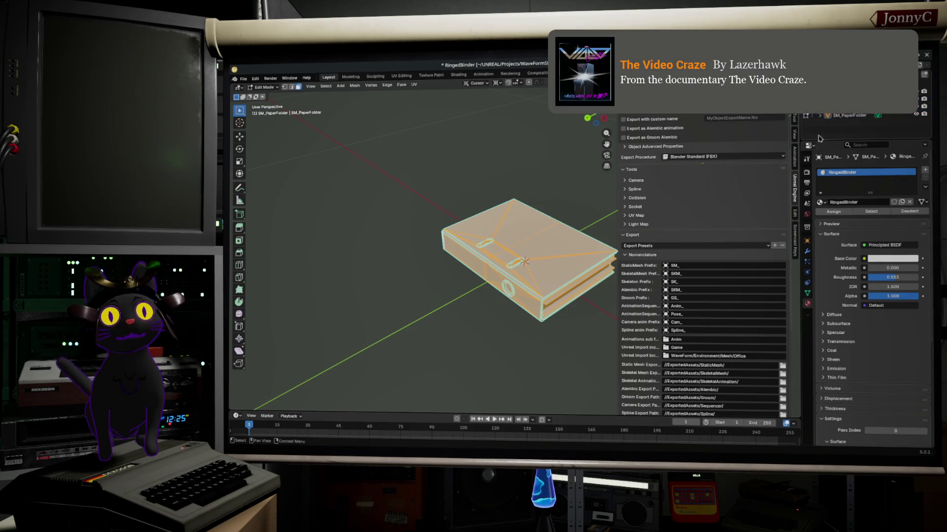
# Save RingedBinder.blend and run Export for Unreal Engine on the binder mesh
pyautogui.click(243, 78)
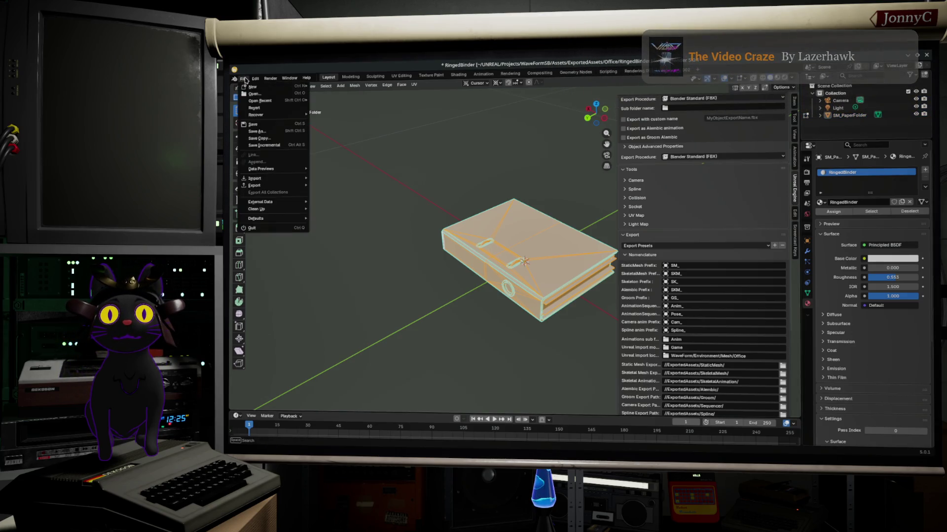
pyautogui.click(261, 127)
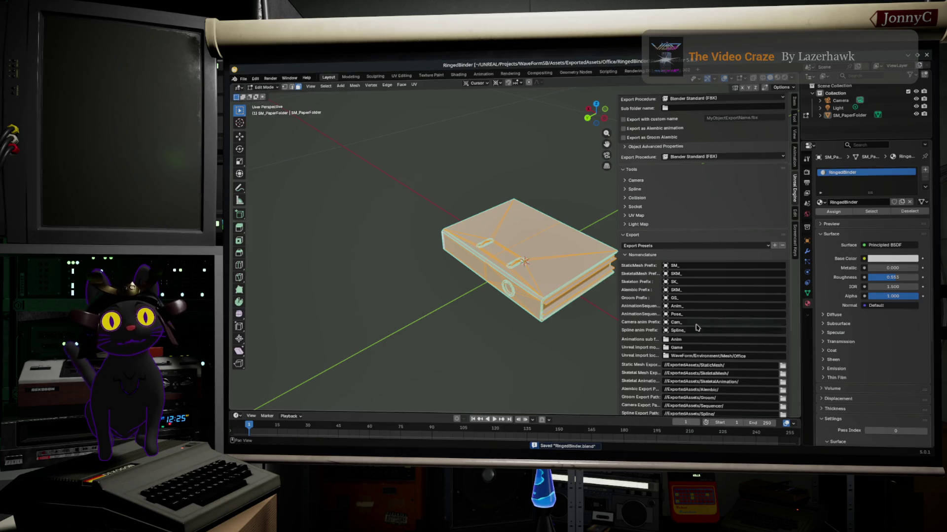
pyautogui.scroll(-5, 695, 335)
pyautogui.click(714, 360)
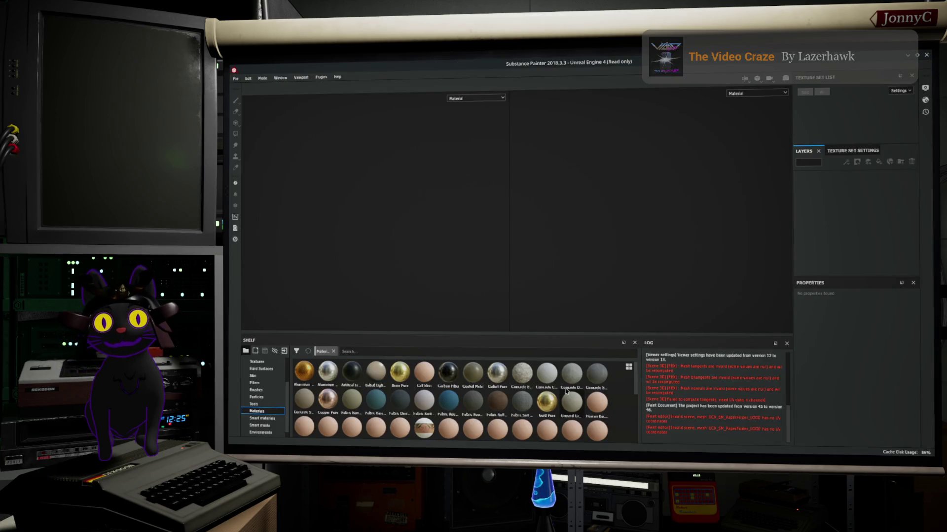
# Start a new Substance Painter project with a 4096 document resolution
pyautogui.click(236, 80)
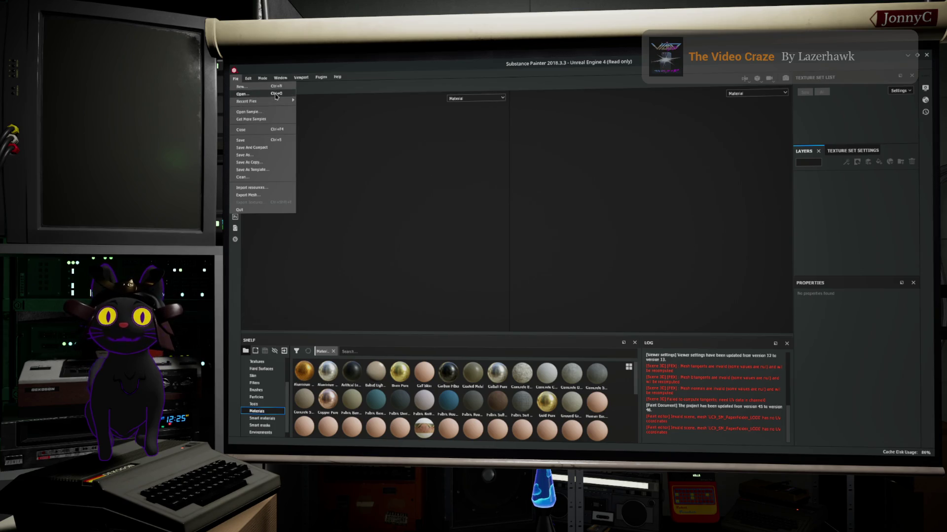
pyautogui.click(235, 78)
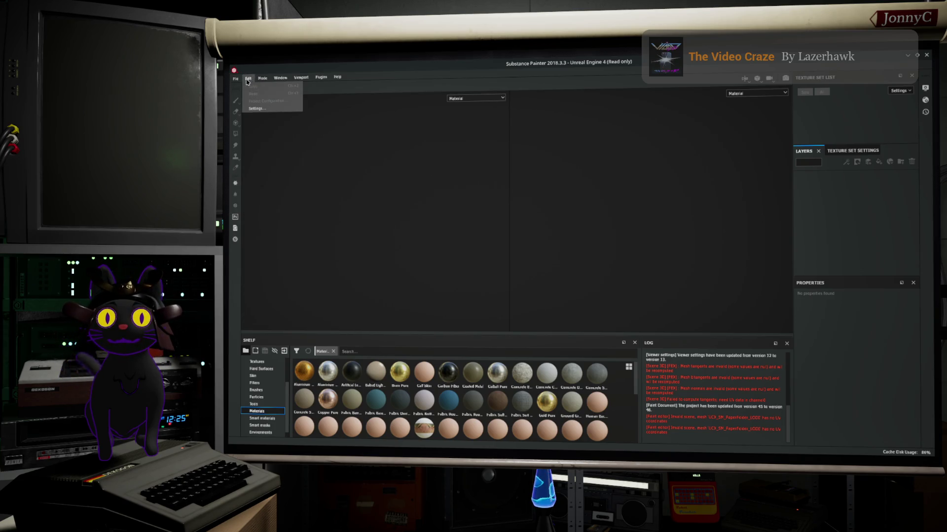
pyautogui.click(235, 78)
pyautogui.moveTo(258, 106)
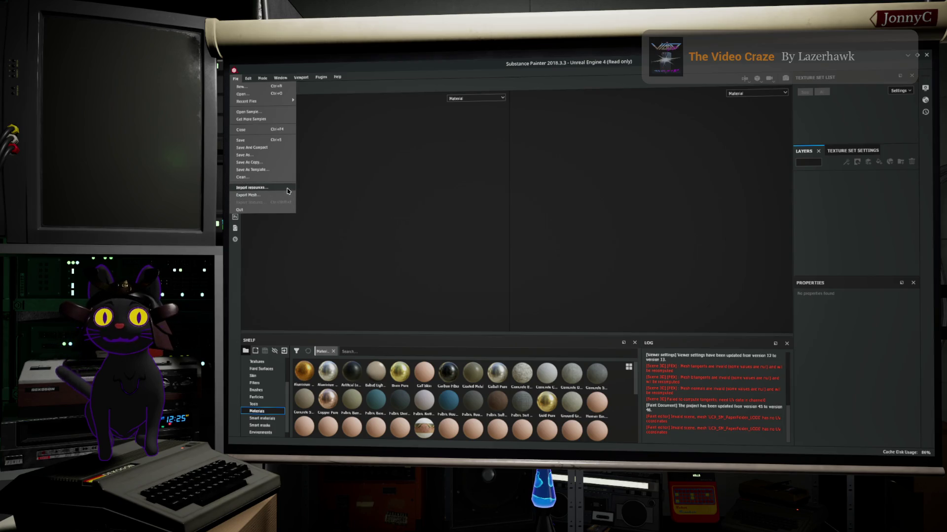
pyautogui.click(246, 86)
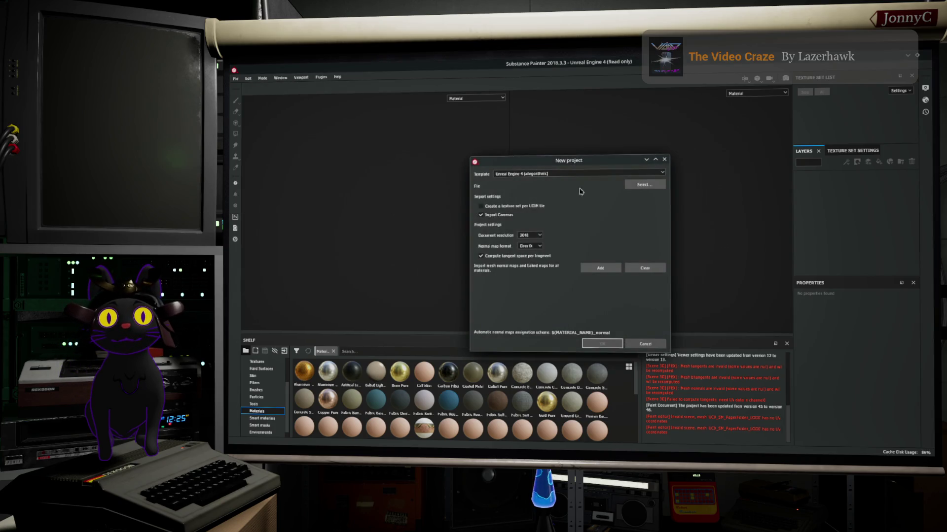
pyautogui.click(531, 233)
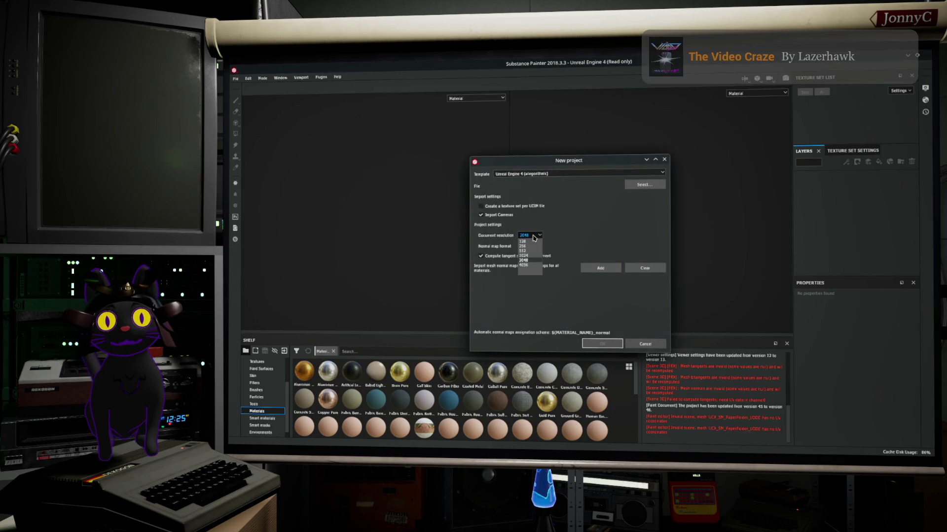
pyautogui.click(537, 269)
# Pick SM_SM_PaperFolder.fbx from the exported folder, create the project and discard the old one
pyautogui.click(652, 186)
pyautogui.doubleClick(551, 189)
pyautogui.doubleClick(549, 191)
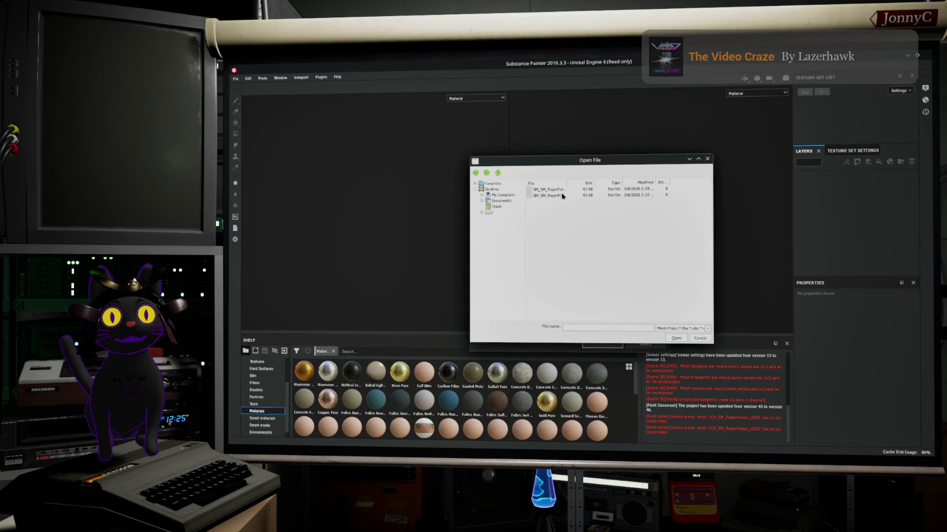
pyautogui.moveTo(569, 183); pyautogui.dragTo(609, 183)
pyautogui.click(571, 190)
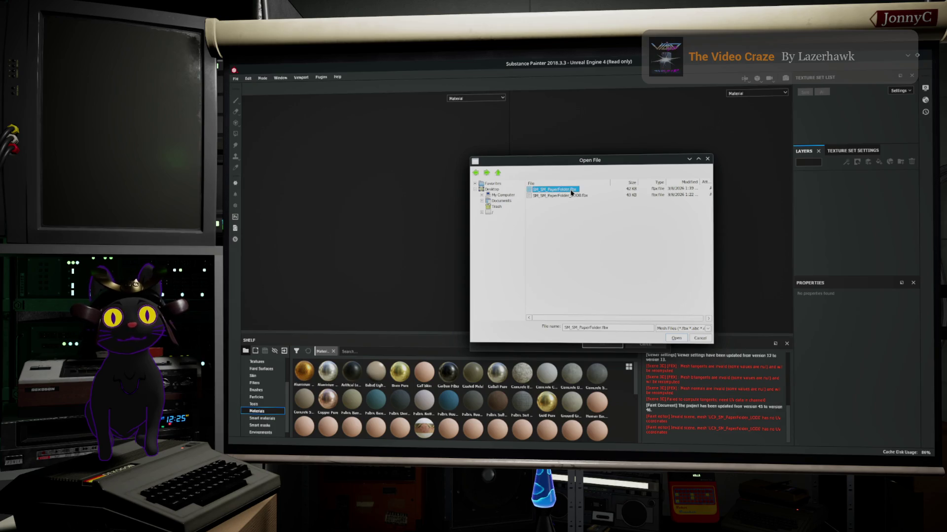
pyautogui.click(676, 339)
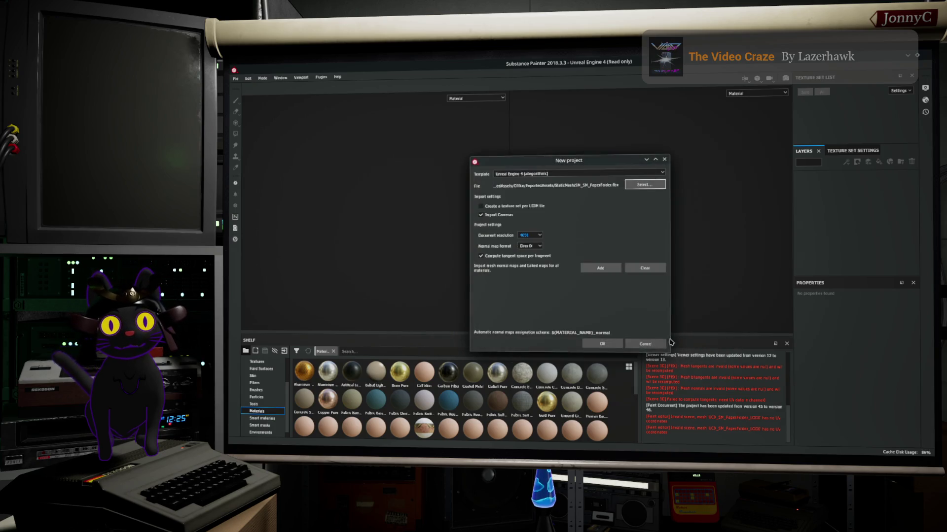
pyautogui.click(588, 343)
pyautogui.click(528, 272)
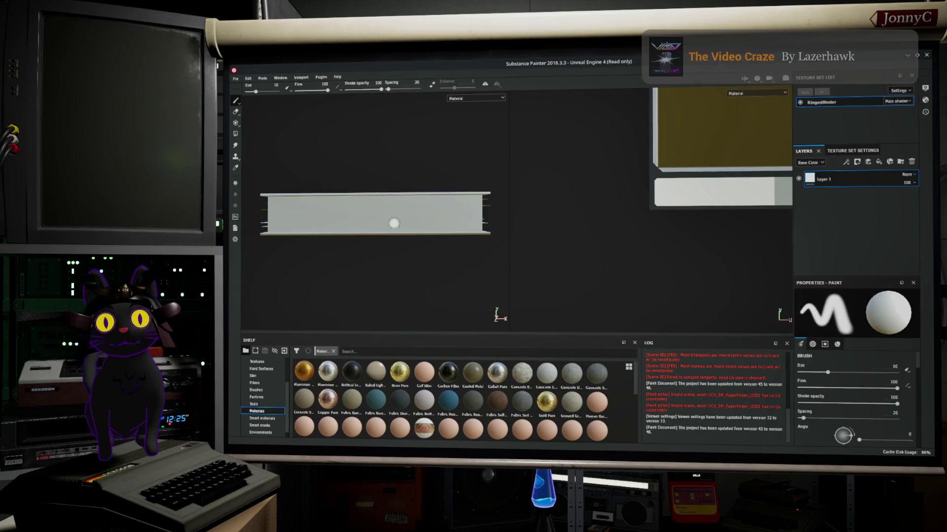
# Show only the base colour channel and orbit to inspect the binder from several angles
pyautogui.press('c')
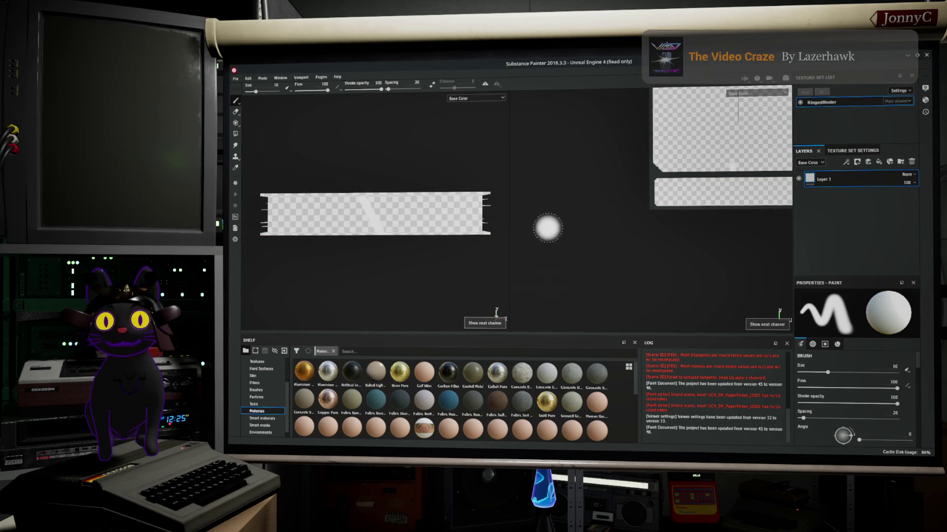
pyautogui.moveTo(412, 251)
pyautogui.keyDown('alt'); pyautogui.mouseDown()
pyautogui.moveTo(428, 296)
pyautogui.moveTo(429, 271)
pyautogui.moveTo(473, 246)
pyautogui.mouseUp(); pyautogui.keyUp('alt')
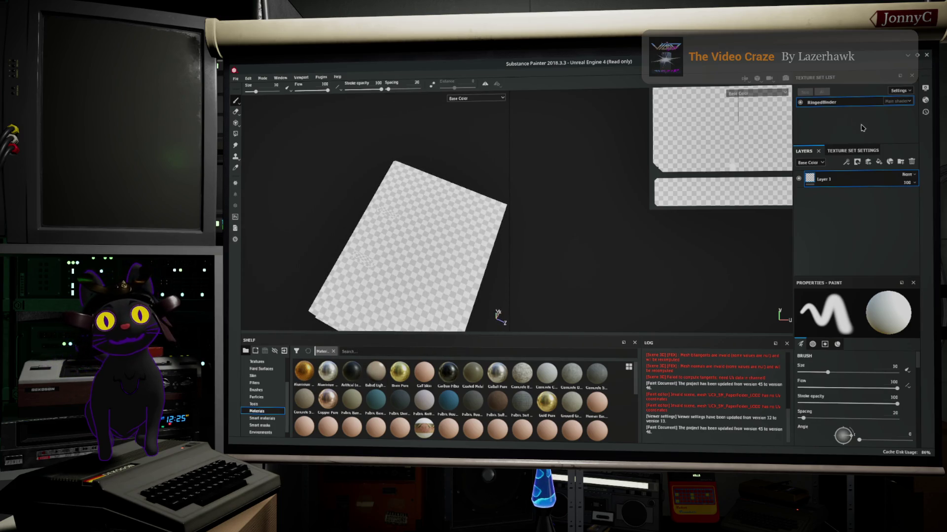
pyautogui.moveTo(435, 240)
pyautogui.keyDown('alt'); pyautogui.mouseDown()
pyautogui.moveTo(393, 207)
pyautogui.moveTo(404, 169)
pyautogui.moveTo(497, 194)
pyautogui.moveTo(444, 210)
pyautogui.mouseUp(); pyautogui.keyUp('alt')
pyautogui.scroll(2, 740, 158)
pyautogui.scroll(-5, 740, 158)
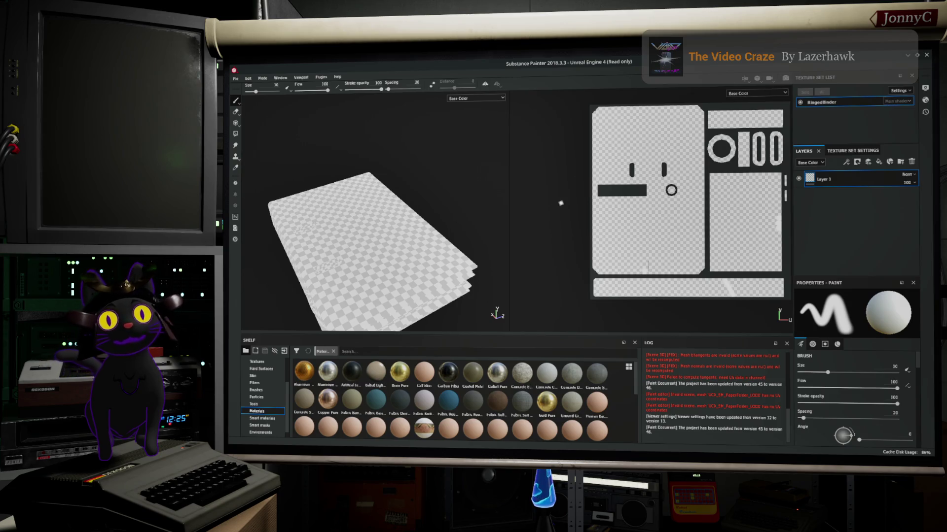
pyautogui.moveTo(410, 237)
pyautogui.keyDown('alt'); pyautogui.mouseDown()
pyautogui.moveTo(291, 185)
pyautogui.moveTo(260, 192)
pyautogui.mouseUp(); pyautogui.keyUp('alt')
pyautogui.press('ctrl')
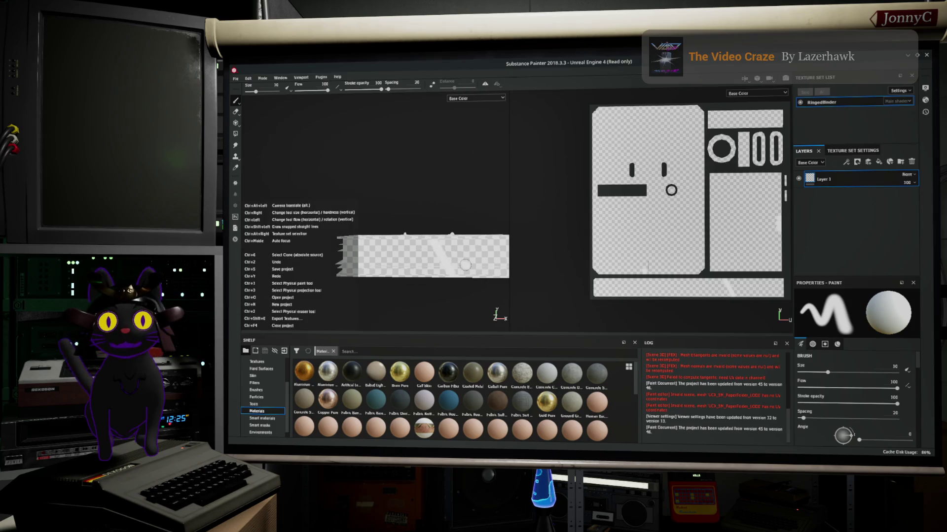
# Drag Artificial Leather from the Shelf into the Layers panel above Layer 1
pyautogui.keyDown('alt'); pyautogui.moveTo(341, 149); pyautogui.dragTo(414, 231); pyautogui.keyUp('alt')
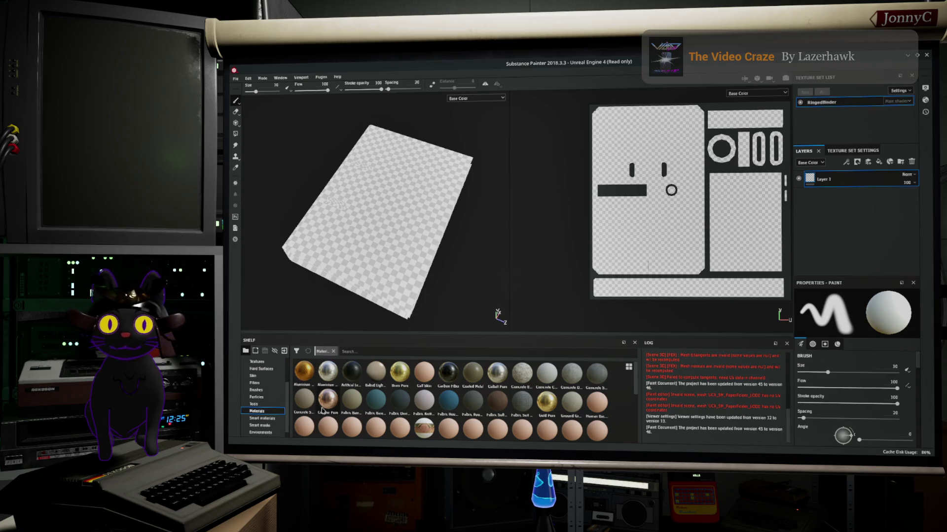
pyautogui.moveTo(351, 375)
pyautogui.mouseDown()
pyautogui.moveTo(401, 317)
pyautogui.moveTo(833, 182)
pyautogui.moveTo(897, 94)
pyautogui.moveTo(881, 113)
pyautogui.moveTo(865, 101)
pyautogui.moveTo(797, 131)
pyautogui.moveTo(822, 126)
pyautogui.mouseUp()
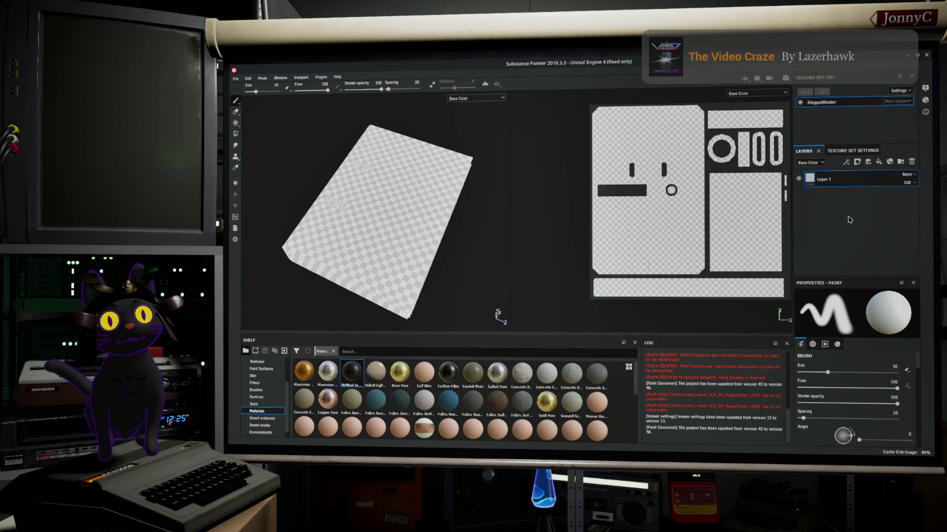
pyautogui.moveTo(357, 373)
pyautogui.mouseDown()
pyautogui.moveTo(829, 252)
pyautogui.moveTo(823, 219)
pyautogui.moveTo(863, 172)
pyautogui.mouseUp()
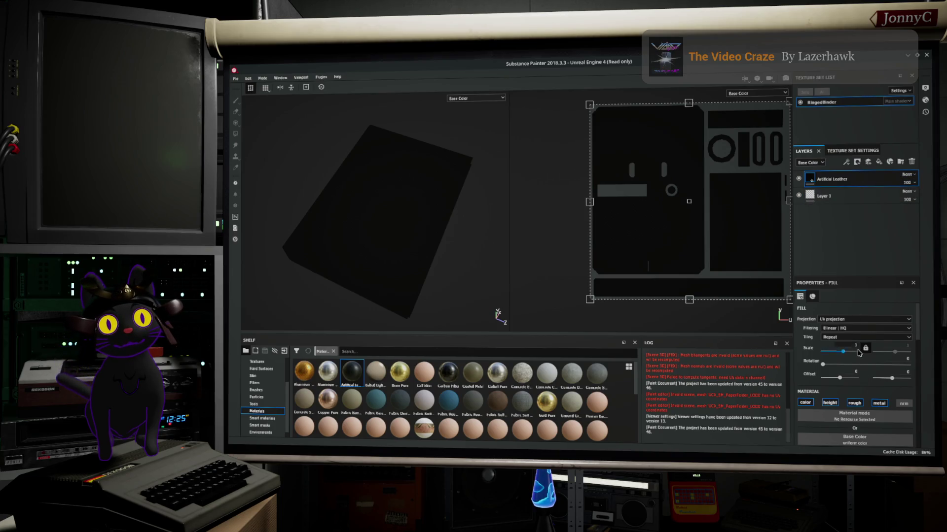
# Change the leather fill's base colour to grey
pyautogui.scroll(-3, 858, 342)
pyautogui.scroll(-1, 862, 374)
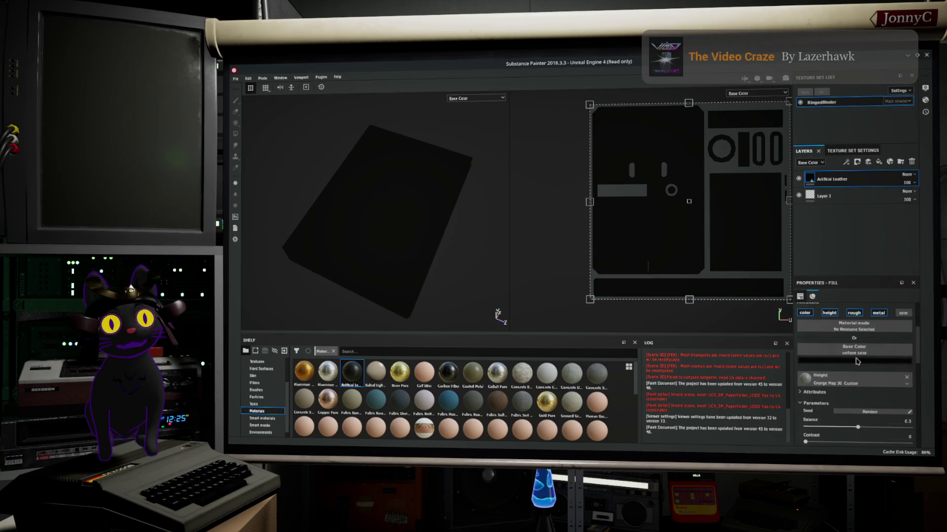
pyautogui.click(857, 361)
pyautogui.moveTo(858, 386); pyautogui.dragTo(812, 403)
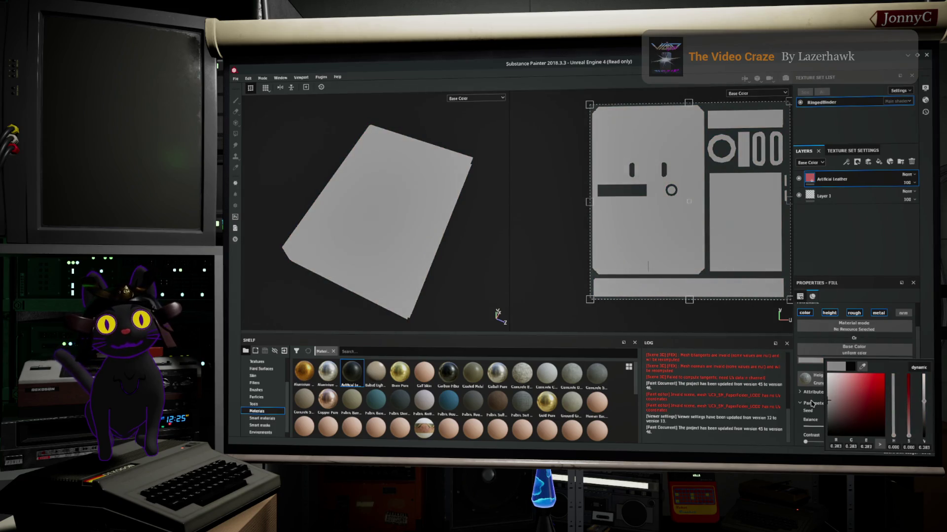
# Switch the viewport display channel to full Material shading
pyautogui.keyDown('alt'); pyautogui.moveTo(313, 228); pyautogui.dragTo(390, 187); pyautogui.keyUp('alt')
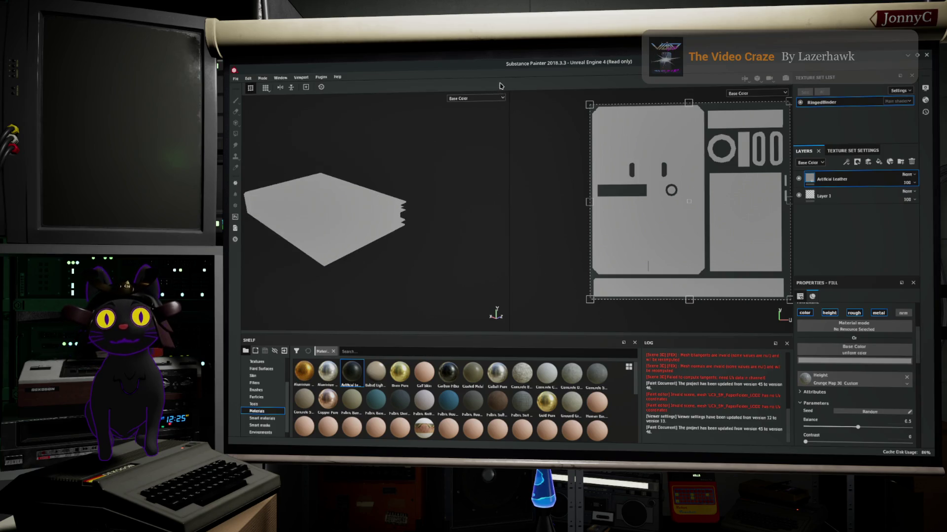
pyautogui.click(479, 98)
pyautogui.click(460, 109)
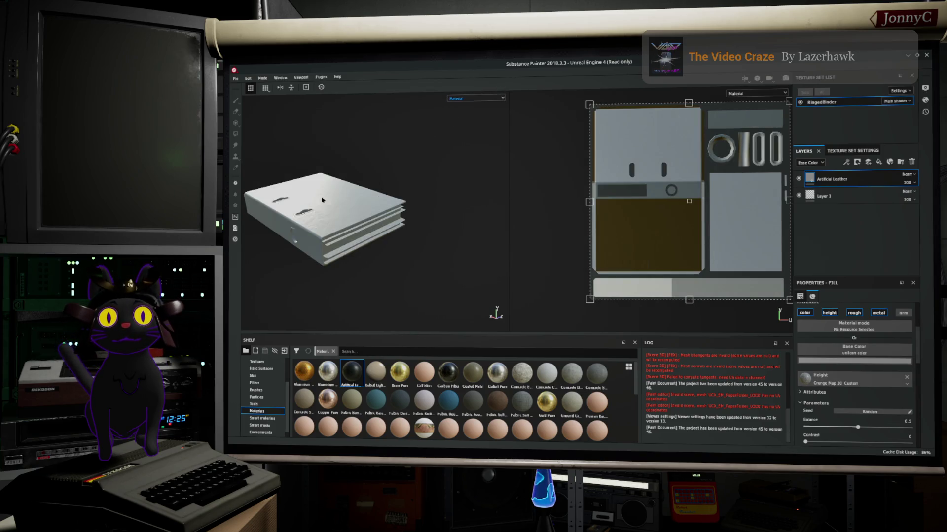
# Zoom in on the binder top and apply Cobalt Pure to the fill layer
pyautogui.moveTo(292, 217)
pyautogui.keyDown('alt'); pyautogui.mouseDown()
pyautogui.moveTo(358, 226)
pyautogui.moveTo(303, 229)
pyautogui.moveTo(454, 185)
pyautogui.moveTo(498, 240)
pyautogui.moveTo(363, 237)
pyautogui.moveTo(353, 245)
pyautogui.moveTo(401, 256)
pyautogui.moveTo(319, 215)
pyautogui.mouseUp(); pyautogui.keyUp('alt')
pyautogui.scroll(5, 365, 232)
pyautogui.keyDown('alt'); pyautogui.moveTo(319, 214); pyautogui.dragTo(306, 218, button='middle'); pyautogui.keyUp('alt')
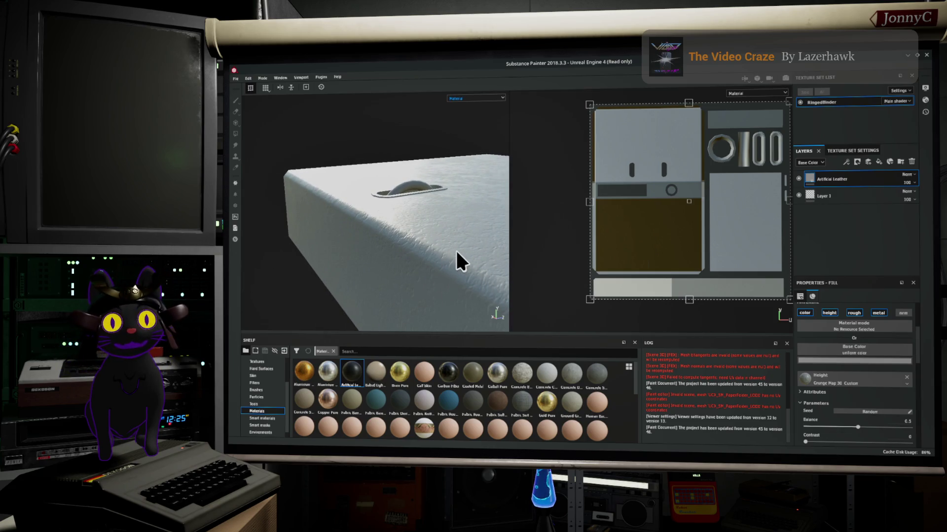
pyautogui.keyDown('alt'); pyautogui.moveTo(454, 249); pyautogui.dragTo(399, 207); pyautogui.keyUp('alt')
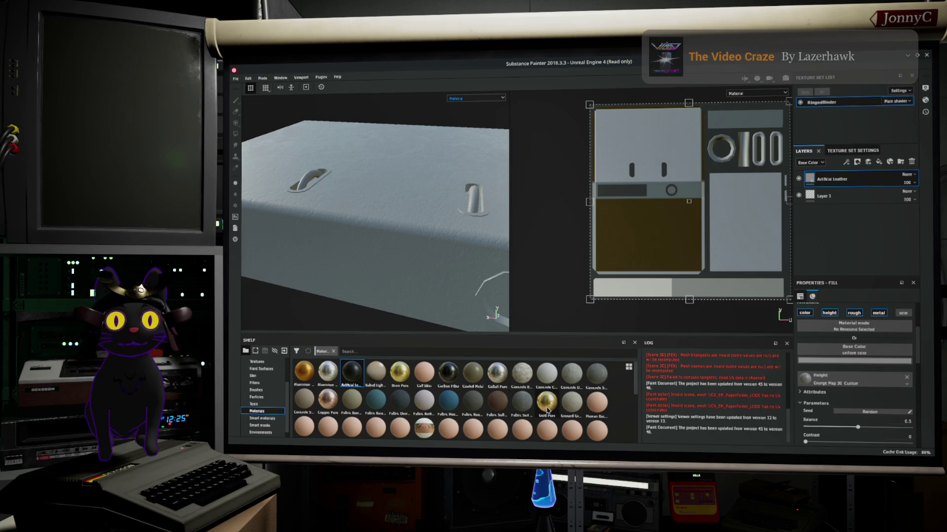
pyautogui.click(504, 375)
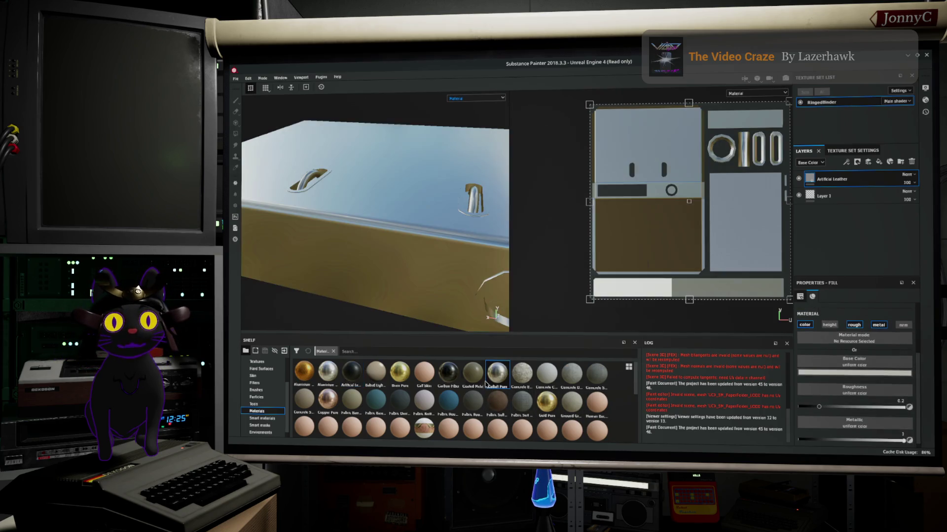
# Open the Shelf's Smart materials category, then switch to the web browser
pyautogui.scroll(-5, 459, 411)
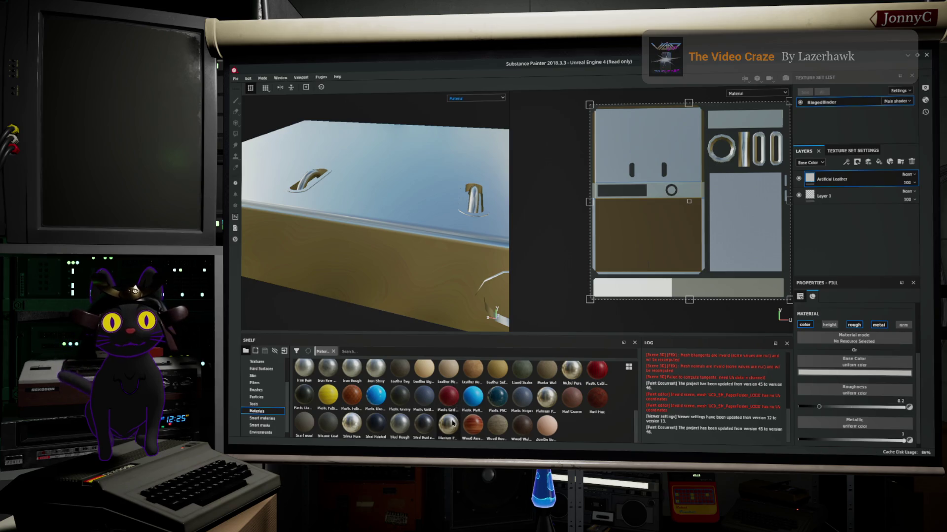
pyautogui.moveTo(449, 429)
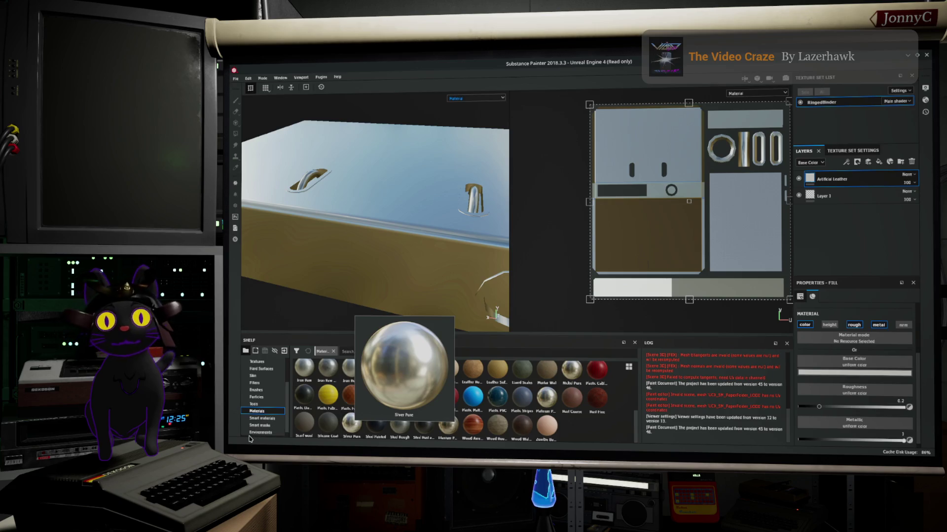
pyautogui.click(273, 418)
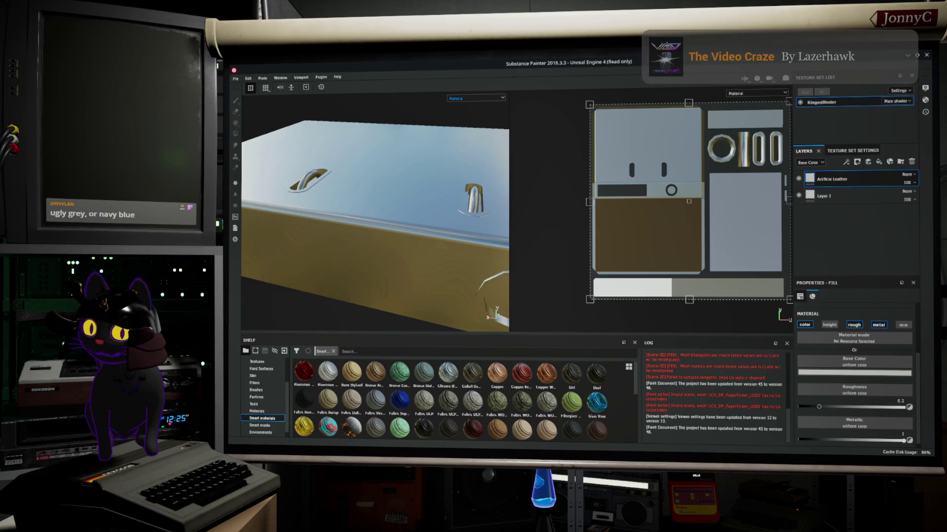
pyautogui.hotkey('alt', 'Tab')
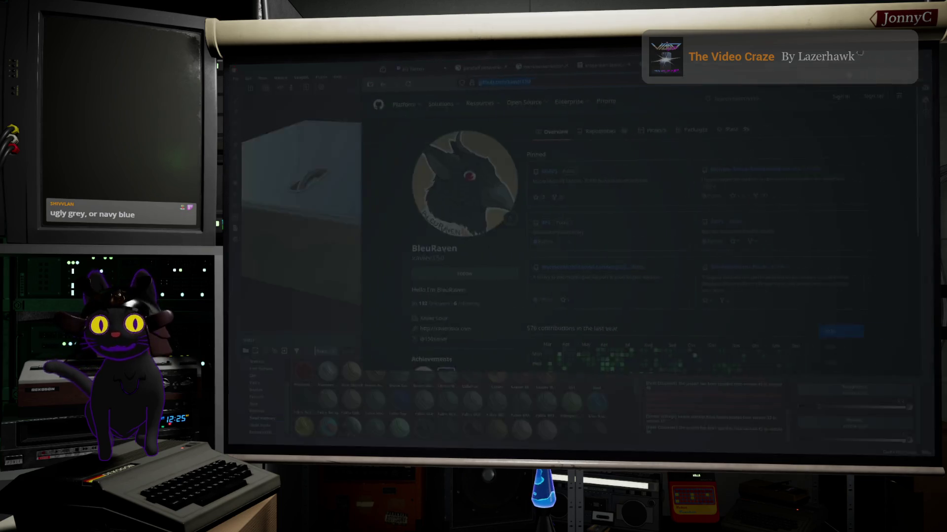
pyautogui.click(624, 67)
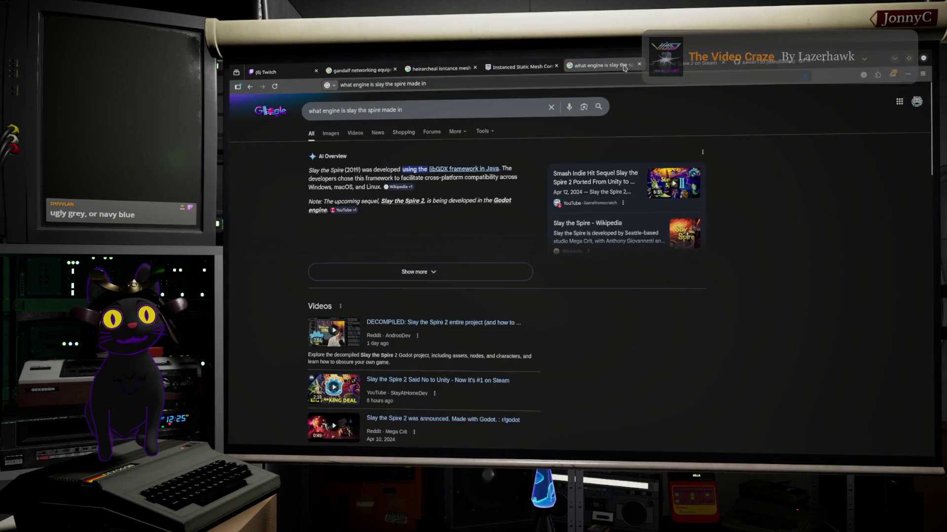
pyautogui.click(706, 69)
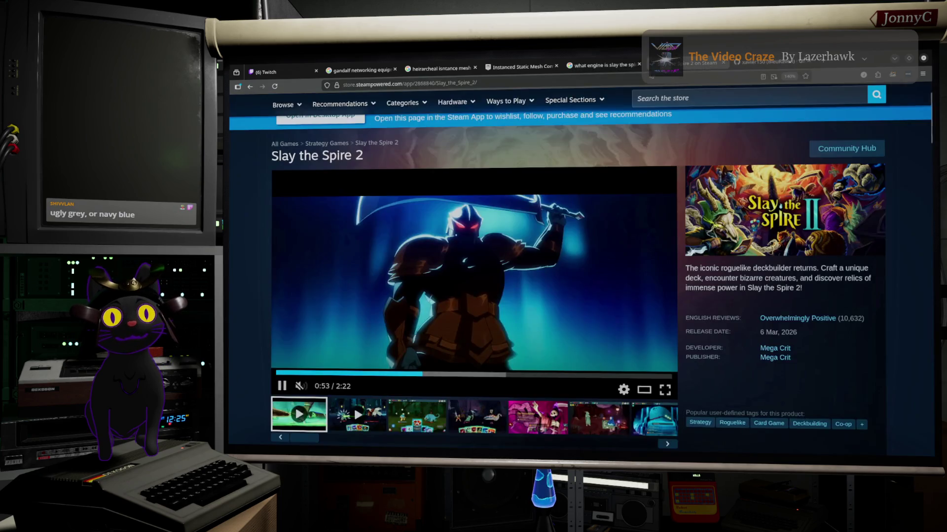
pyautogui.click(524, 68)
pyautogui.click(442, 70)
pyautogui.click(360, 70)
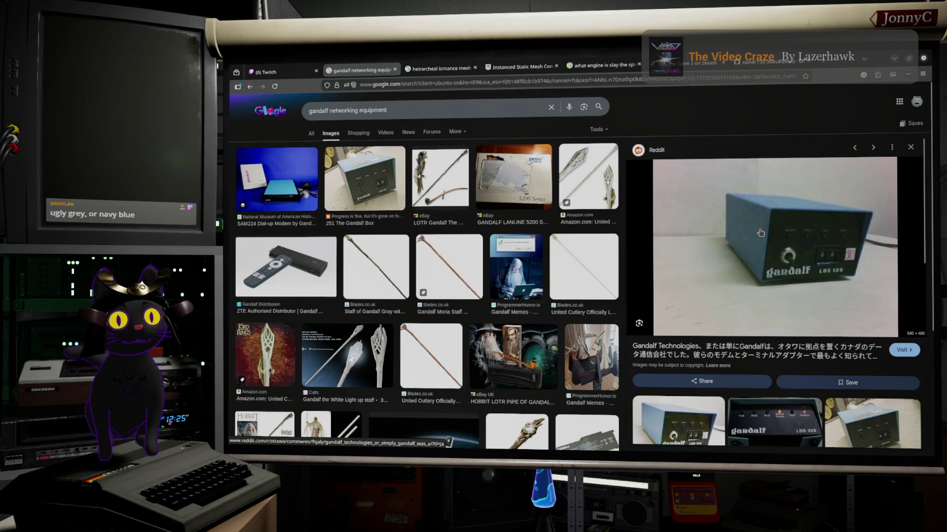
pyautogui.click(384, 169)
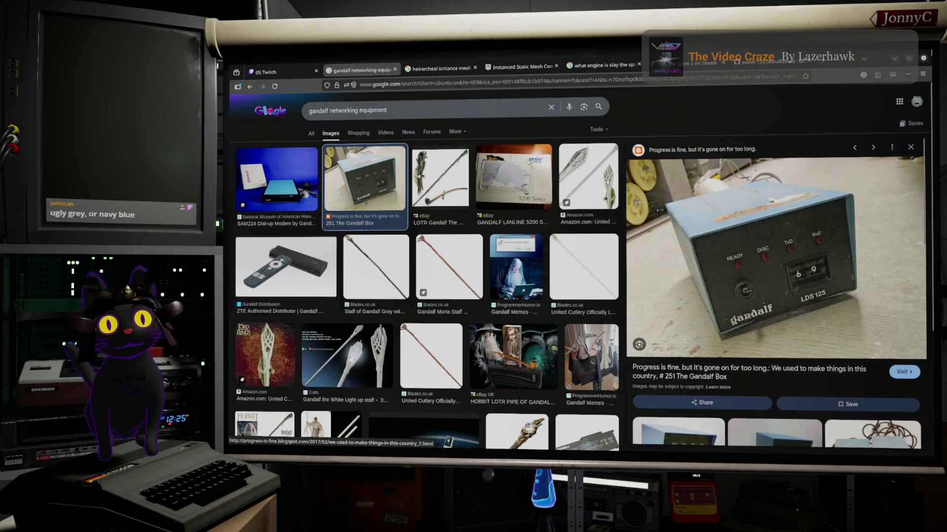
pyautogui.click(894, 60)
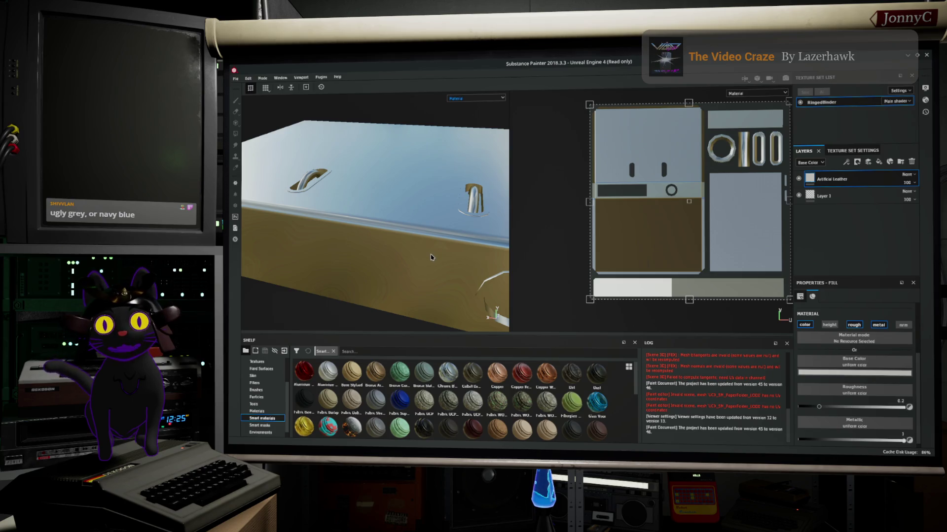
# Undo the Cobalt Pure swap to restore the matte grey grunge leather, then browse the Smart materials shelf
pyautogui.moveTo(425, 199)
pyautogui.keyDown('alt'); pyautogui.mouseDown()
pyautogui.moveTo(427, 212)
pyautogui.moveTo(508, 217)
pyautogui.mouseUp(); pyautogui.keyUp('alt')
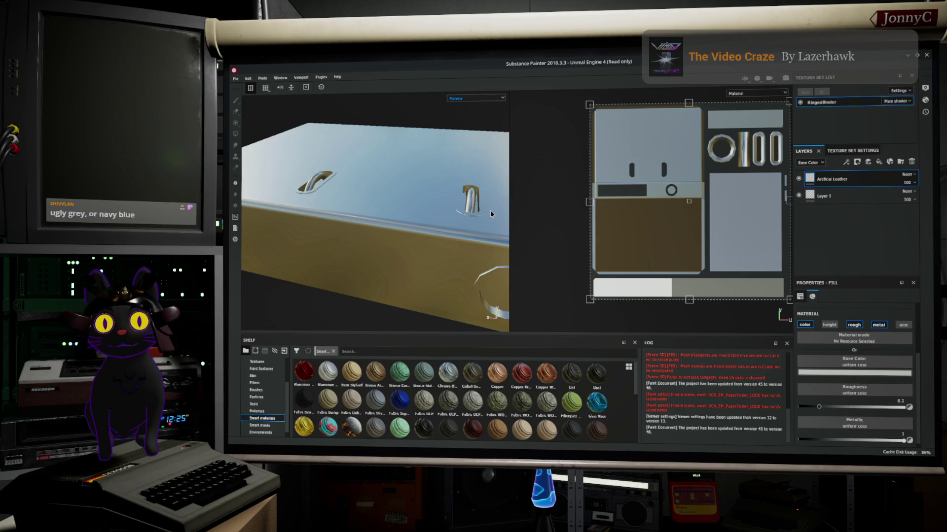
pyautogui.hotkey('ctrl', 'z')
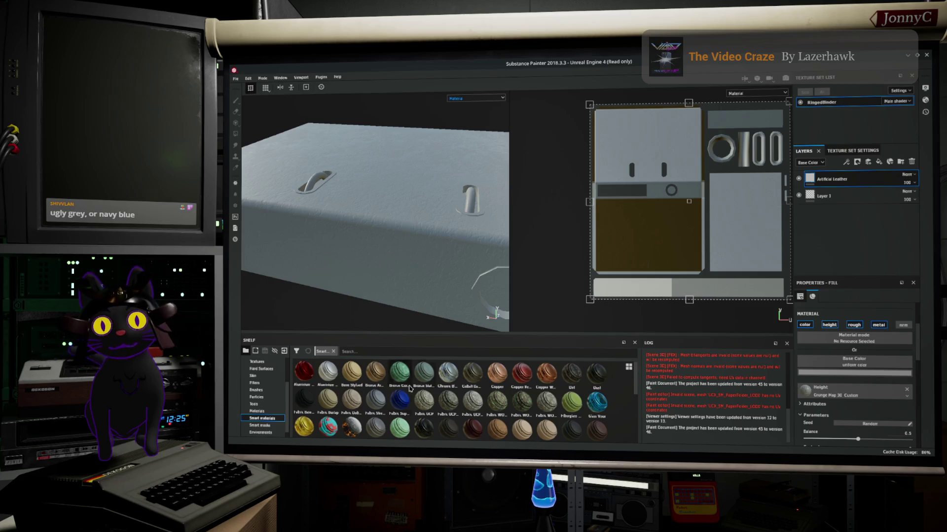
pyautogui.scroll(-1, 286, 407)
pyautogui.scroll(-5, 504, 425)
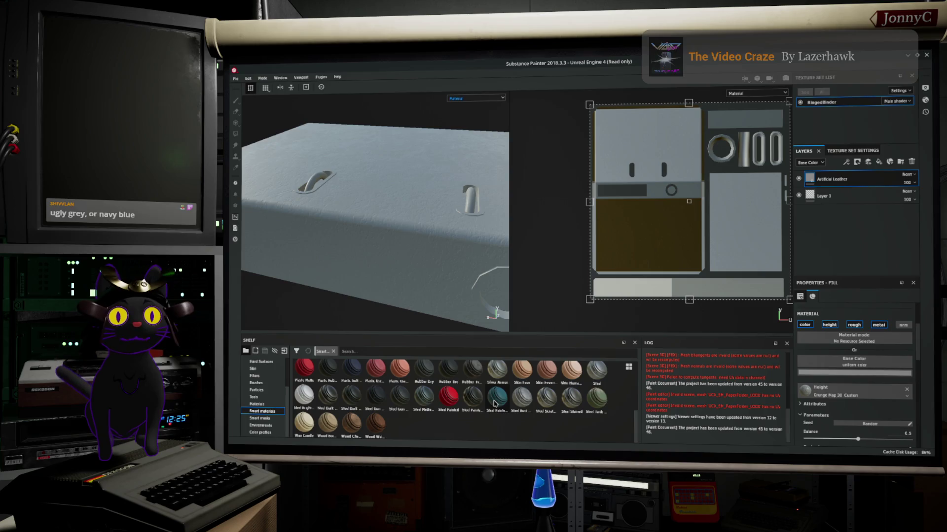
pyautogui.moveTo(496, 404)
pyautogui.scroll(3, 496, 404)
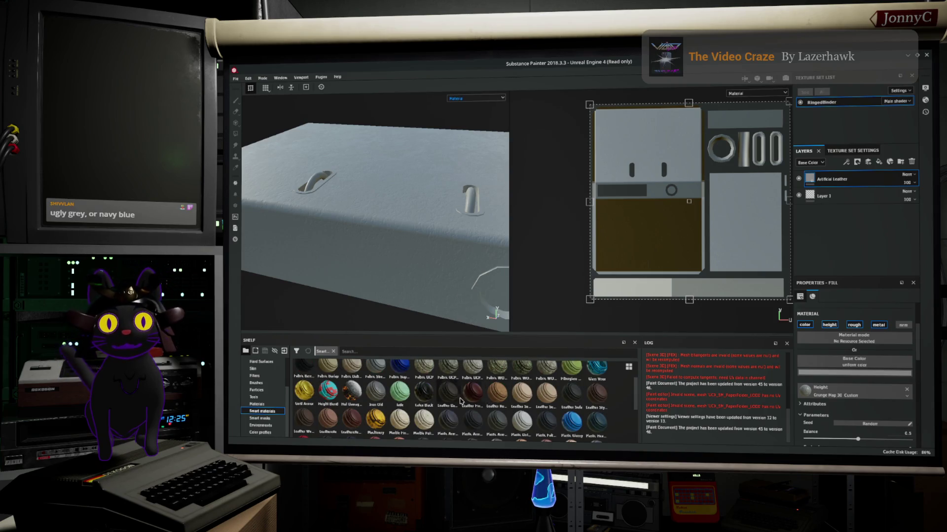
# Open Edit > Settings and scroll the General page through the camera, baking and preview options
pyautogui.click(248, 78)
pyautogui.click(257, 108)
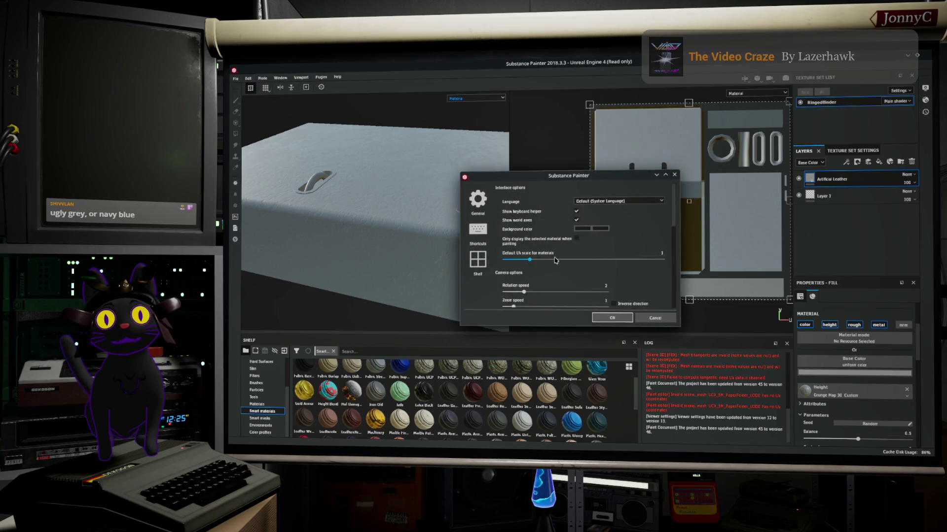
pyautogui.scroll(-1, 582, 271)
pyautogui.scroll(1, 583, 272)
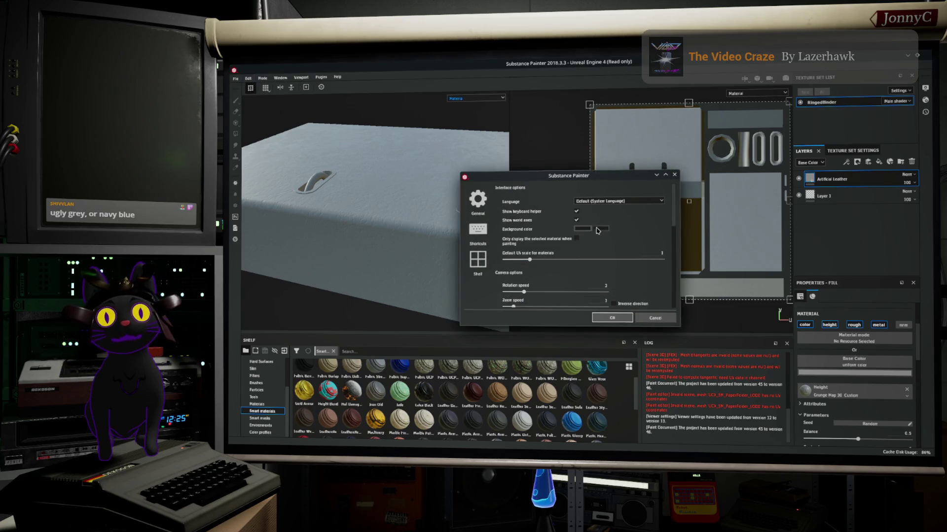
pyautogui.scroll(-4, 623, 227)
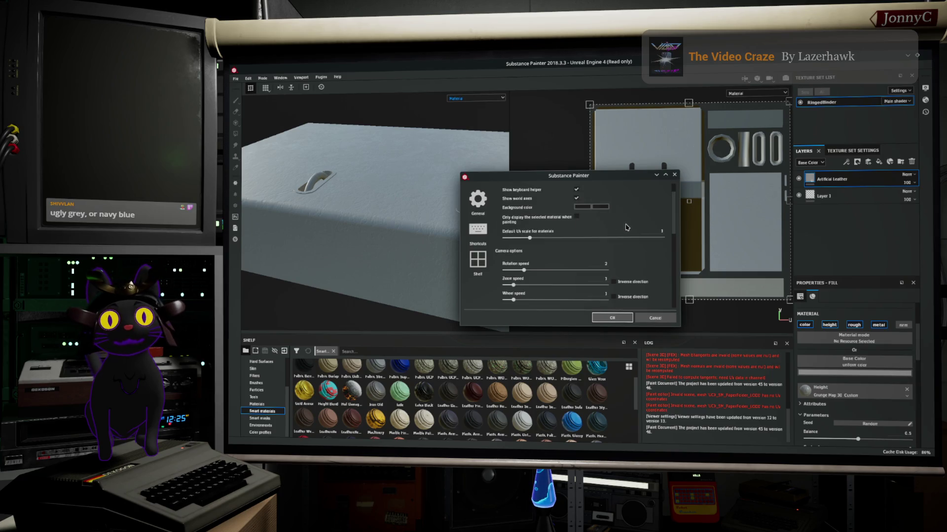
pyautogui.scroll(-1, 619, 232)
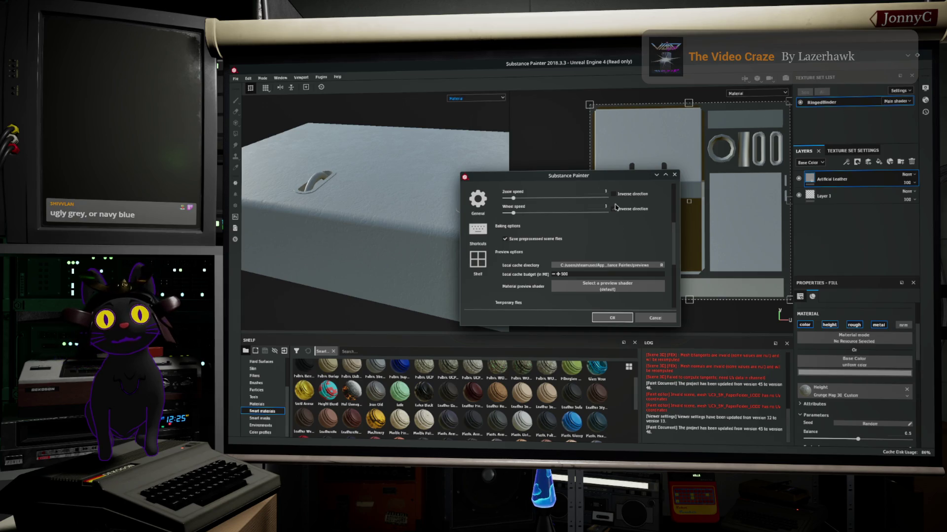
pyautogui.scroll(-5, 592, 248)
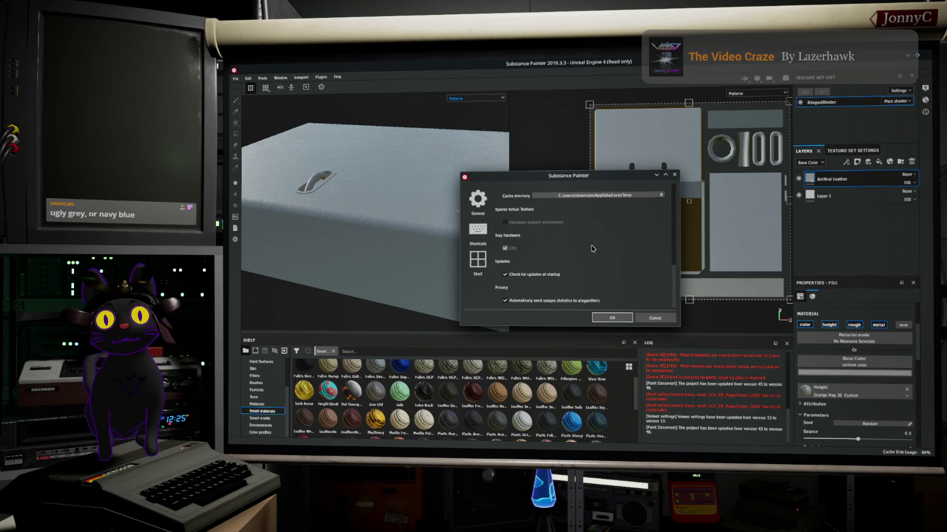
# Review the cache, updates and privacy options, then cancel the Settings dialog without changes
pyautogui.scroll(3, 592, 248)
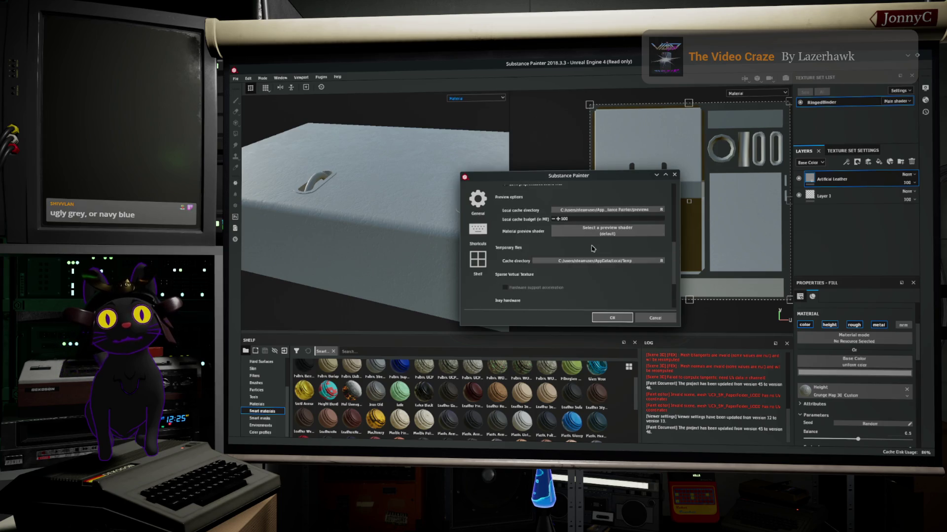
pyautogui.scroll(4, 593, 249)
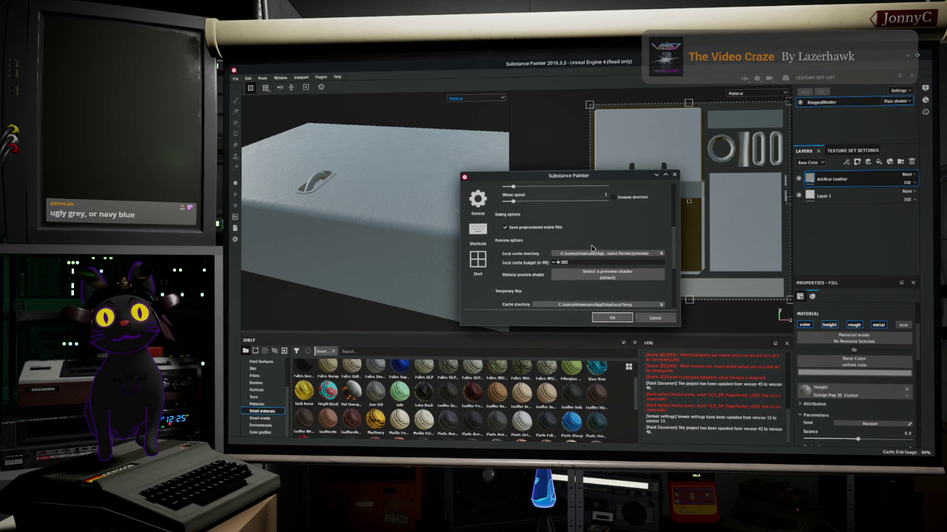
pyautogui.scroll(2, 592, 249)
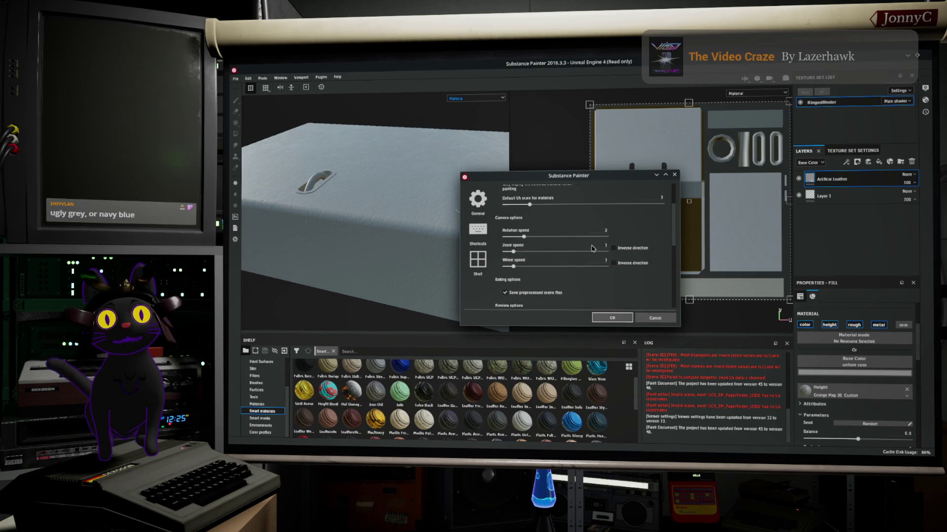
pyautogui.scroll(2, 592, 248)
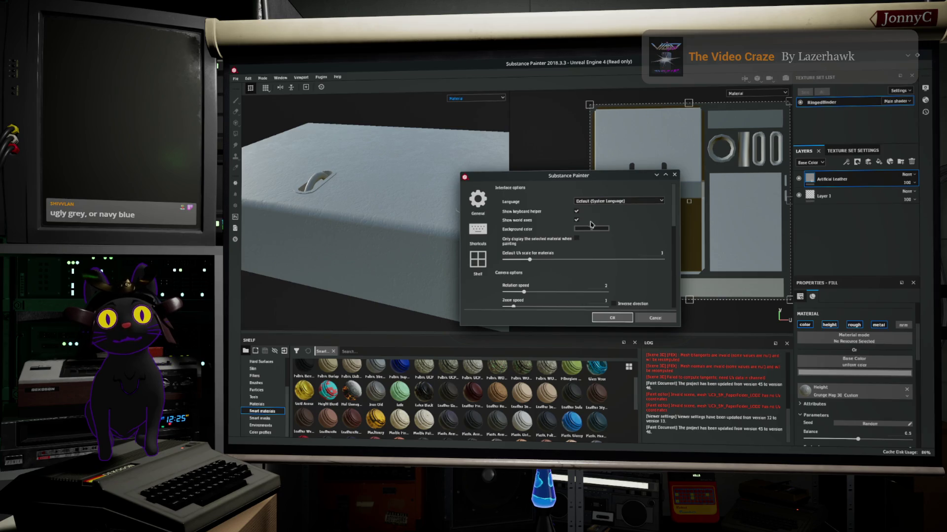
pyautogui.scroll(-5, 606, 250)
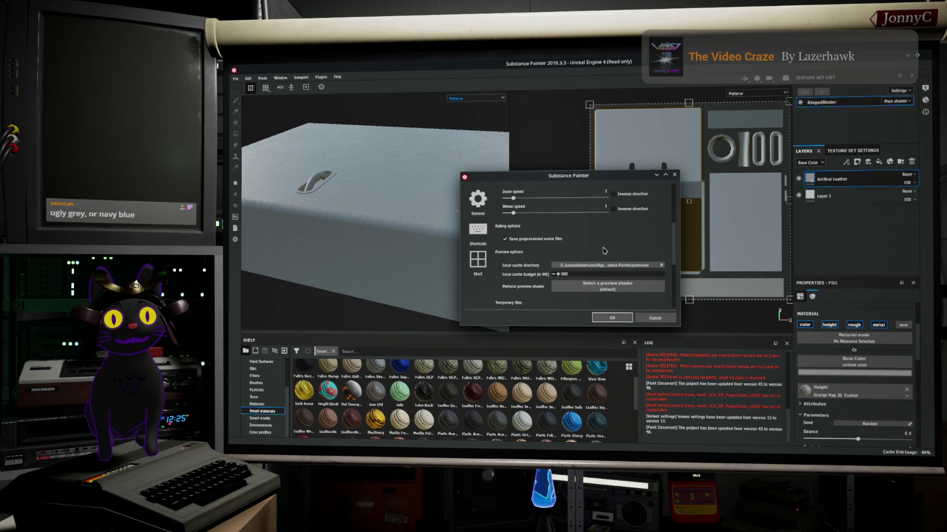
pyautogui.scroll(-2, 604, 251)
pyautogui.scroll(-3, 601, 251)
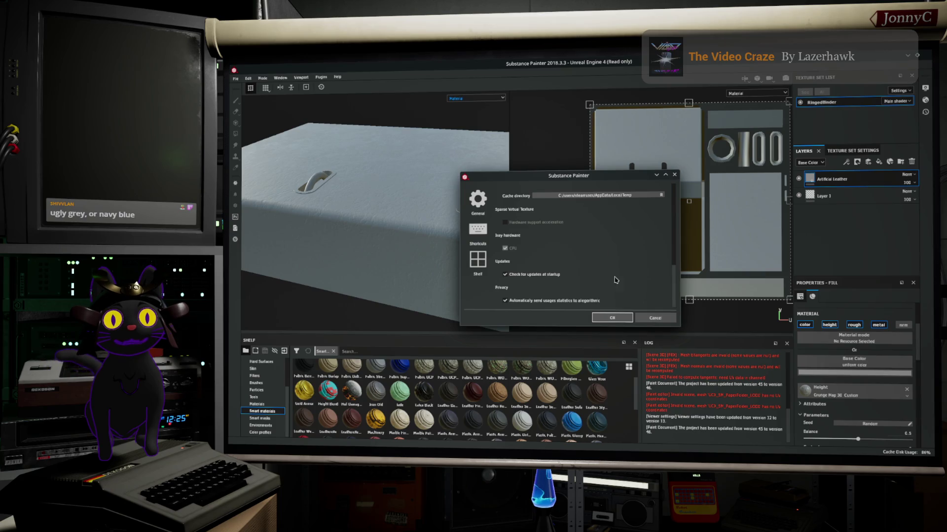
pyautogui.click(655, 318)
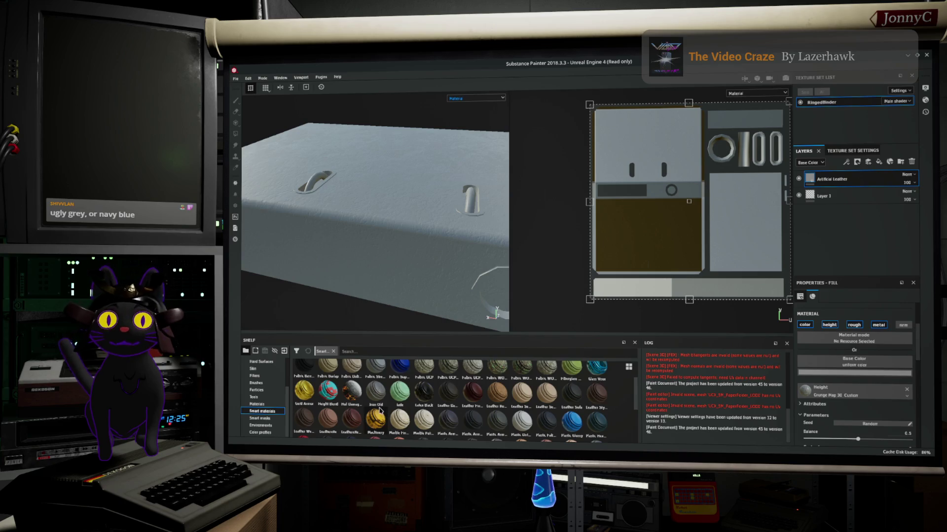
# Search the shelf for 'silv' and add Silver Armor to the top of the layer stack
pyautogui.scroll(2, 381, 402)
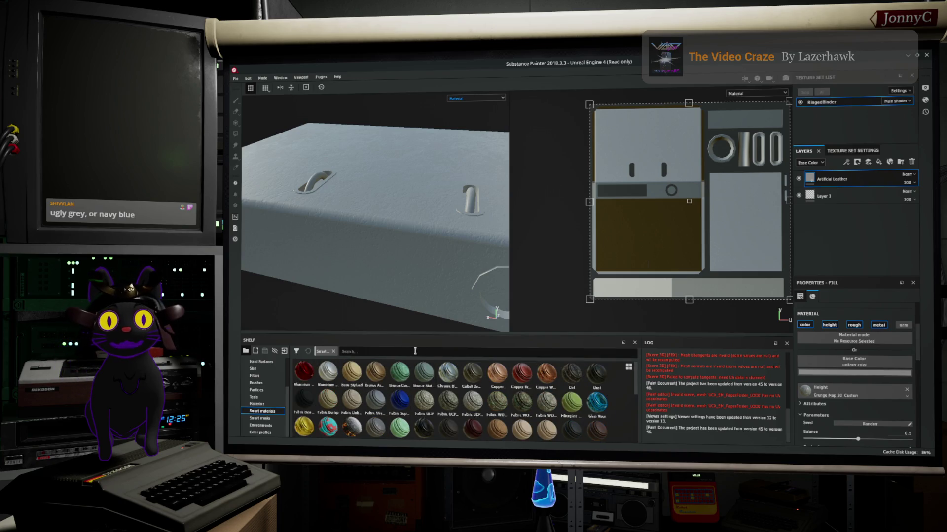
pyautogui.write('dilv')
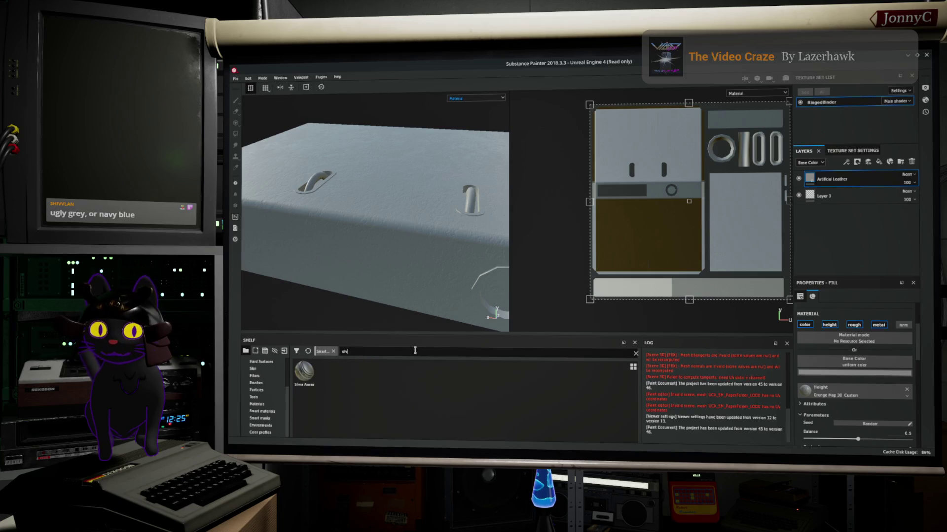
pyautogui.moveTo(304, 372); pyautogui.dragTo(875, 176)
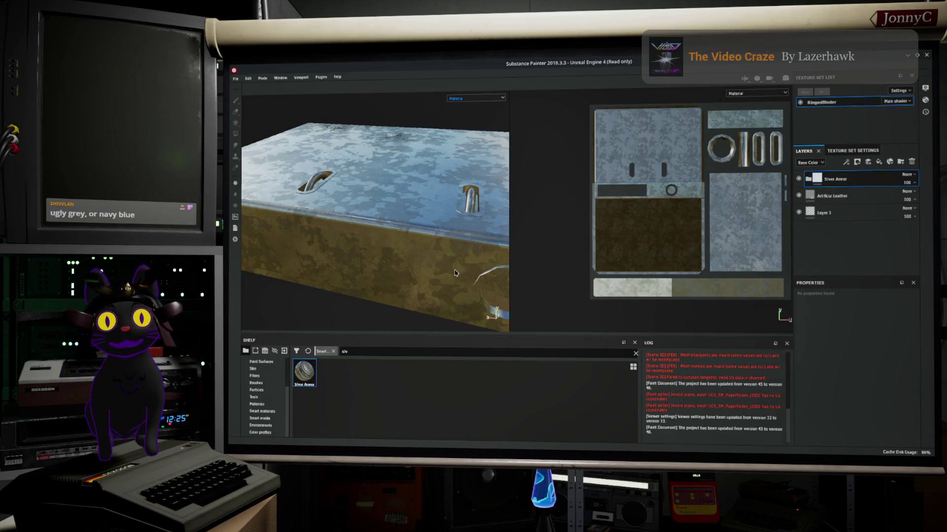
# Give the Silver Armor layer a black mask so the silver is fully hidden
pyautogui.rightClick(874, 178)
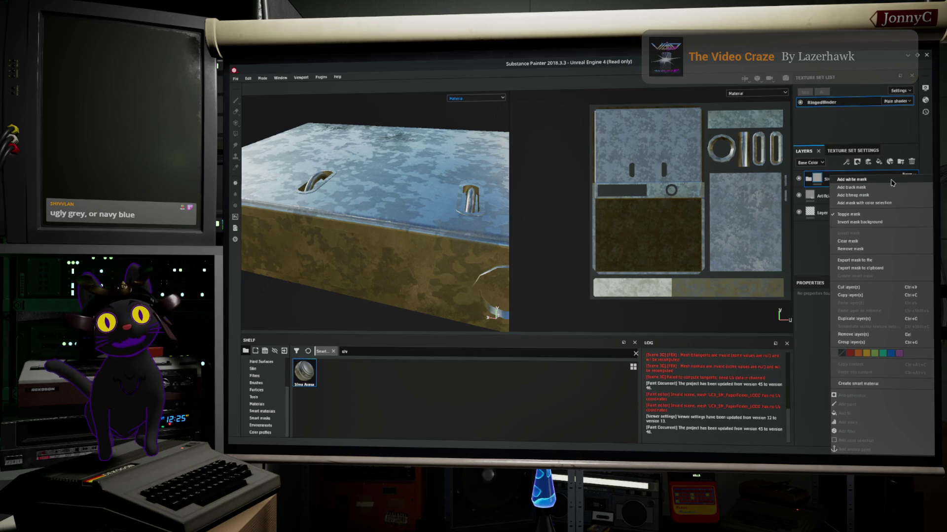
pyautogui.click(891, 181)
pyautogui.rightClick(870, 181)
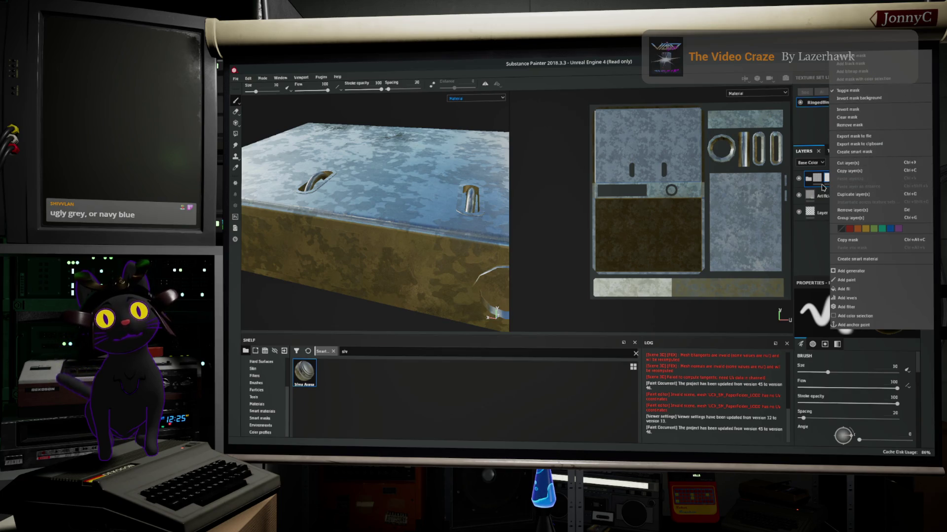
pyautogui.click(882, 67)
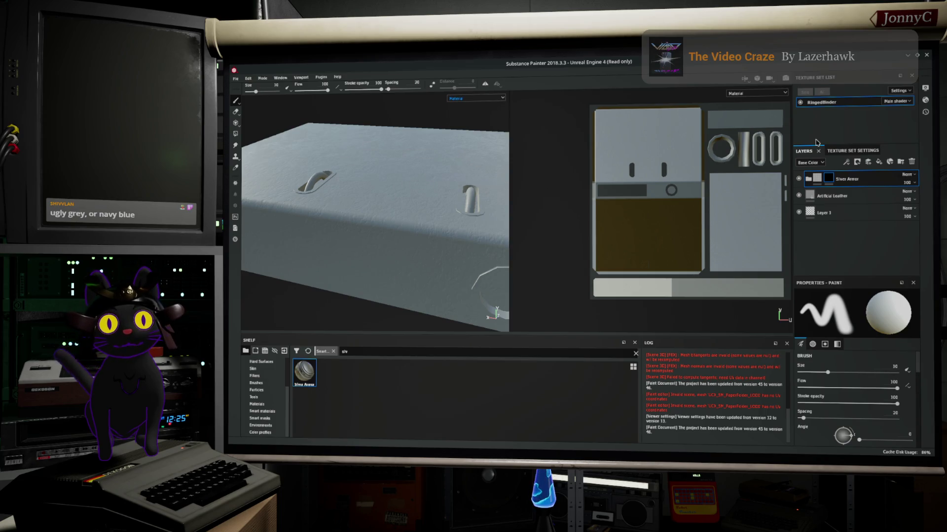
# Unmask the ring, cylinder and slot UV islands with Polygon Fill to reveal silver on the handles
pyautogui.click(236, 135)
pyautogui.scroll(5, 734, 174)
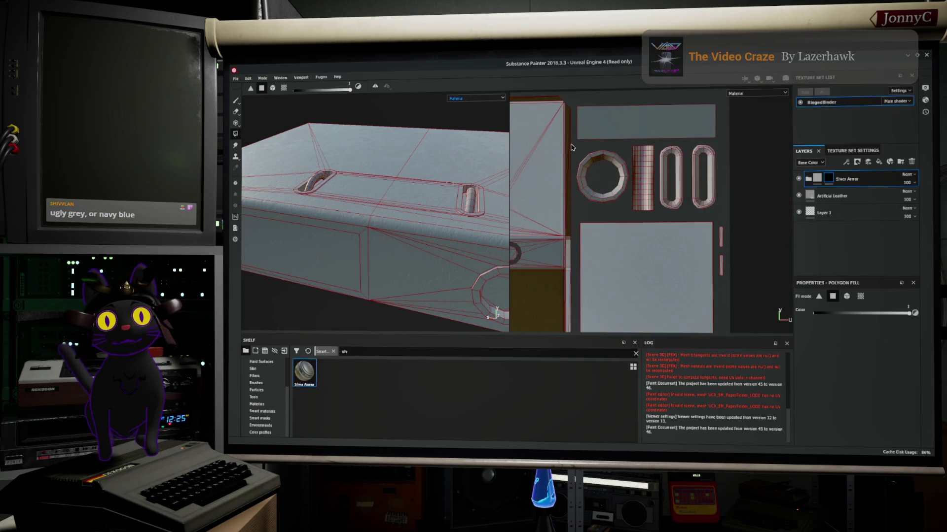
pyautogui.moveTo(578, 147)
pyautogui.mouseDown()
pyautogui.moveTo(656, 202)
pyautogui.moveTo(743, 213)
pyautogui.mouseUp()
pyautogui.moveTo(464, 249)
pyautogui.keyDown('alt'); pyautogui.mouseDown()
pyautogui.moveTo(387, 268)
pyautogui.moveTo(312, 243)
pyautogui.moveTo(356, 260)
pyautogui.moveTo(351, 202)
pyautogui.moveTo(320, 202)
pyautogui.moveTo(385, 186)
pyautogui.moveTo(546, 197)
pyautogui.mouseUp(); pyautogui.keyUp('alt')
pyautogui.keyDown('alt'); pyautogui.moveTo(396, 253); pyautogui.dragTo(400, 242, button='right'); pyautogui.keyUp('alt')
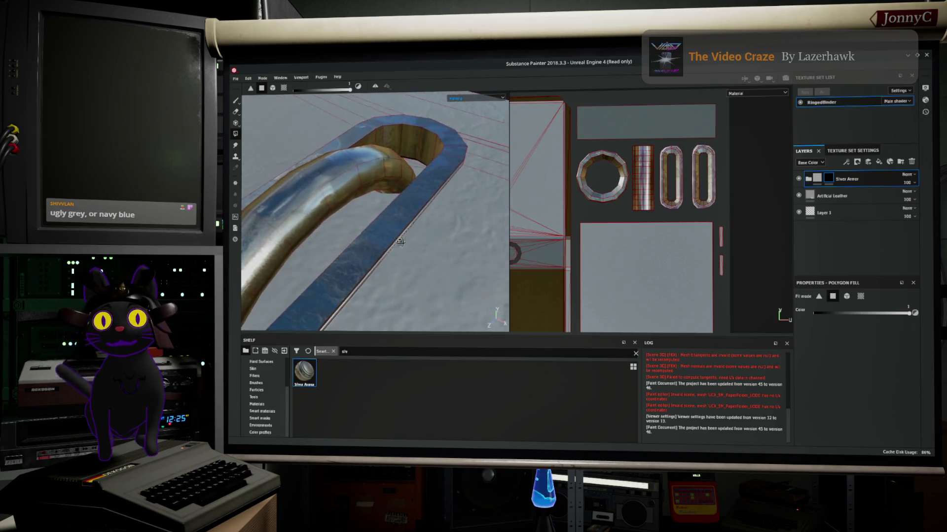
pyautogui.moveTo(400, 242)
pyautogui.keyDown('alt'); pyautogui.mouseDown()
pyautogui.moveTo(437, 161)
pyautogui.moveTo(457, 165)
pyautogui.moveTo(515, 227)
pyautogui.mouseUp(); pyautogui.keyUp('alt')
pyautogui.press('f')
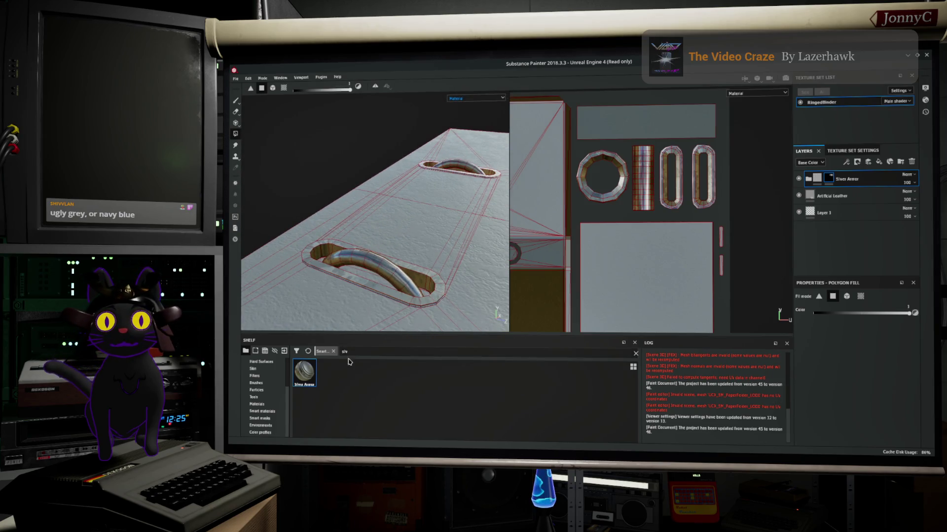
# Search the materials shelf for 'alu' to list aluminium smart materials
pyautogui.click(361, 352)
pyautogui.press('BackSpace')
pyautogui.press('BackSpace')
pyautogui.press('BackSpace')
pyautogui.write('alu')
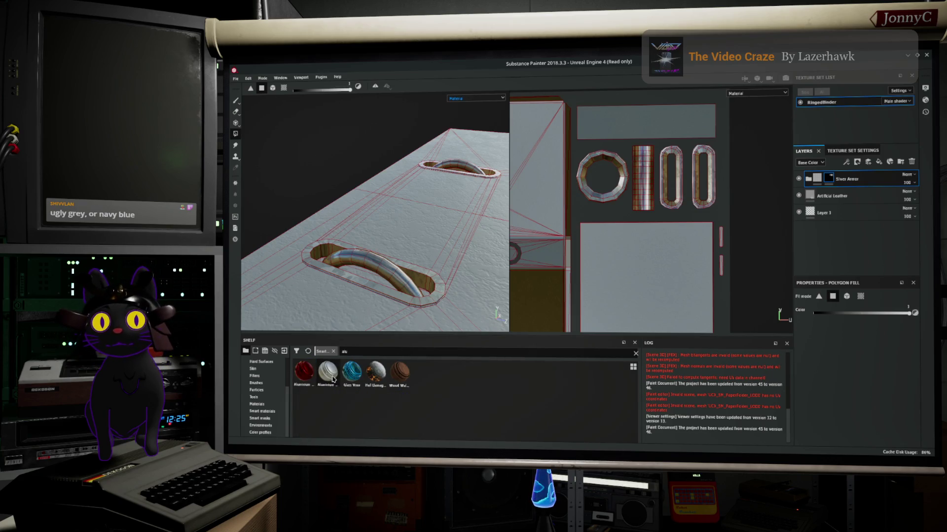
pyautogui.moveTo(334, 379)
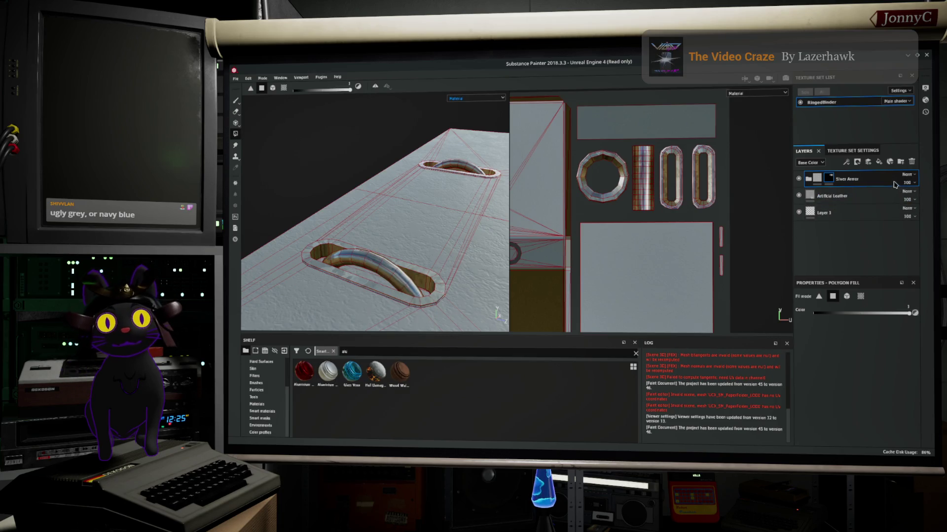
# Replace Silver Armor with an Aluminium Brushed Worn layer and toggle its visibility to compare against leather
pyautogui.click(912, 163)
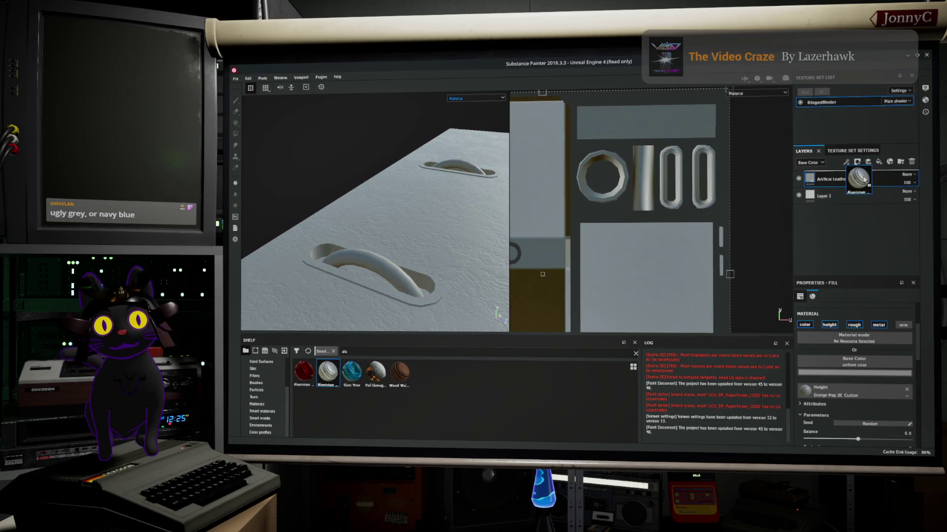
pyautogui.moveTo(863, 180); pyautogui.dragTo(864, 179)
pyautogui.moveTo(328, 291)
pyautogui.keyDown('alt'); pyautogui.mouseDown()
pyautogui.moveTo(321, 303)
pyautogui.moveTo(383, 313)
pyautogui.moveTo(399, 277)
pyautogui.moveTo(519, 289)
pyautogui.moveTo(429, 300)
pyautogui.moveTo(494, 323)
pyautogui.moveTo(429, 296)
pyautogui.moveTo(401, 312)
pyautogui.moveTo(429, 306)
pyautogui.mouseUp(); pyautogui.keyUp('alt')
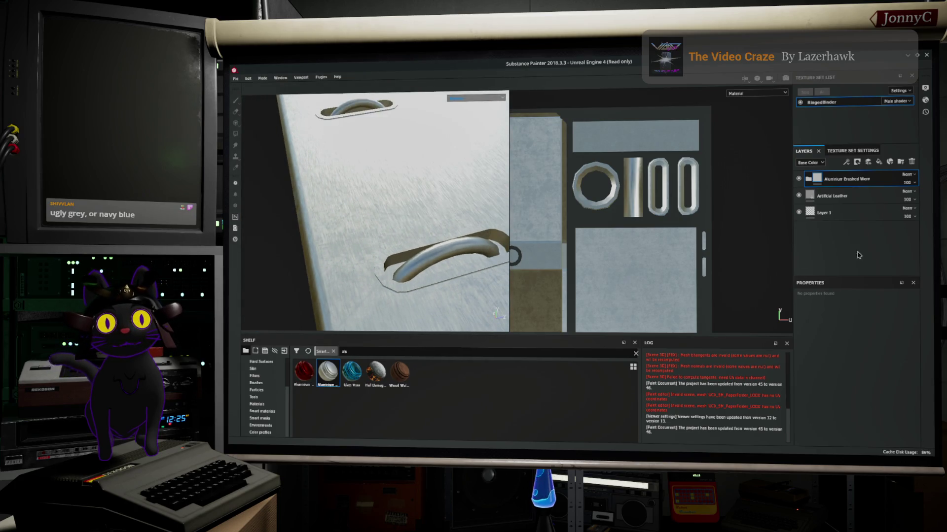
pyautogui.click(799, 178)
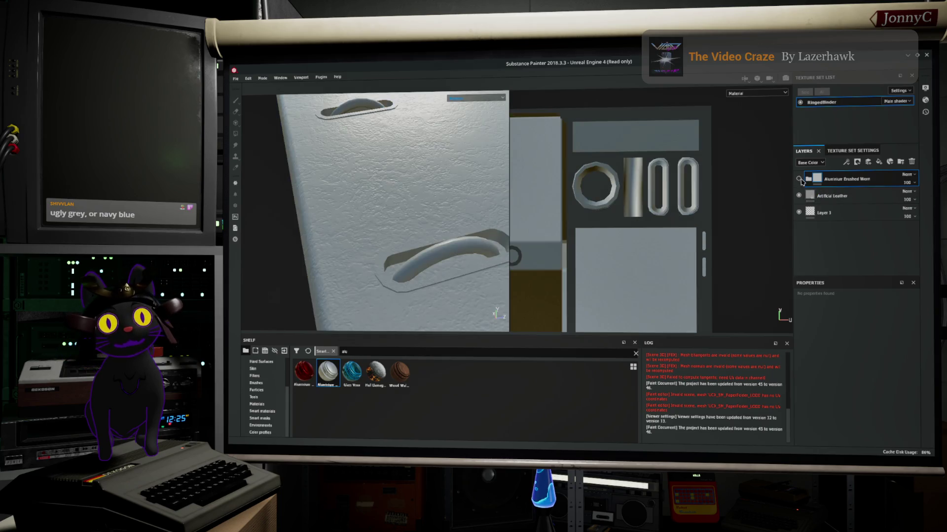
pyautogui.click(798, 179)
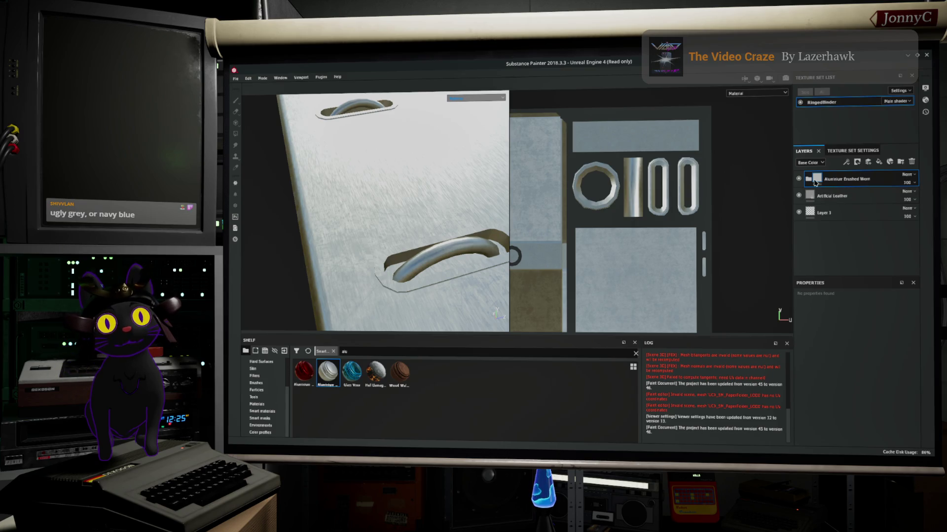
pyautogui.click(808, 181)
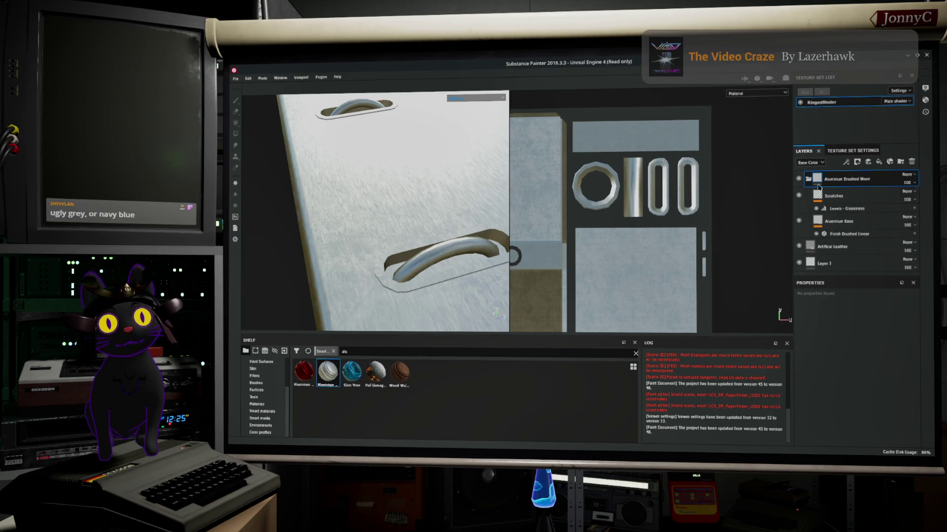
# Inspect the Finish Brushed Linear filter's attributes and toggle Aluminium Base visibility to compare
pyautogui.click(841, 234)
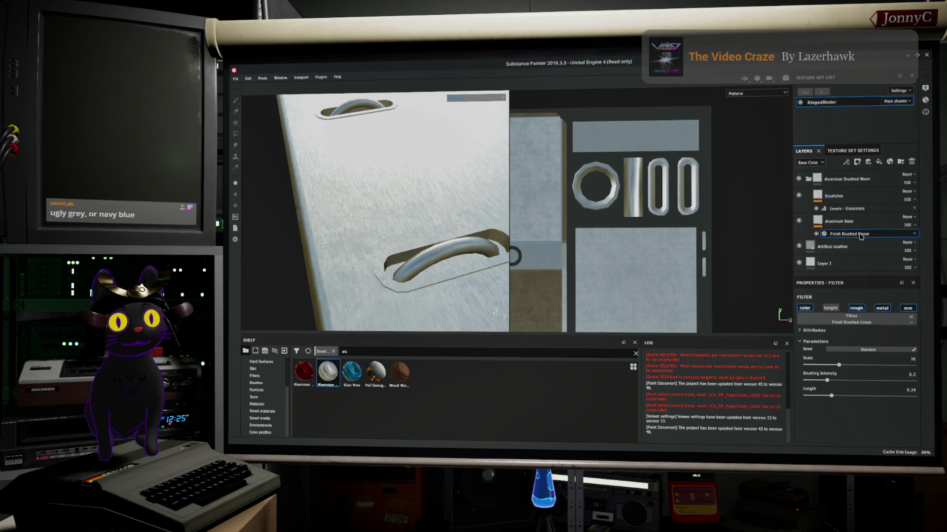
pyautogui.click(799, 222)
pyautogui.click(799, 222)
pyautogui.click(799, 222)
pyautogui.click(799, 221)
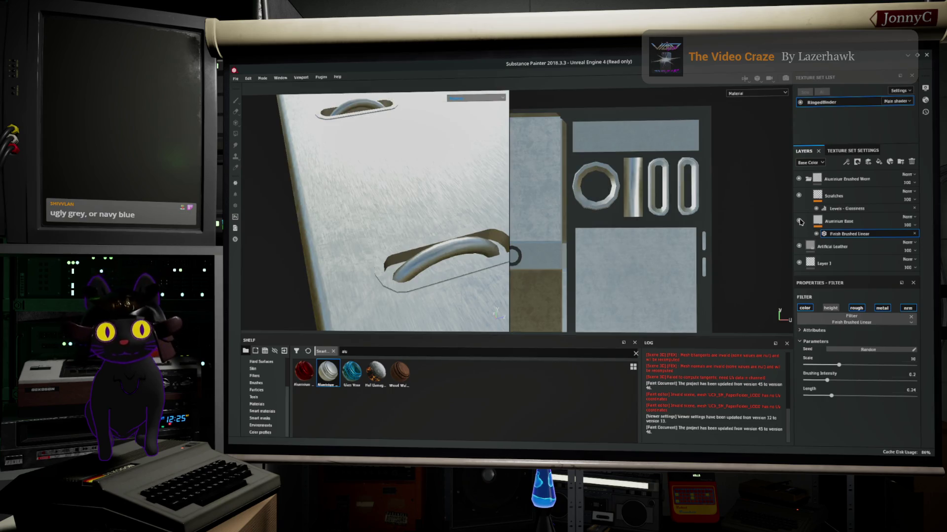
pyautogui.click(810, 331)
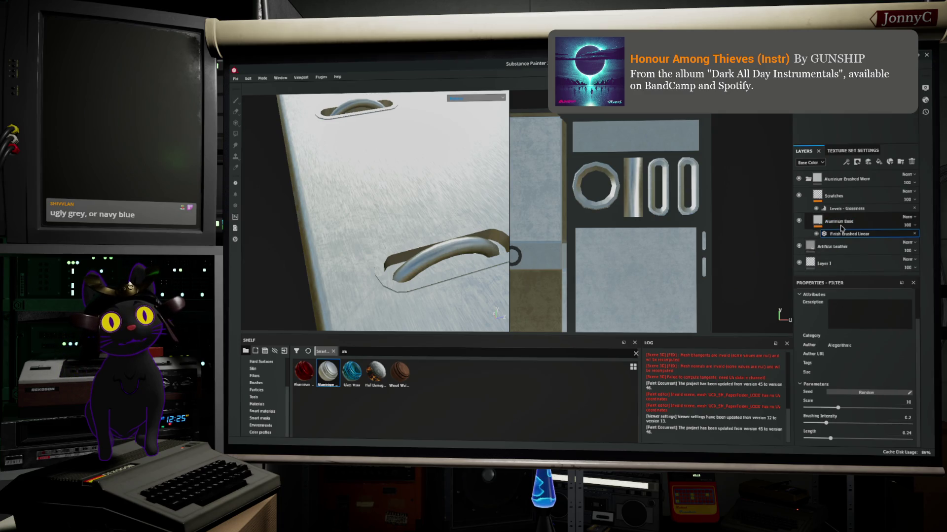
# Rotate the Aluminium Base fill's projection by about 25 degrees
pyautogui.click(840, 223)
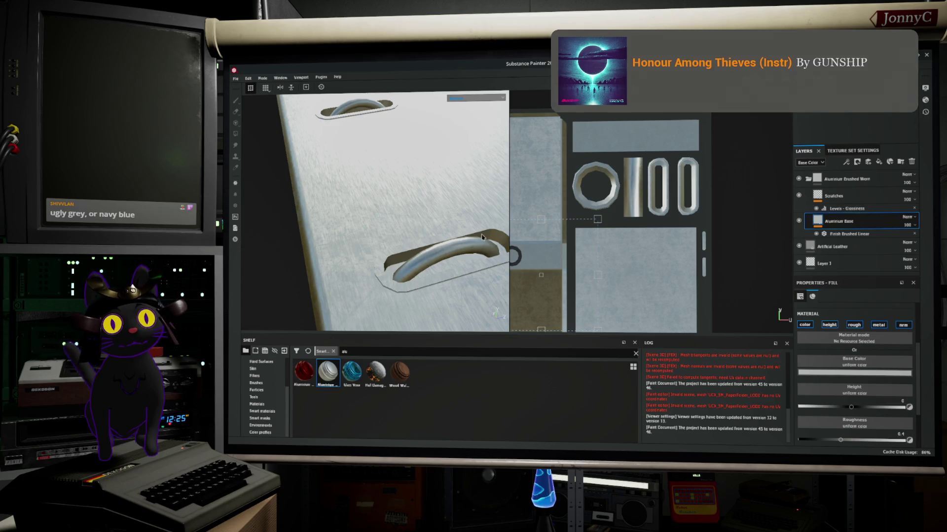
pyautogui.scroll(-3, 855, 367)
pyautogui.keyDown('alt'); pyautogui.moveTo(375, 212); pyautogui.dragTo(409, 212); pyautogui.keyUp('alt')
pyautogui.scroll(2, 581, 226)
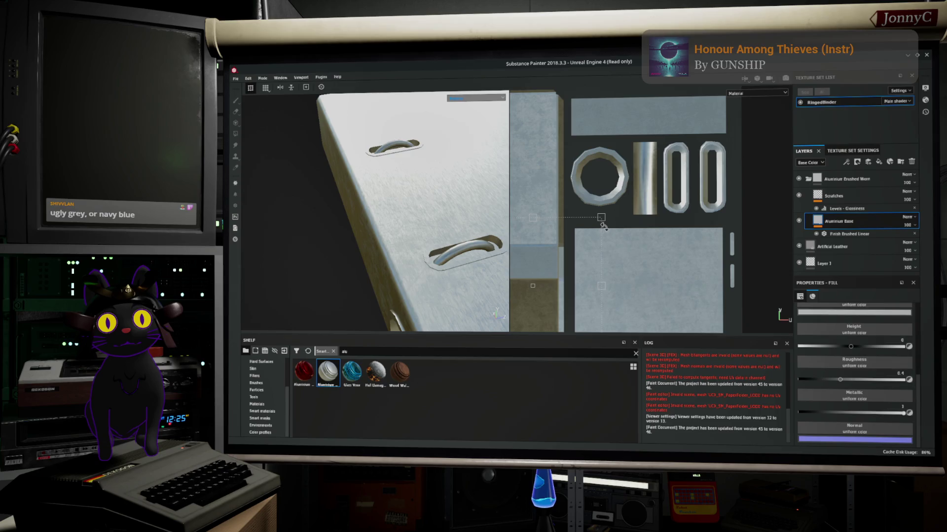
pyautogui.moveTo(605, 231); pyautogui.dragTo(595, 279)
pyautogui.moveTo(579, 337); pyautogui.dragTo(578, 336)
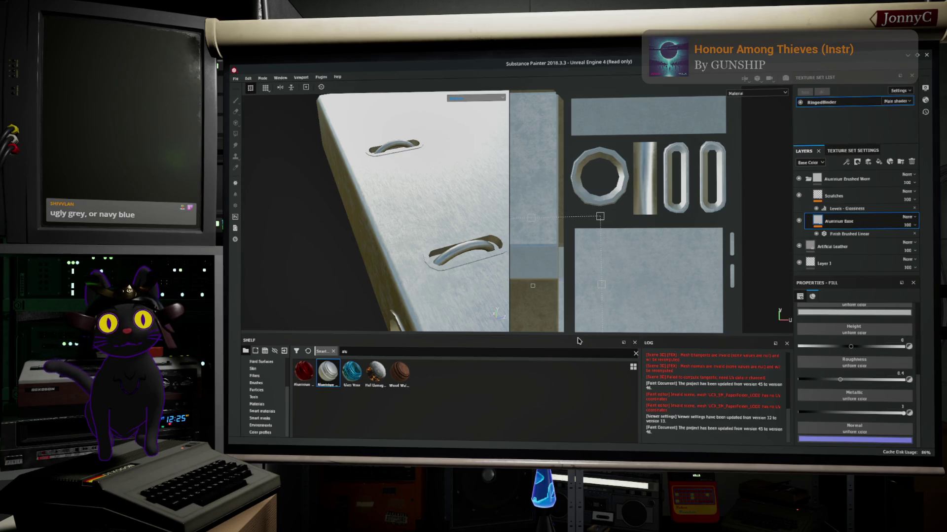
pyautogui.scroll(5, 437, 232)
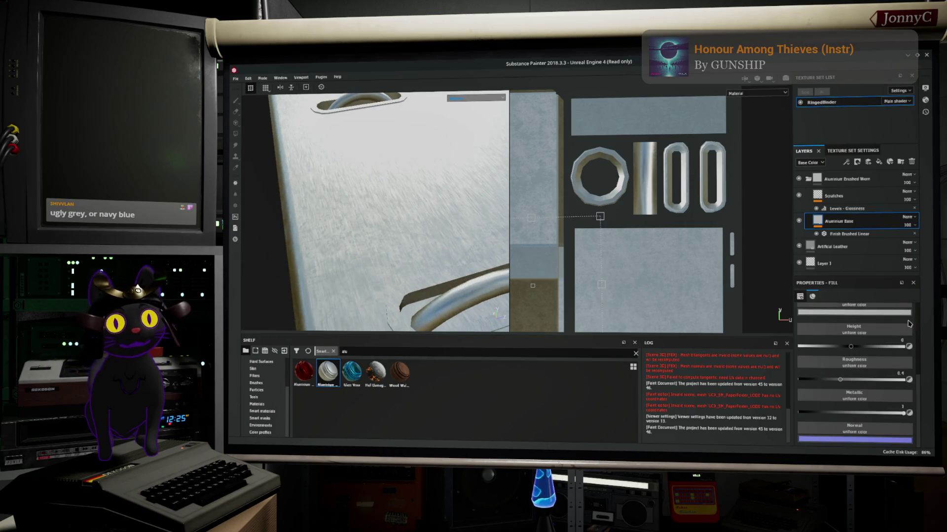
# Reselect Finish Brushed Linear and search the filter list for 'brush' to replace it
pyautogui.click(834, 233)
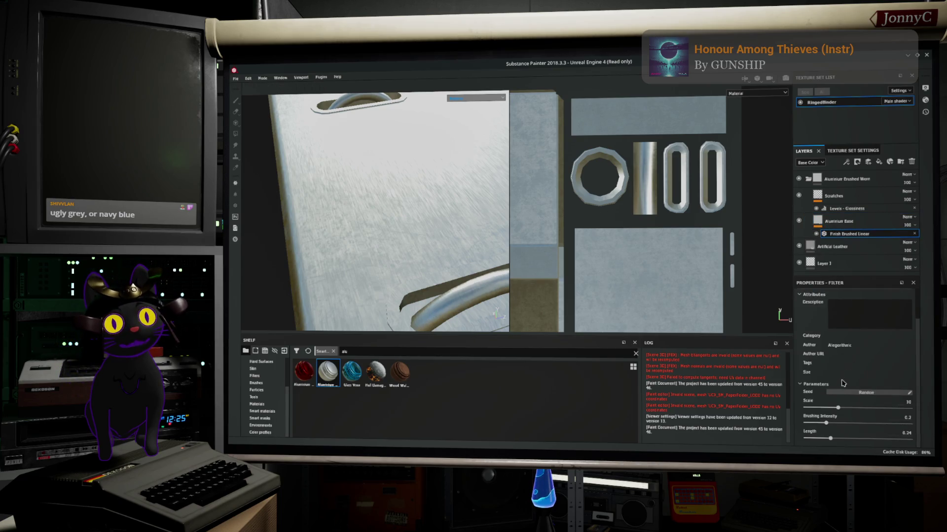
pyautogui.scroll(-2, 839, 363)
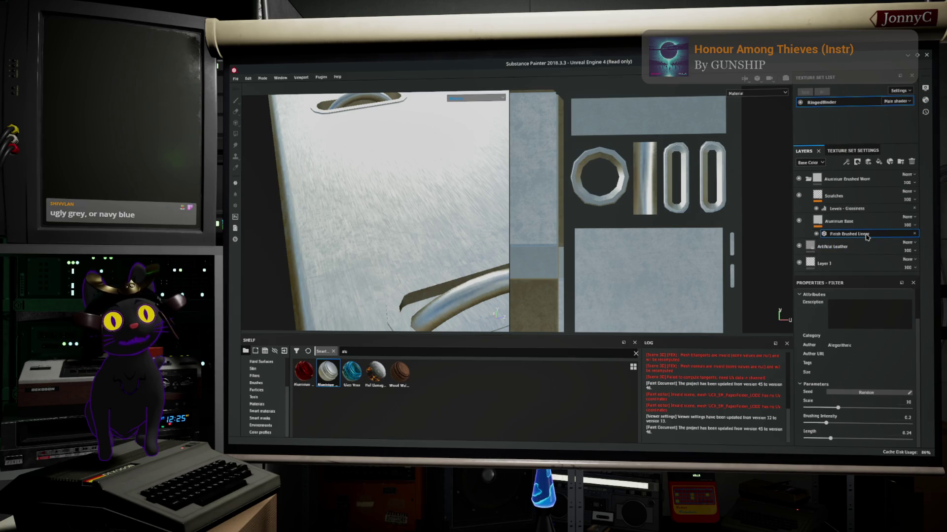
pyautogui.scroll(1, 891, 355)
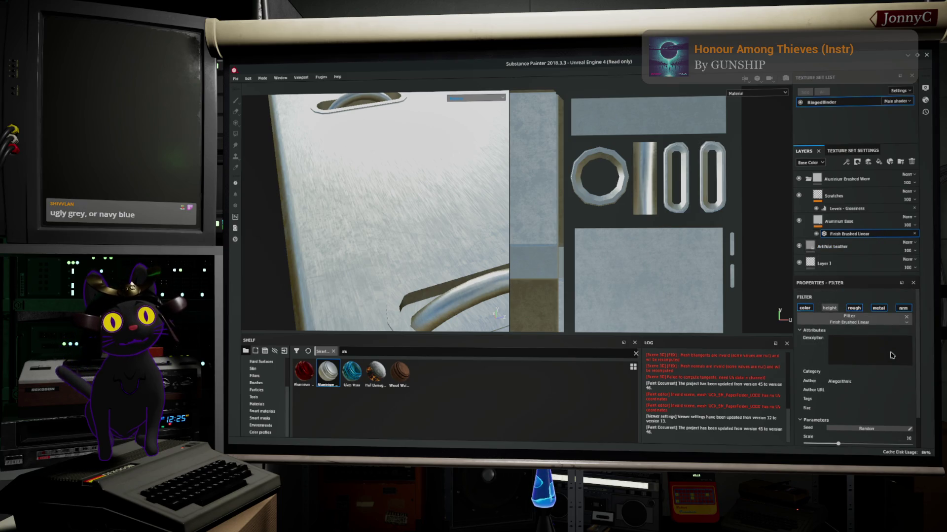
pyautogui.click(899, 323)
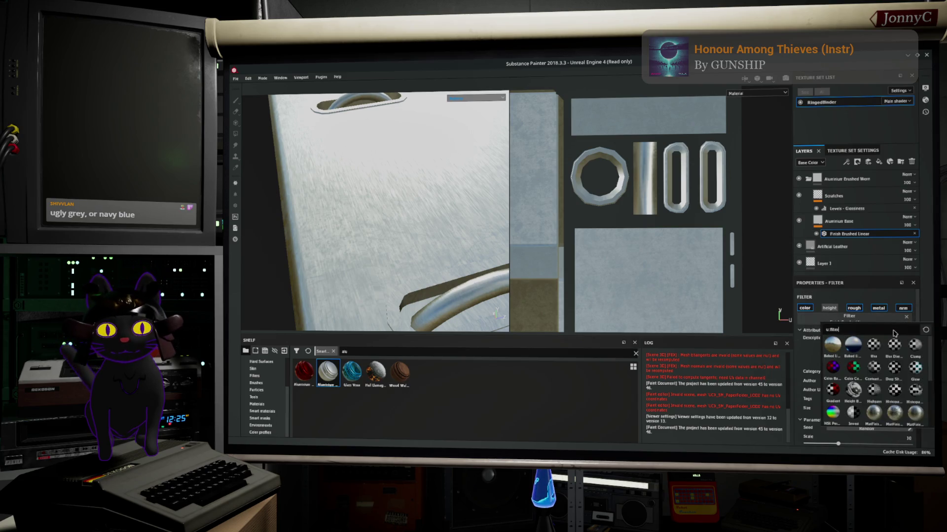
pyautogui.press('BackSpace')
pyautogui.write('brush')
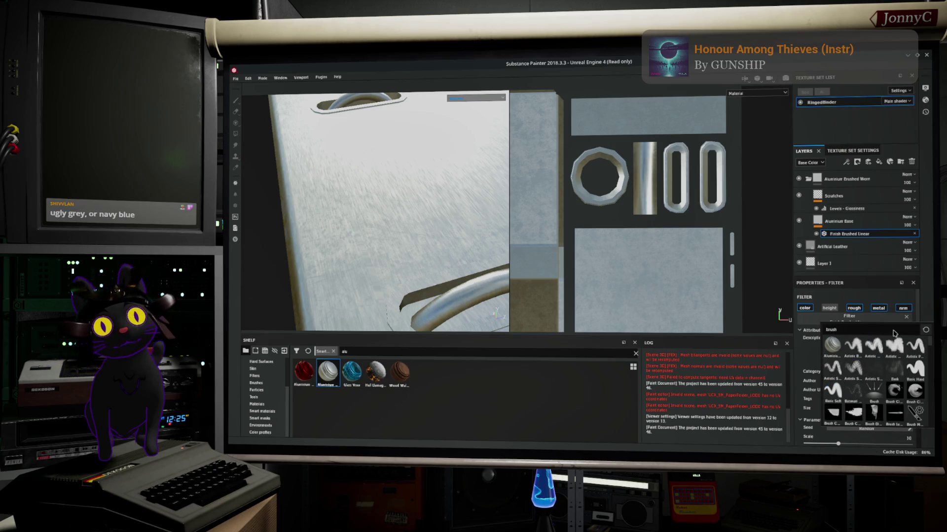